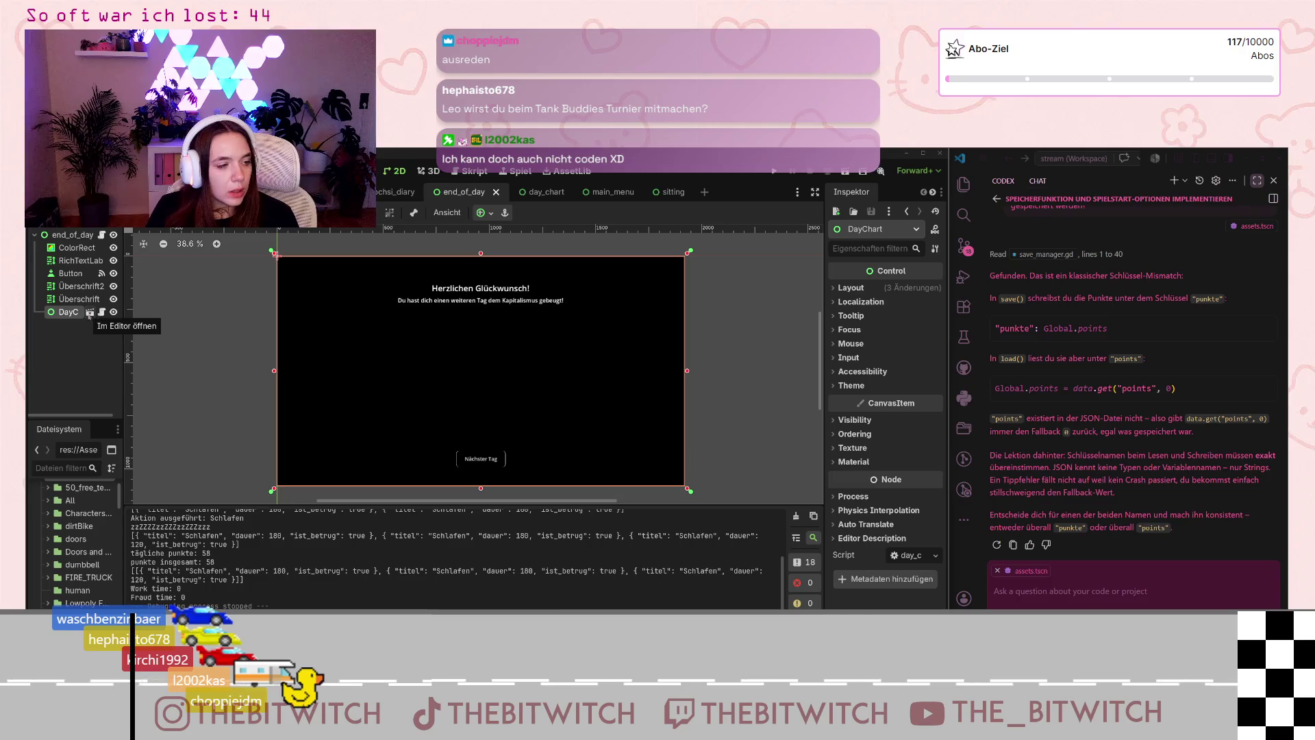
Enlarge the DayChart control by dragging its top-left handle past the scene's top-left corner.
click(849, 288)
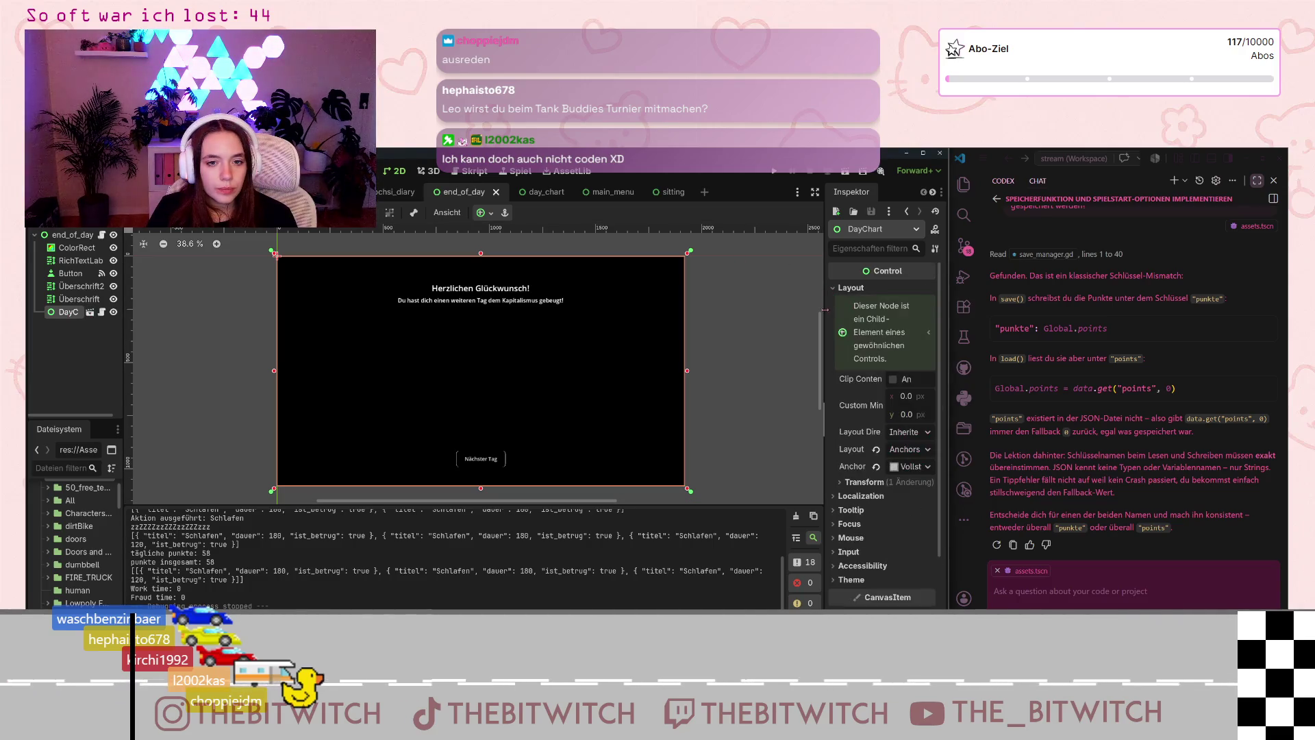
mouse_move(274, 254)
mouse_down()
mouse_move(36, 158)
mouse_move(91, 161)
mouse_up()
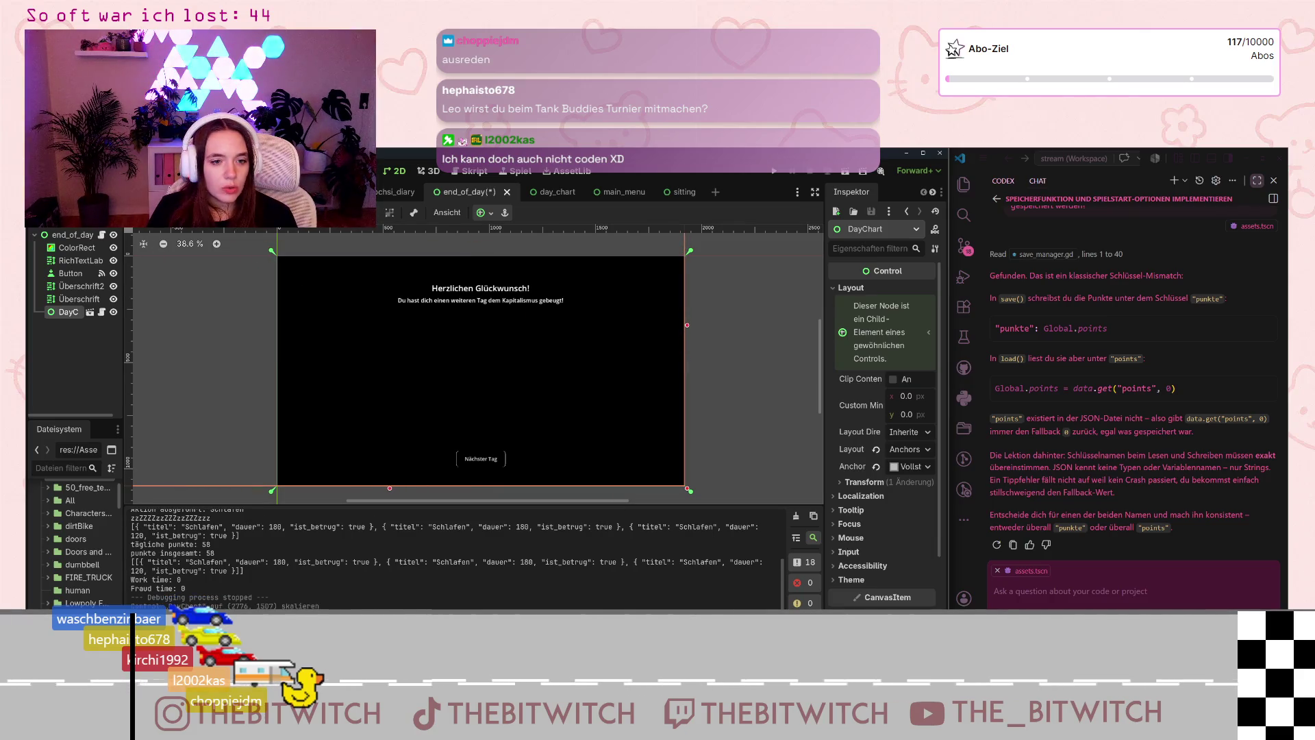
scroll(451, 404, down, 3)
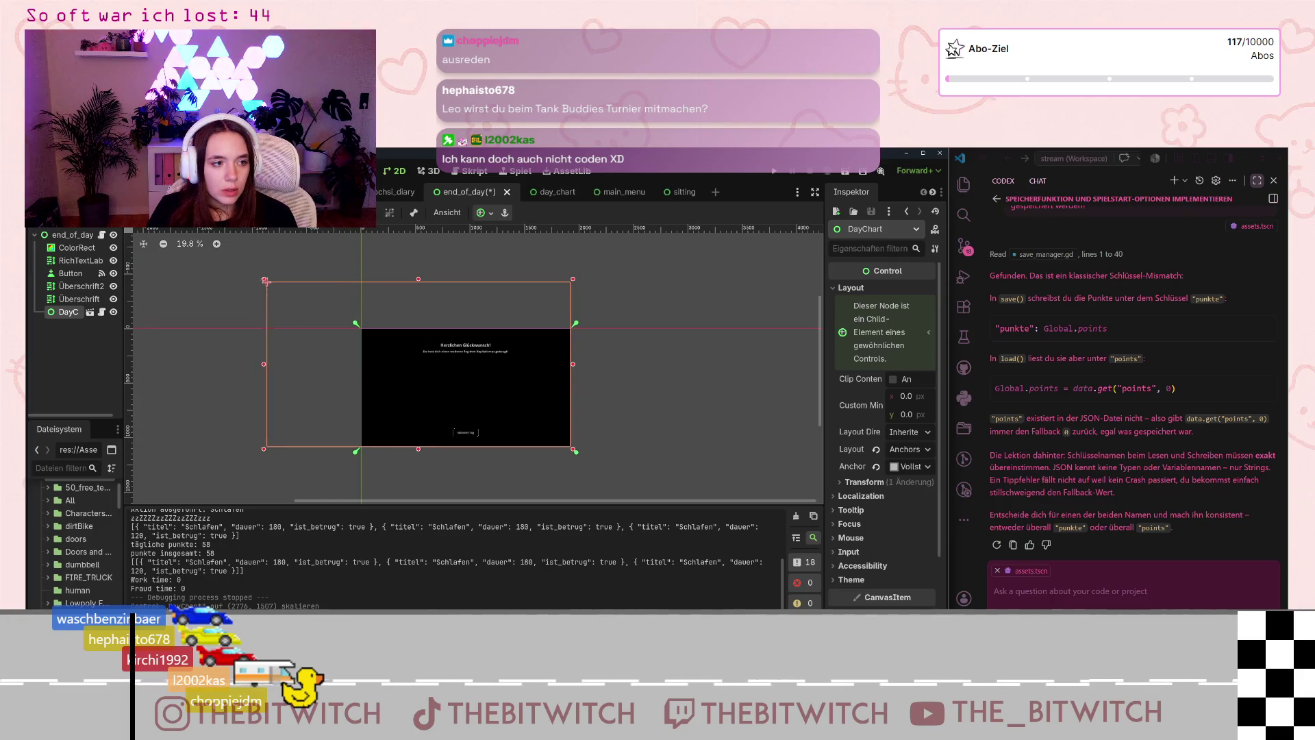
drag(267, 281, 208, 335)
click(751, 384)
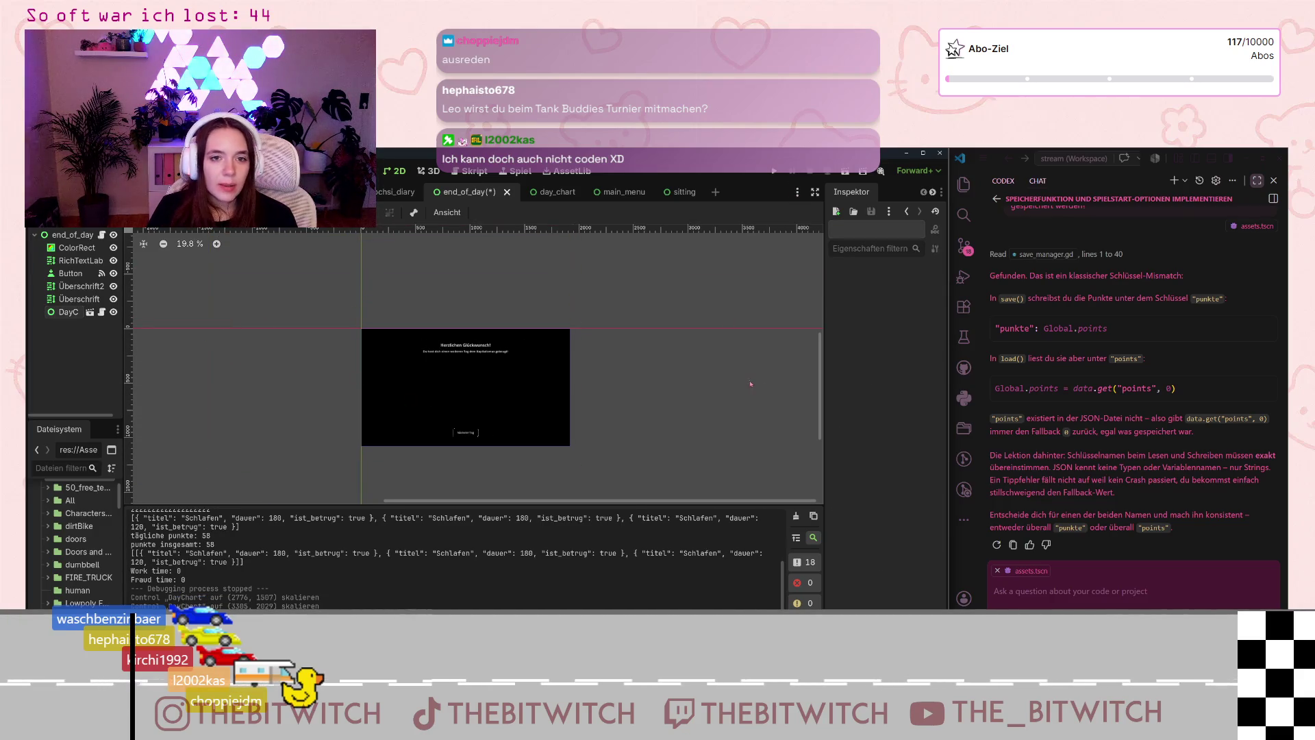
Save the end_of_day scene with Ctrl+S and run the project.
click(75, 313)
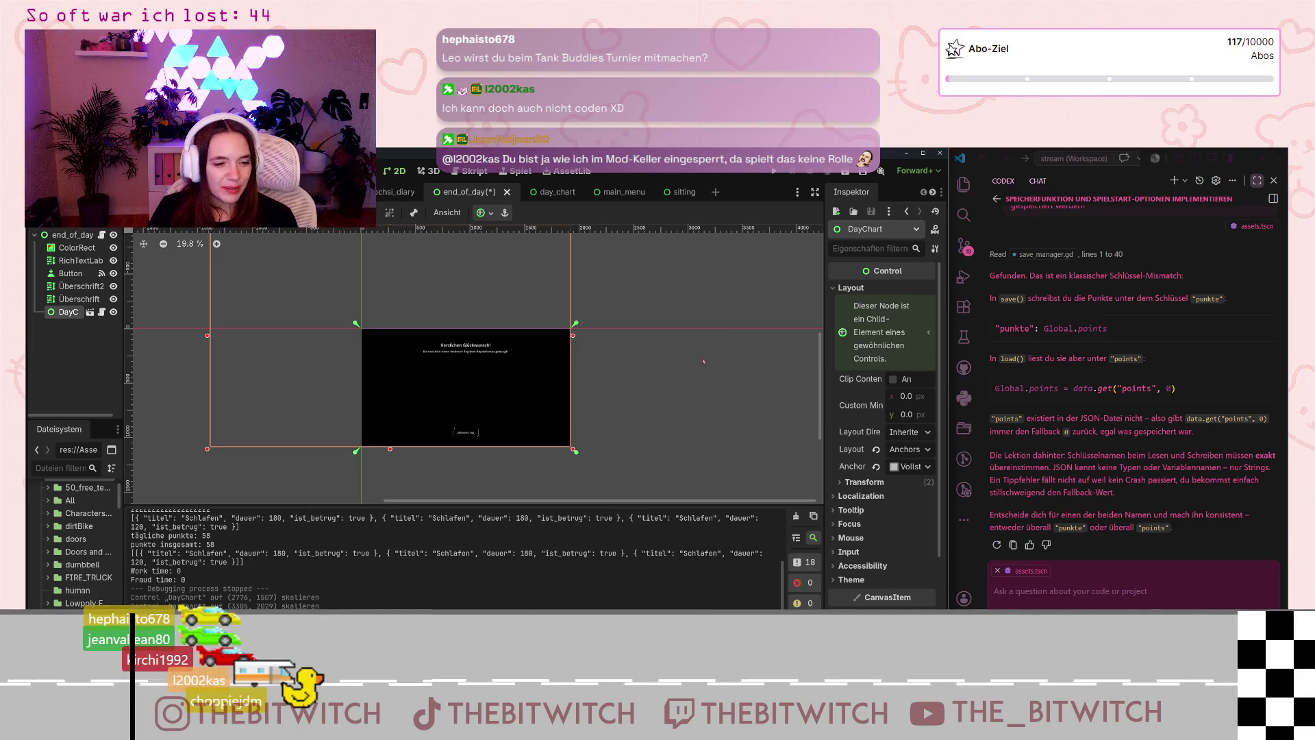
click(669, 413)
key(ctrl+s)
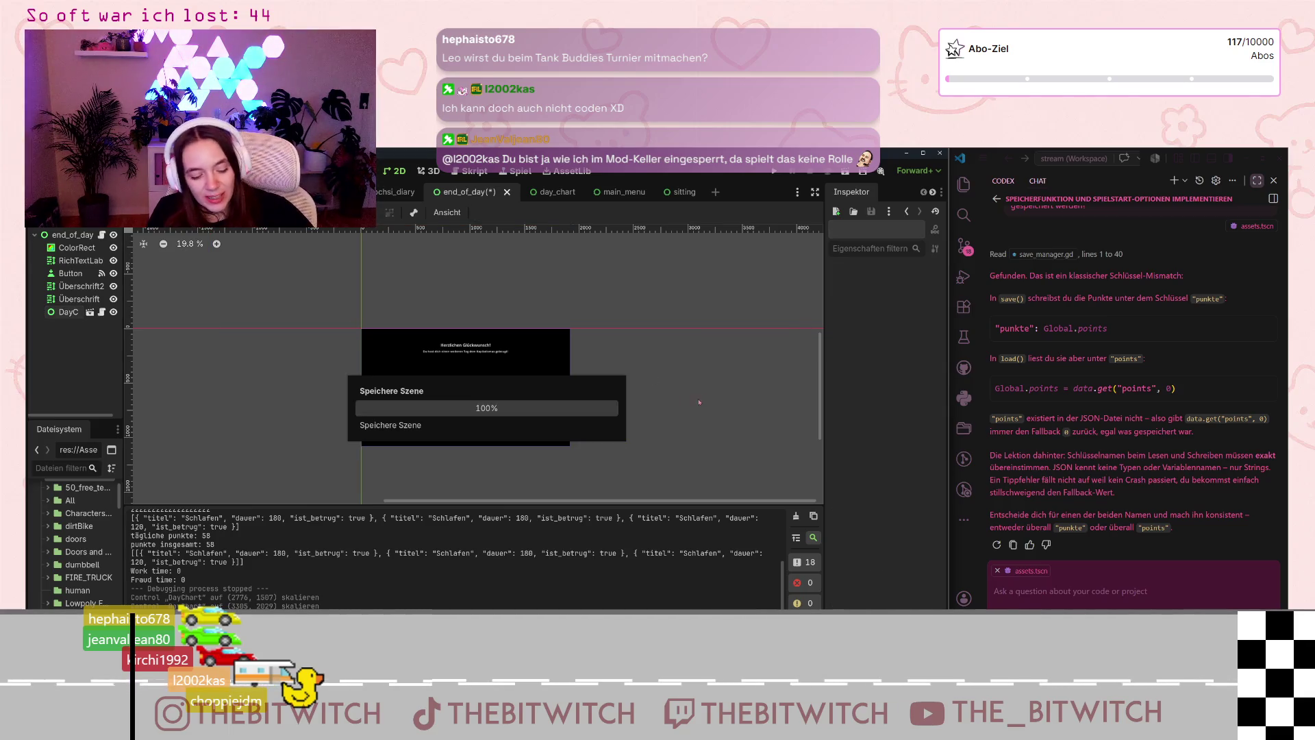
click(774, 172)
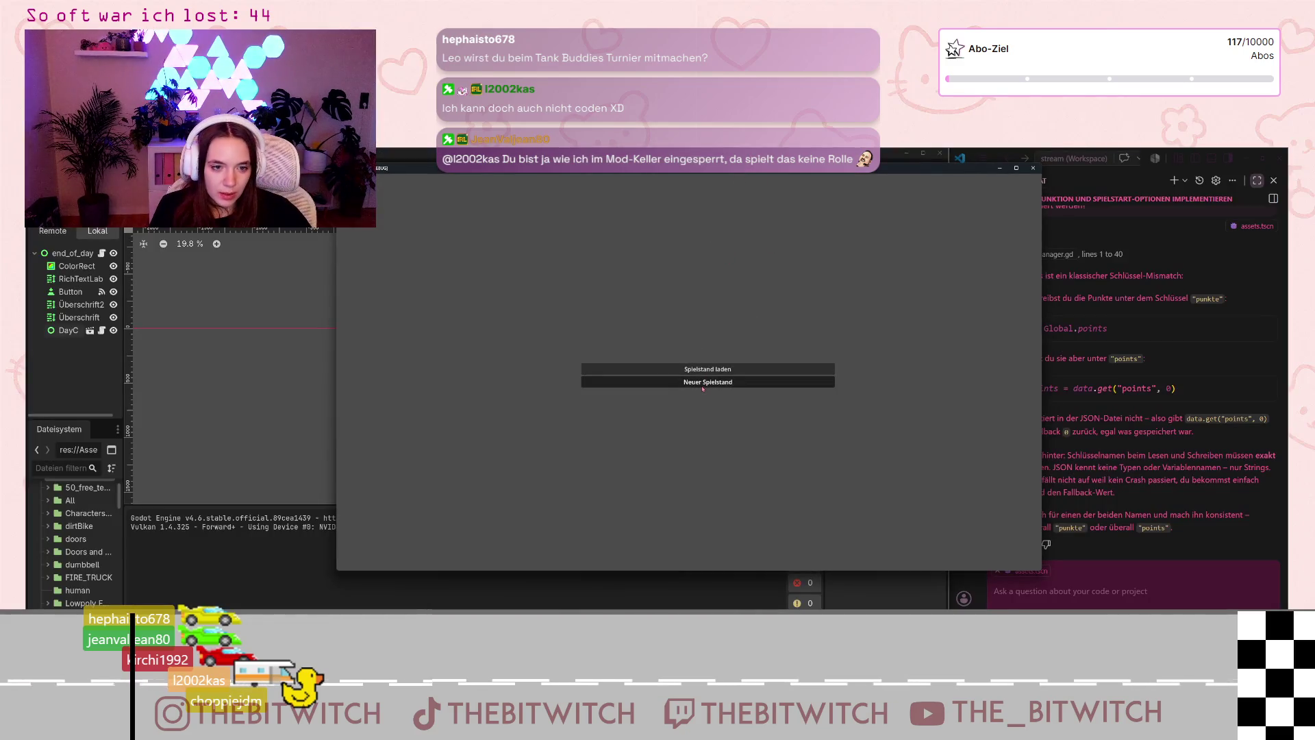
Start a new game (Neuer Spielstand), walk to the sofa and sleep to reach the end-of-day screen.
click(829, 387)
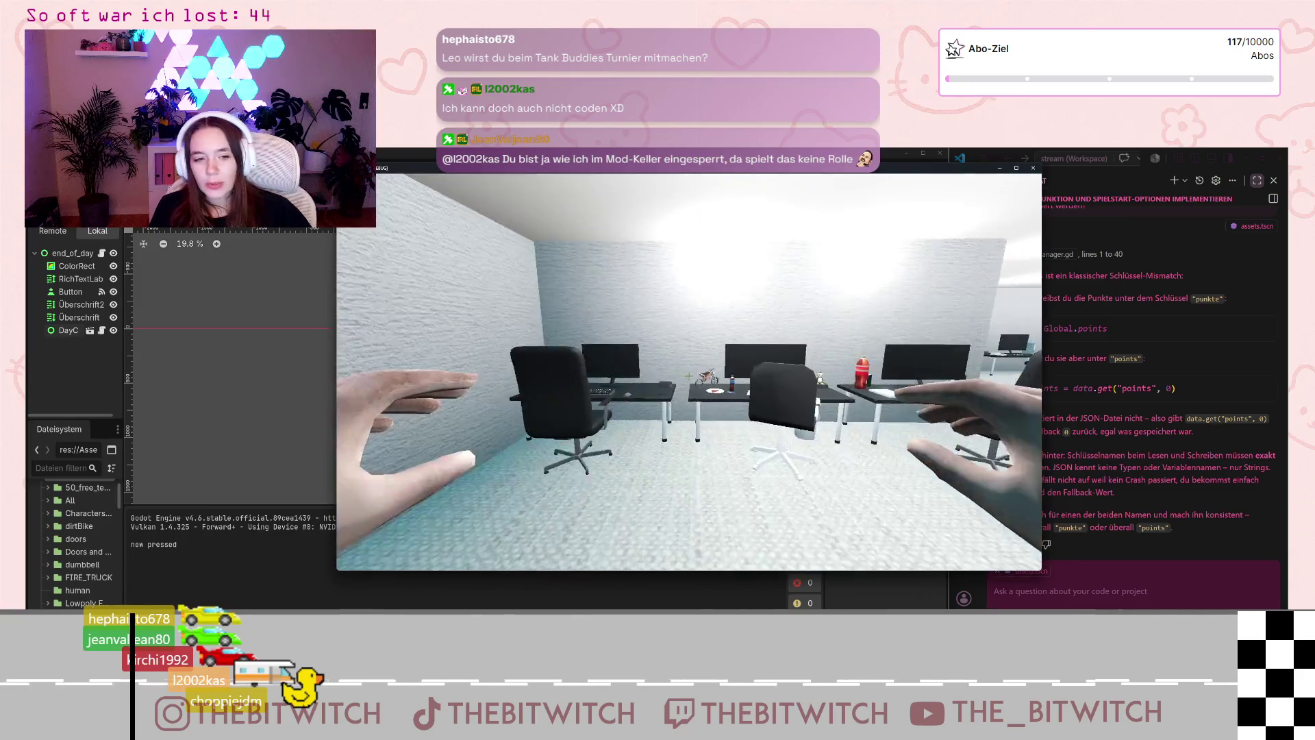
key(w)
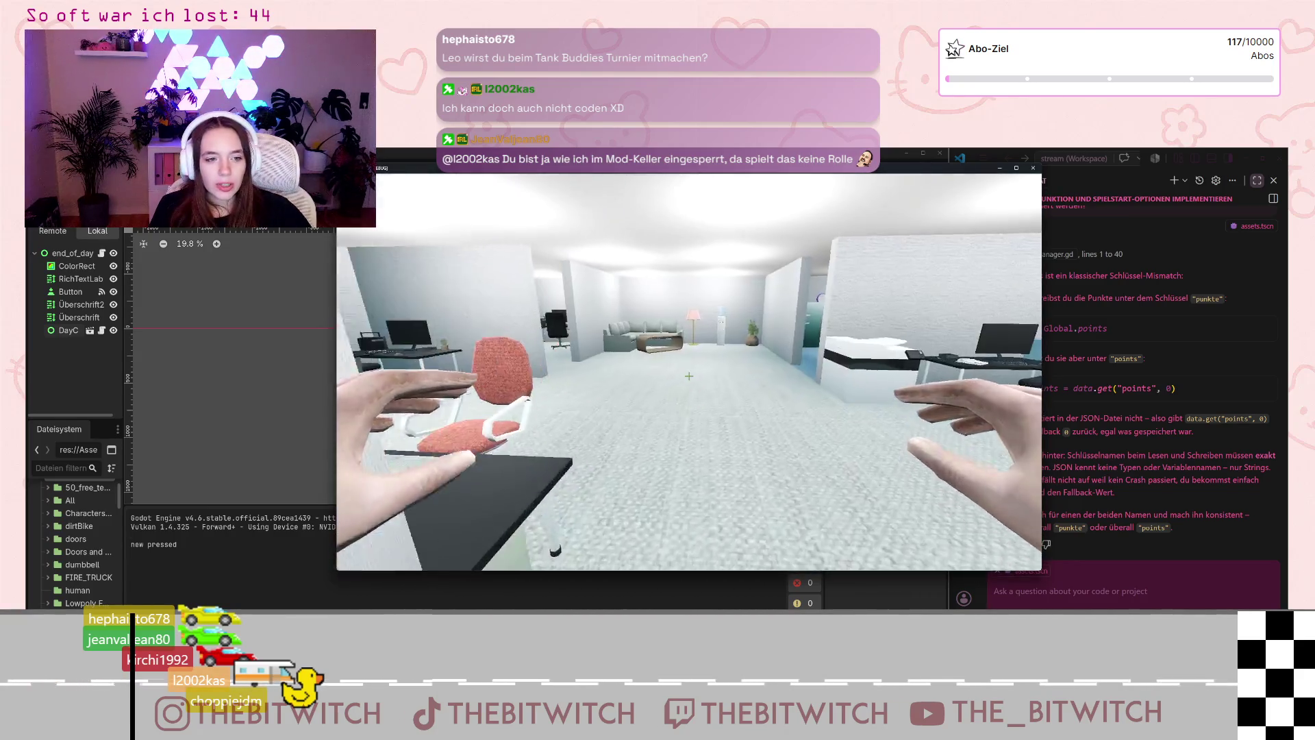
key(w)
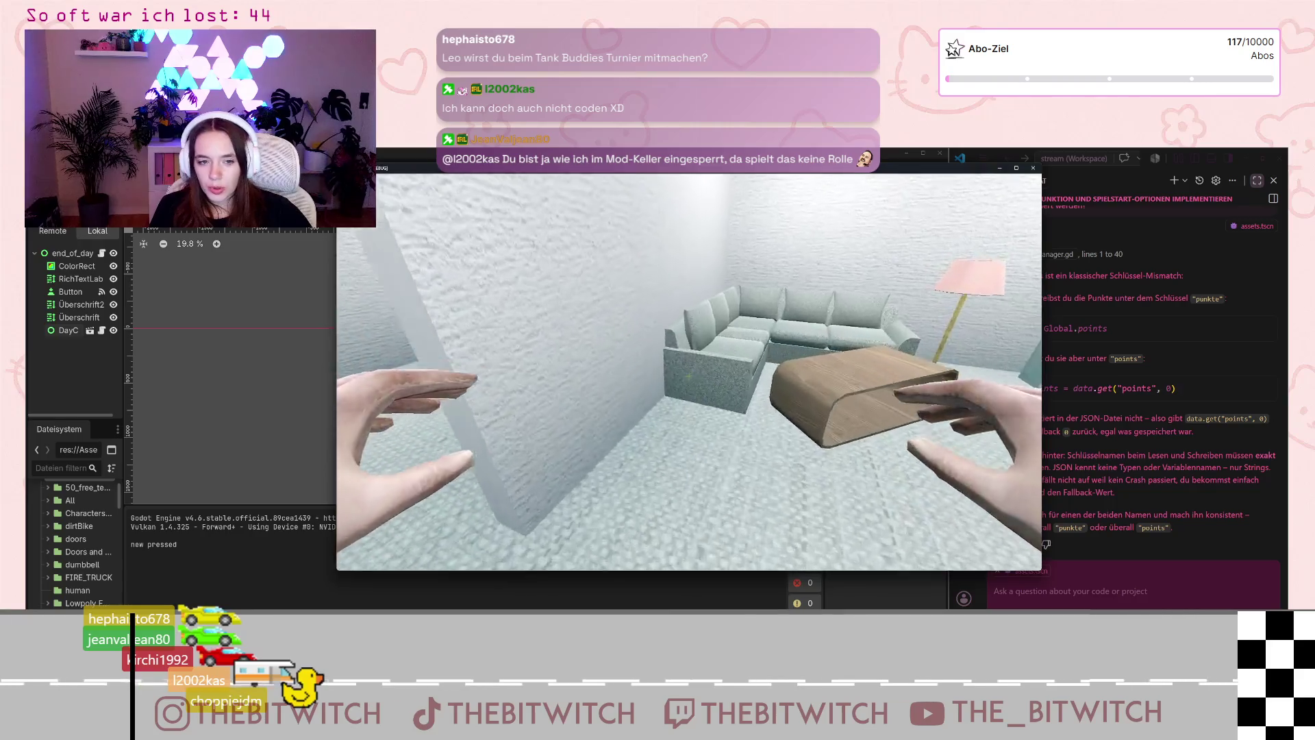
key(e)
key(e)
key(e)
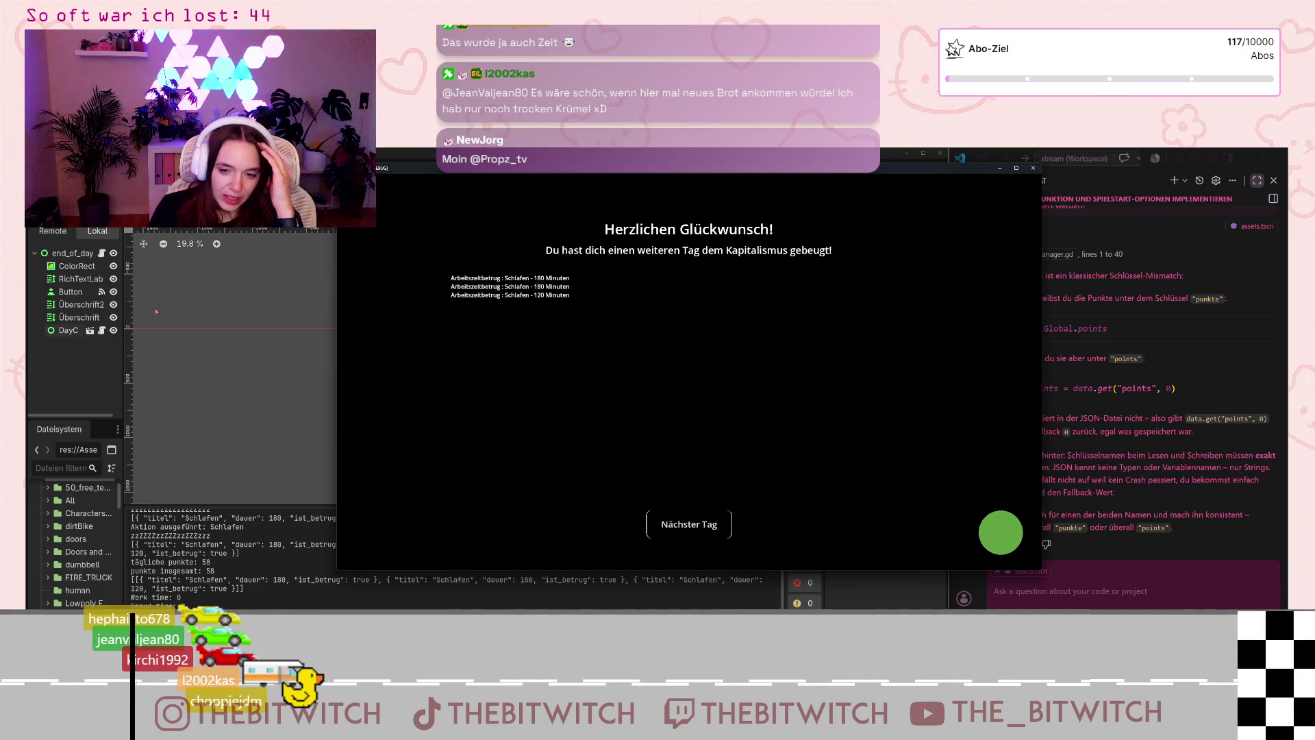
Close the game and drag DayChart's top-left anchor up-left, making its anchors custom.
key(F8)
click(68, 330)
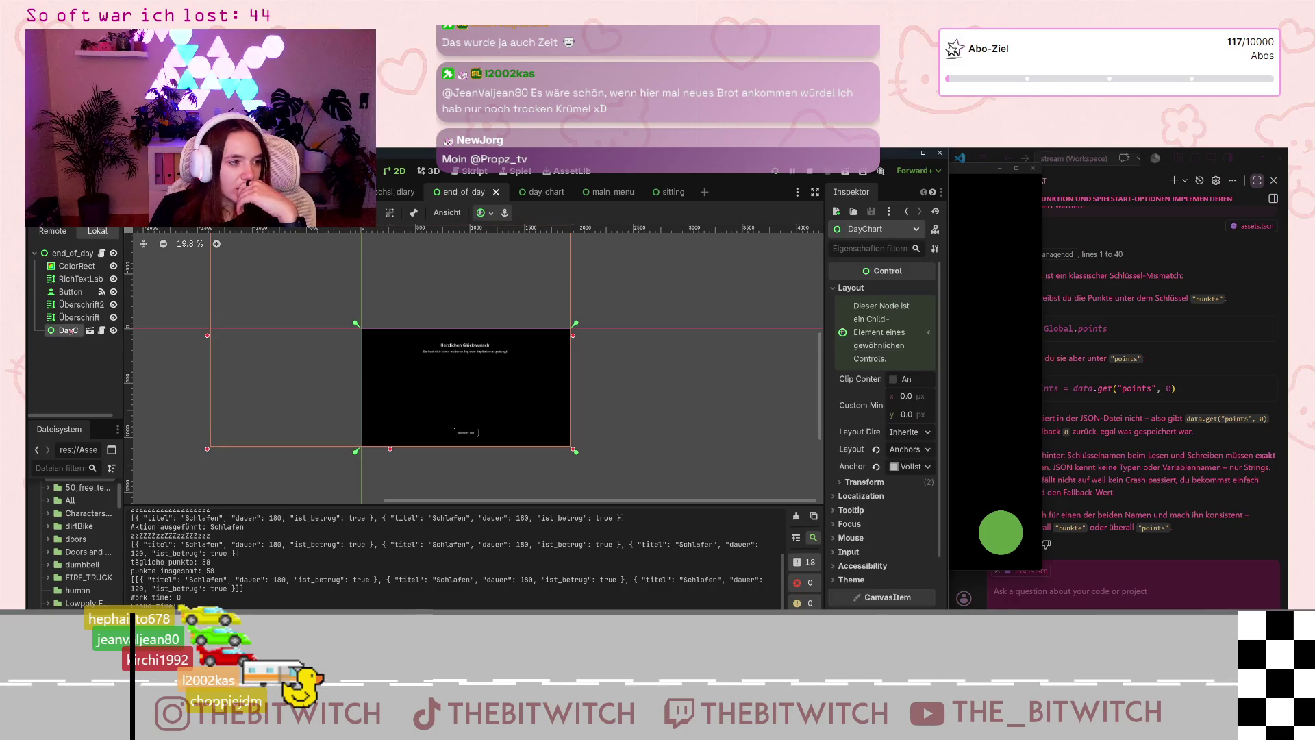
mouse_move(378, 328)
mouse_down()
mouse_move(278, 250)
mouse_move(231, 236)
mouse_up()
scroll(284, 273, down, 2)
click(711, 302)
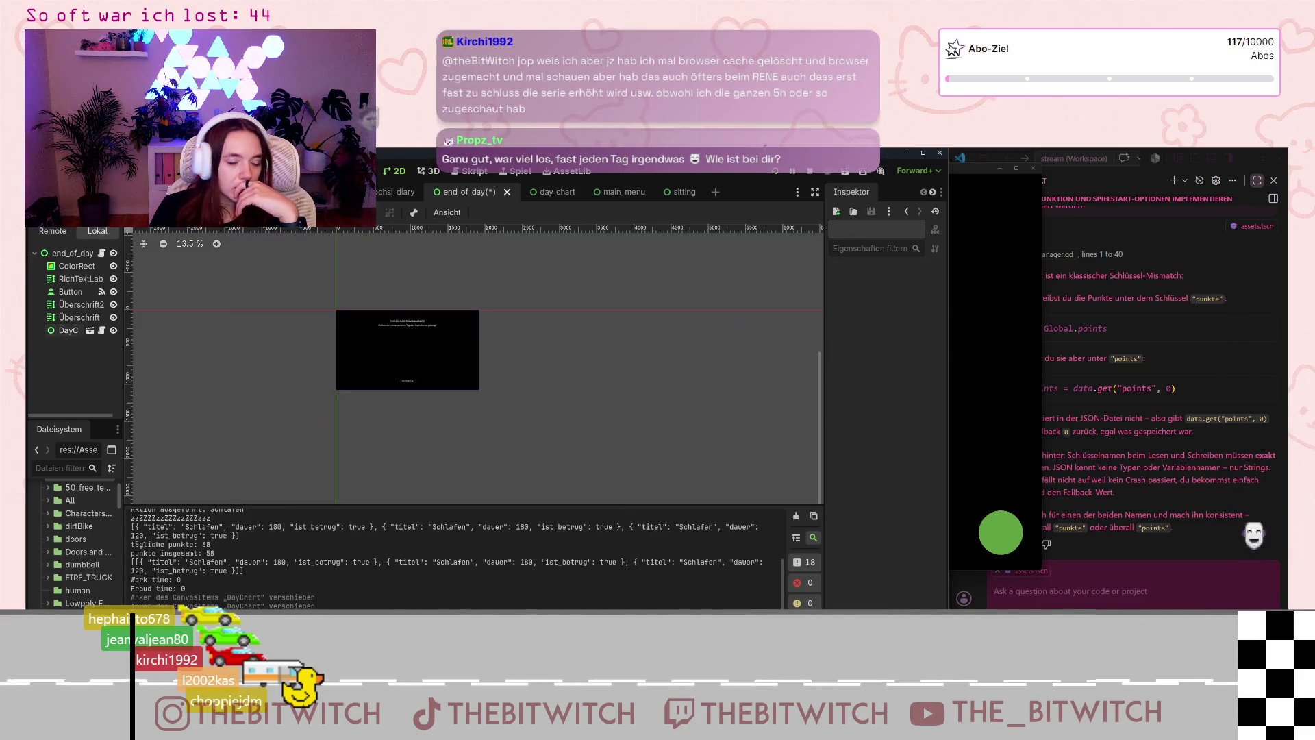
key(F8)
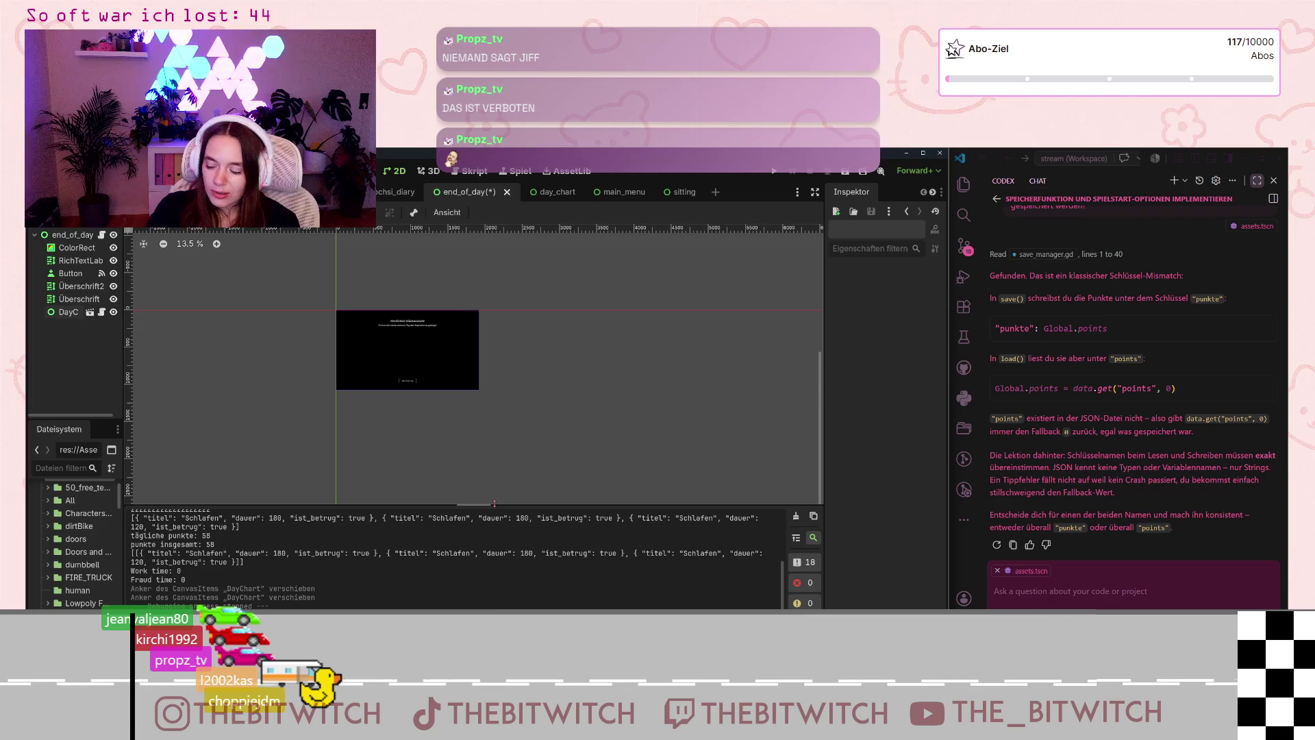
Save the end_of_day scene with Ctrl+S and run the project with F5.
scroll(358, 306, up, 5)
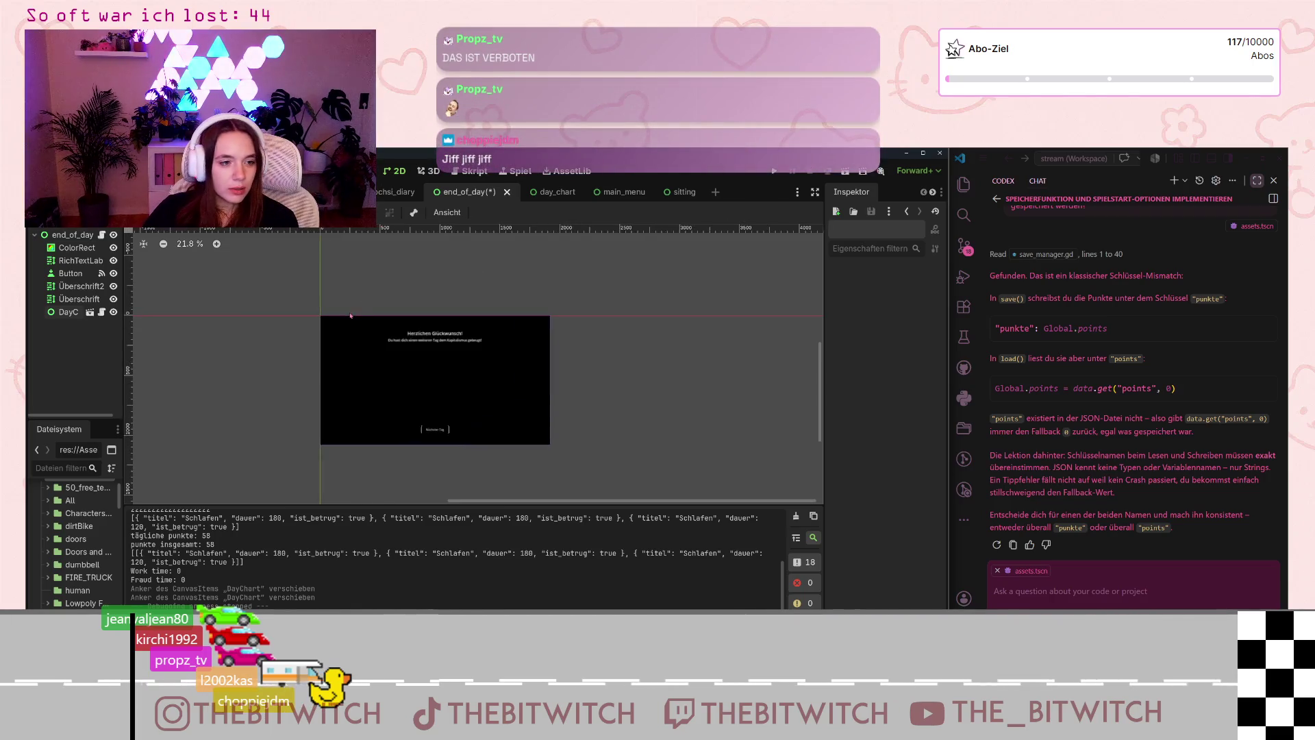
scroll(663, 335, down, 3)
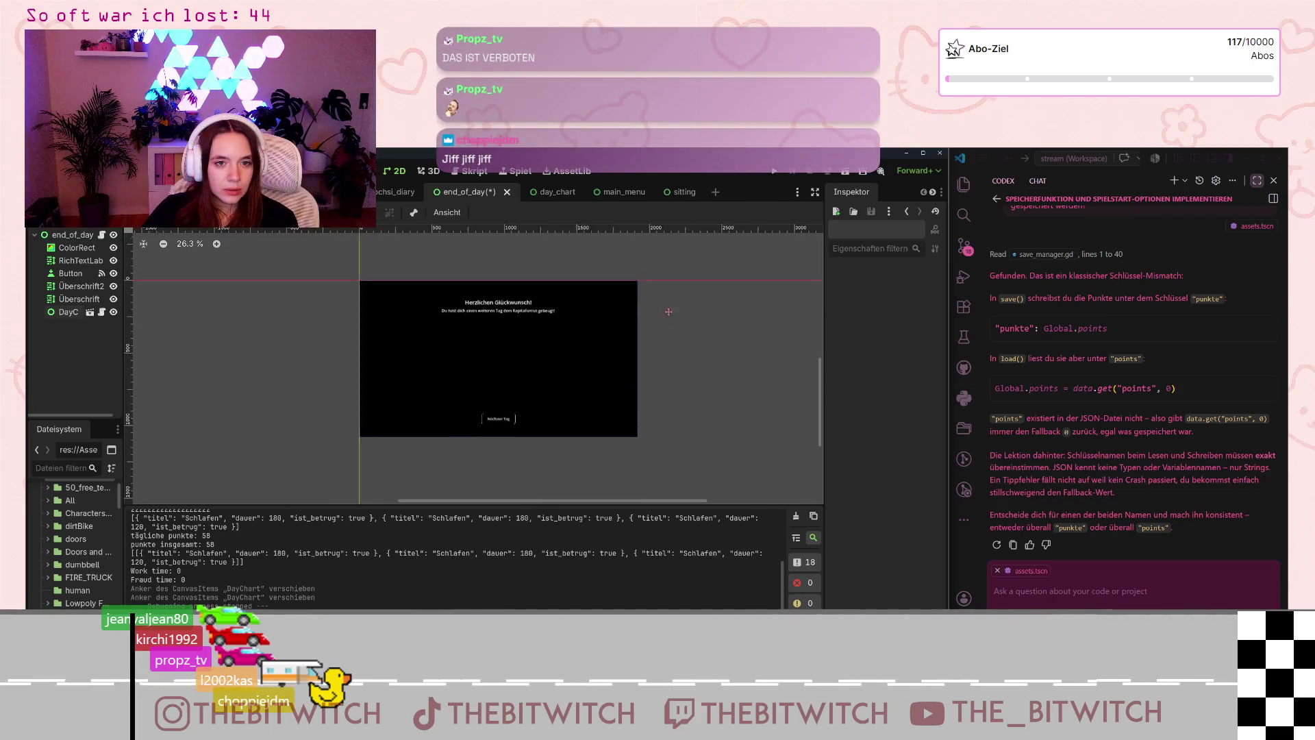
key(ctrl+s)
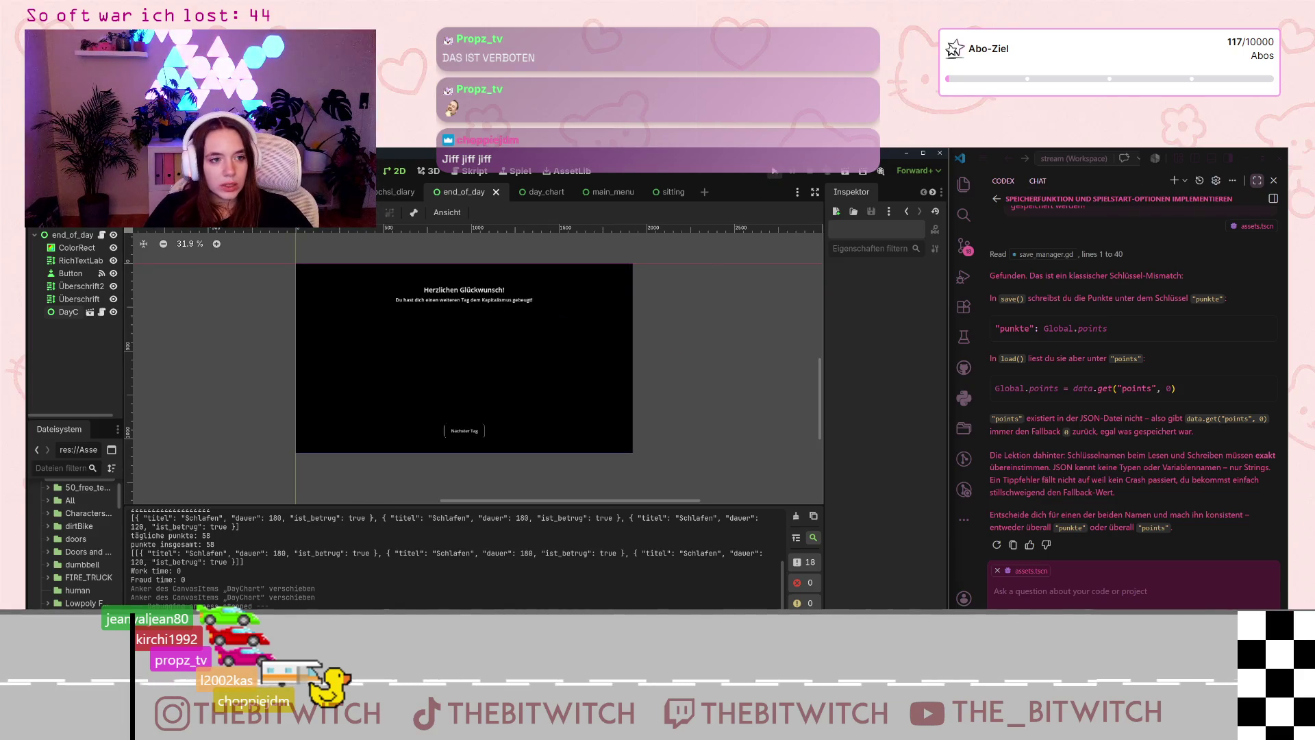
key(F5)
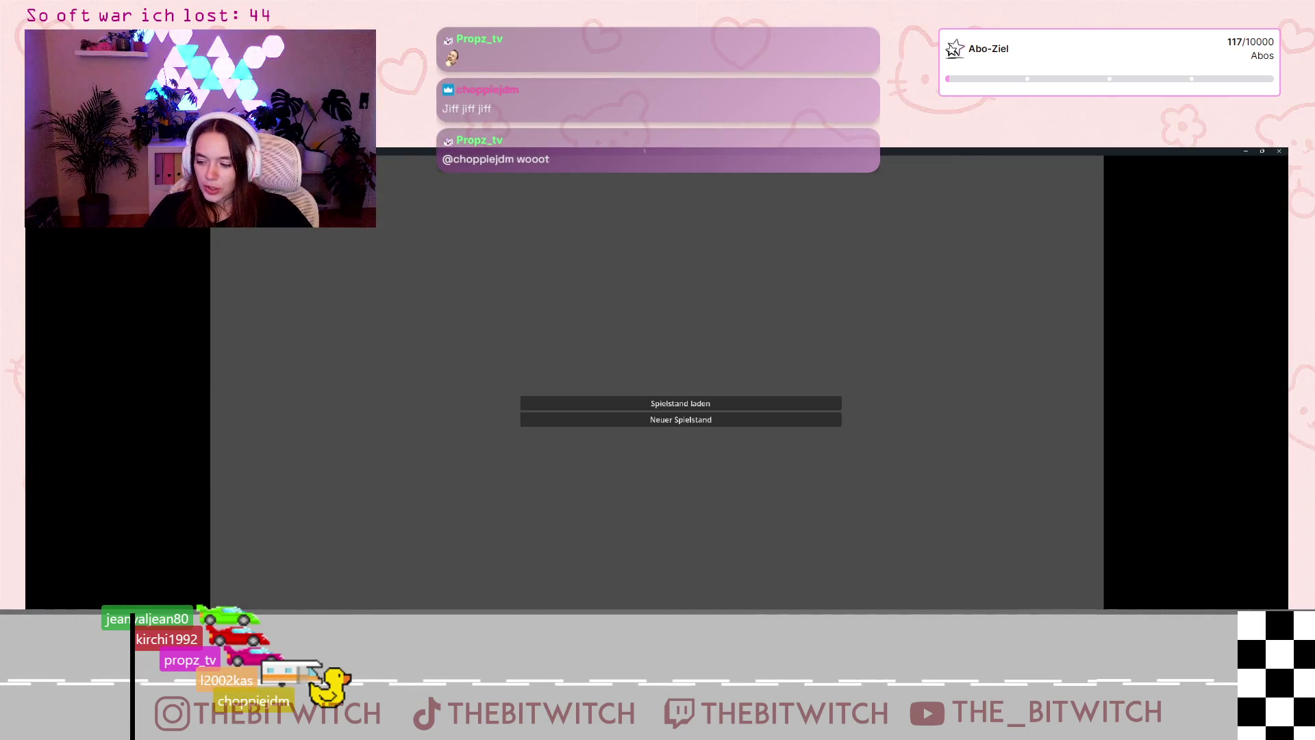
Play a new game to the sofa and sleep to confirm the stats screen, then select DayChart in the editor.
double_click(676, 153)
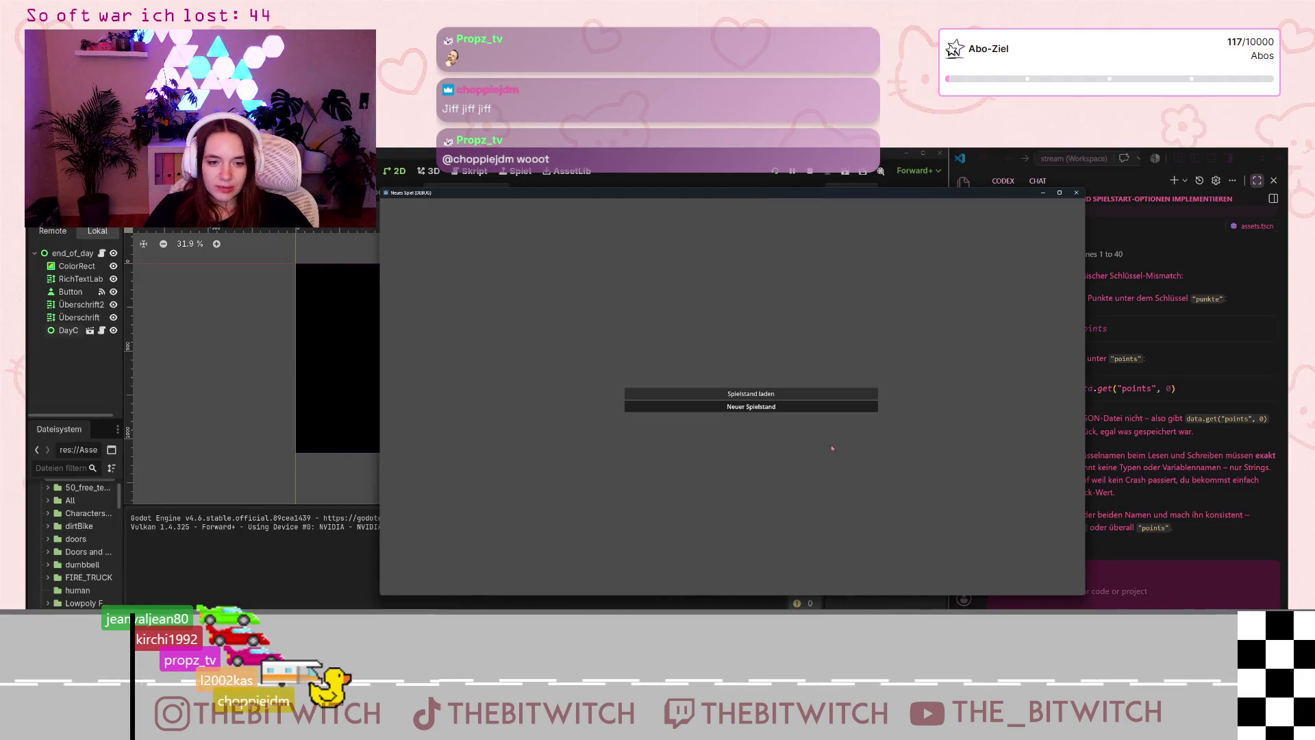
click(822, 406)
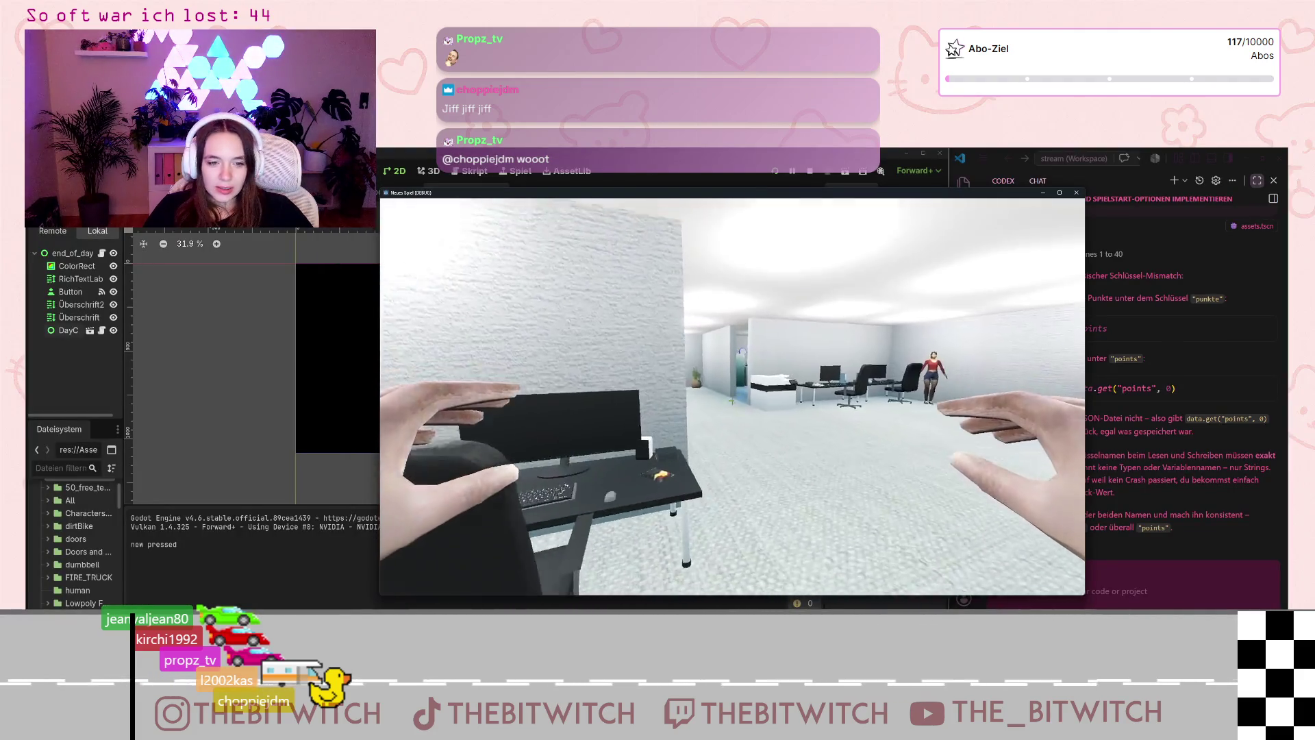
key(w)
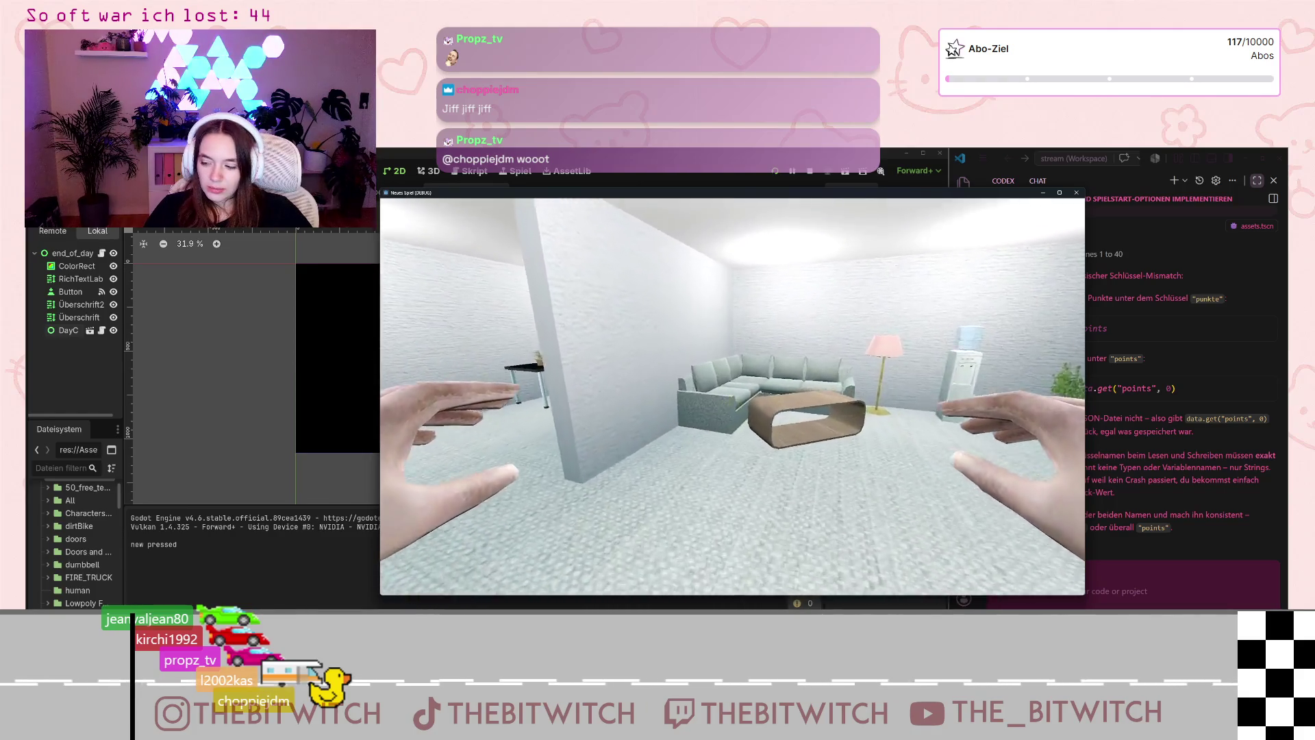
key(w)
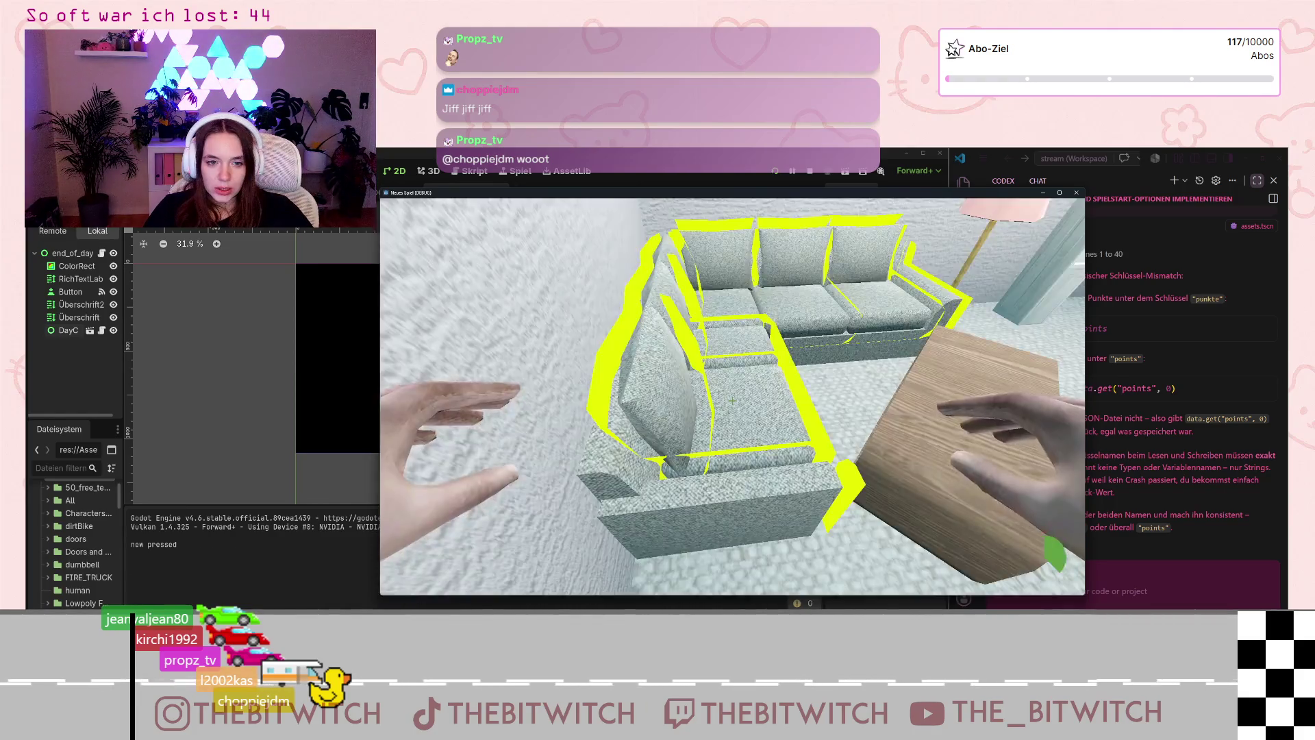
key(e)
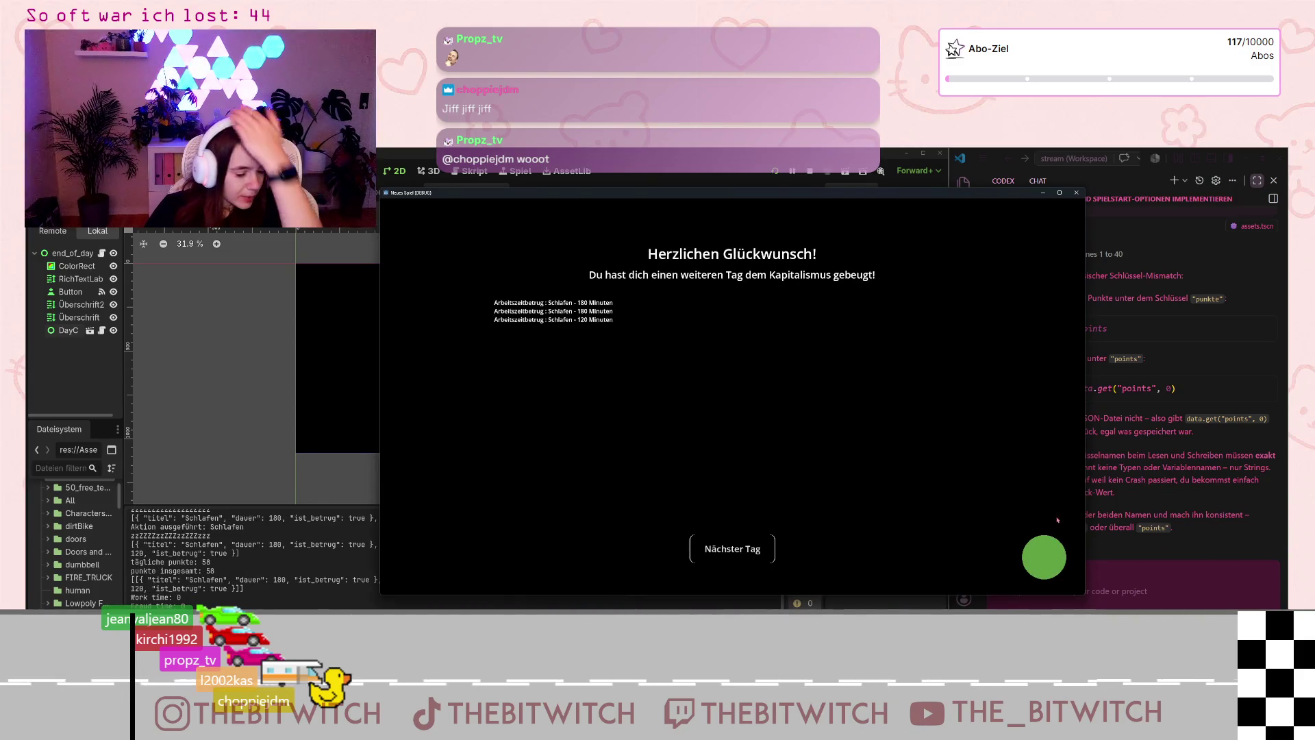
click(67, 330)
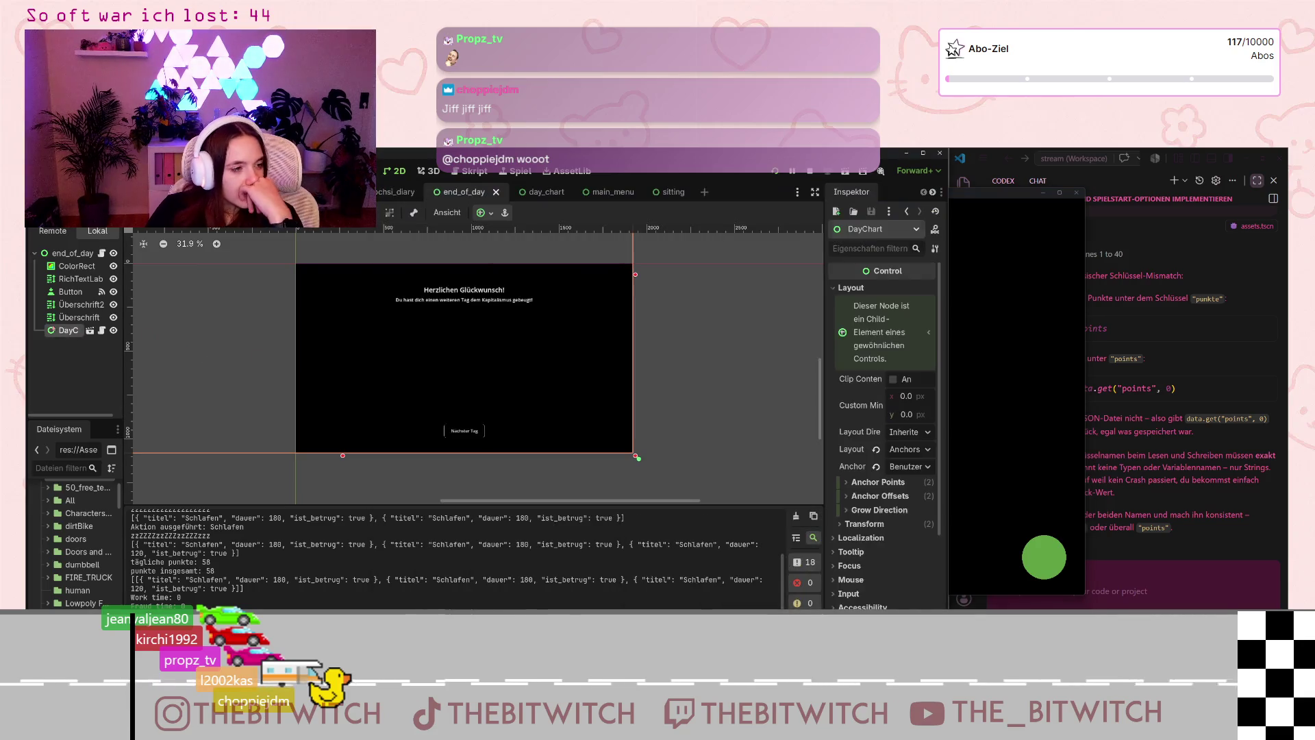
Shrink DayChart back to the black chart area of the end_of_day screen.
scroll(223, 354, down, 3)
drag(229, 343, 374, 388)
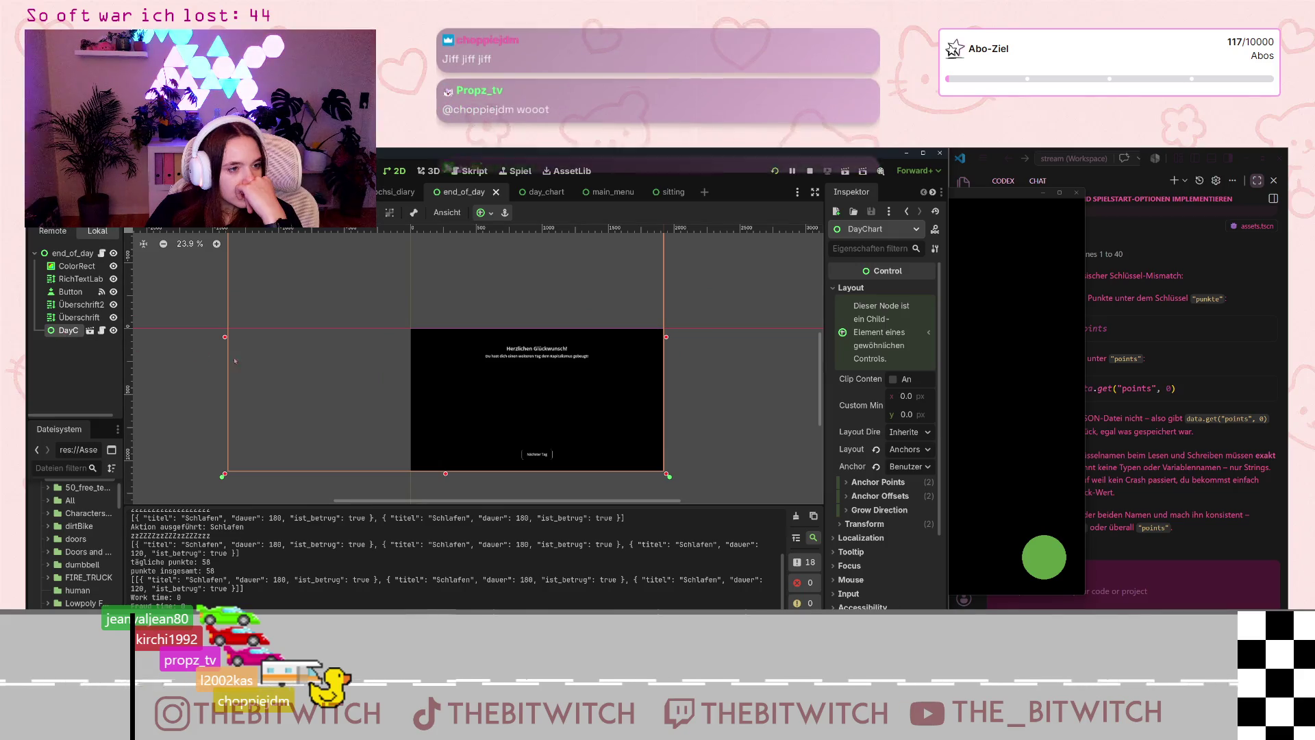
scroll(278, 376, down, 4)
mouse_move(242, 256)
mouse_down()
mouse_move(327, 330)
mouse_move(366, 339)
mouse_up()
Set DayChart's horizontal scale to 2 in the Inspector, then stop and relaunch the game.
scroll(525, 377, up, 3)
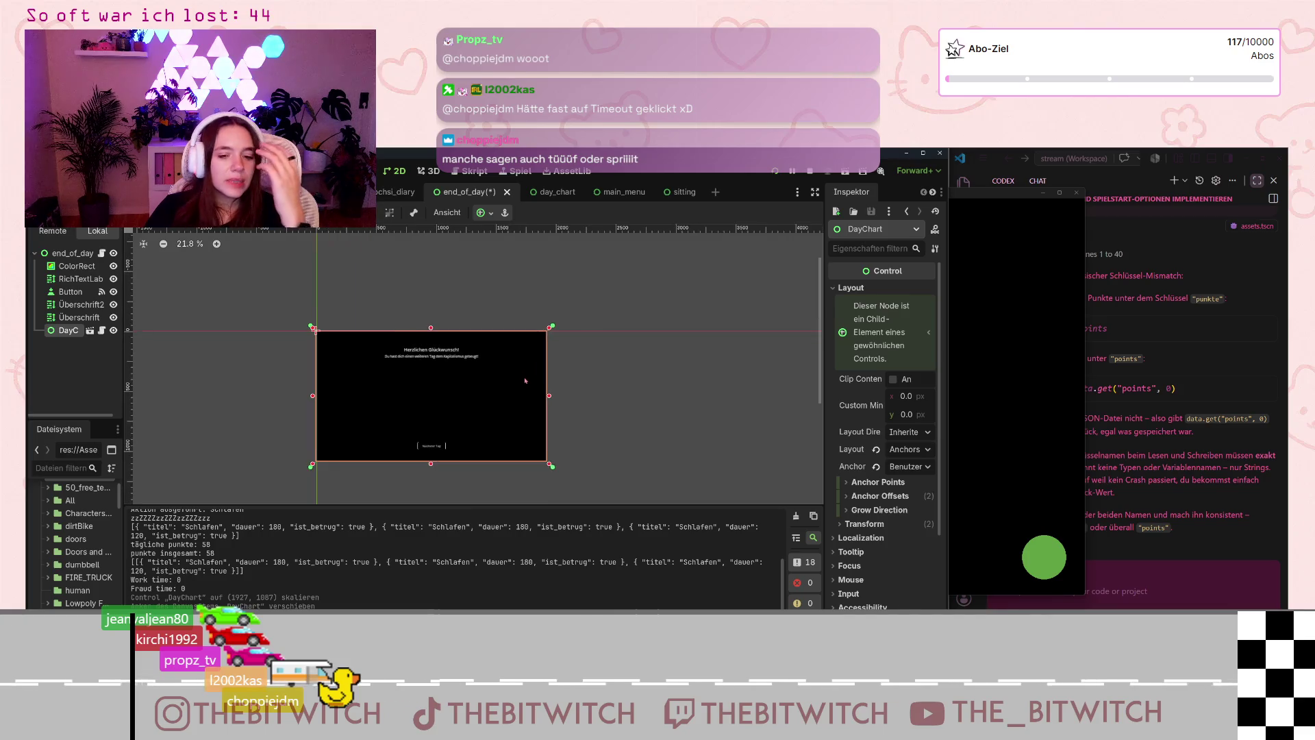
click(857, 526)
scroll(857, 531, down, 3)
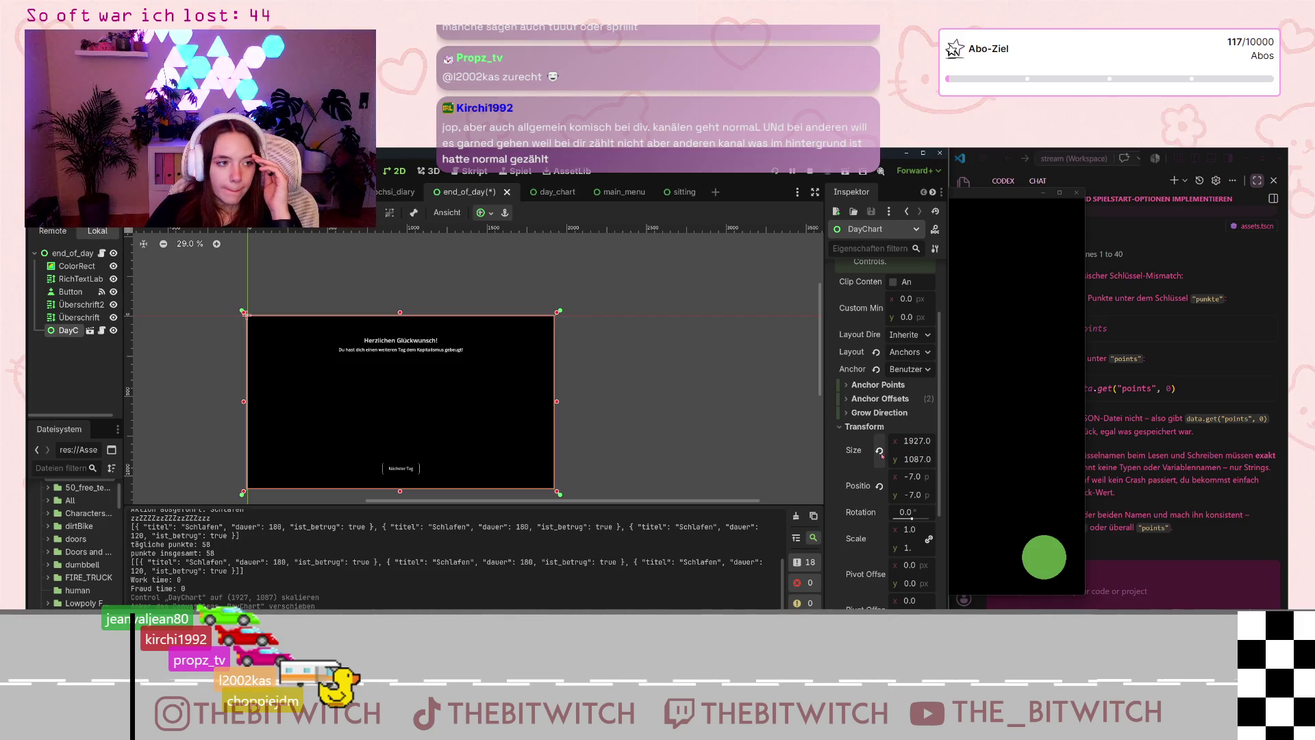
click(908, 530)
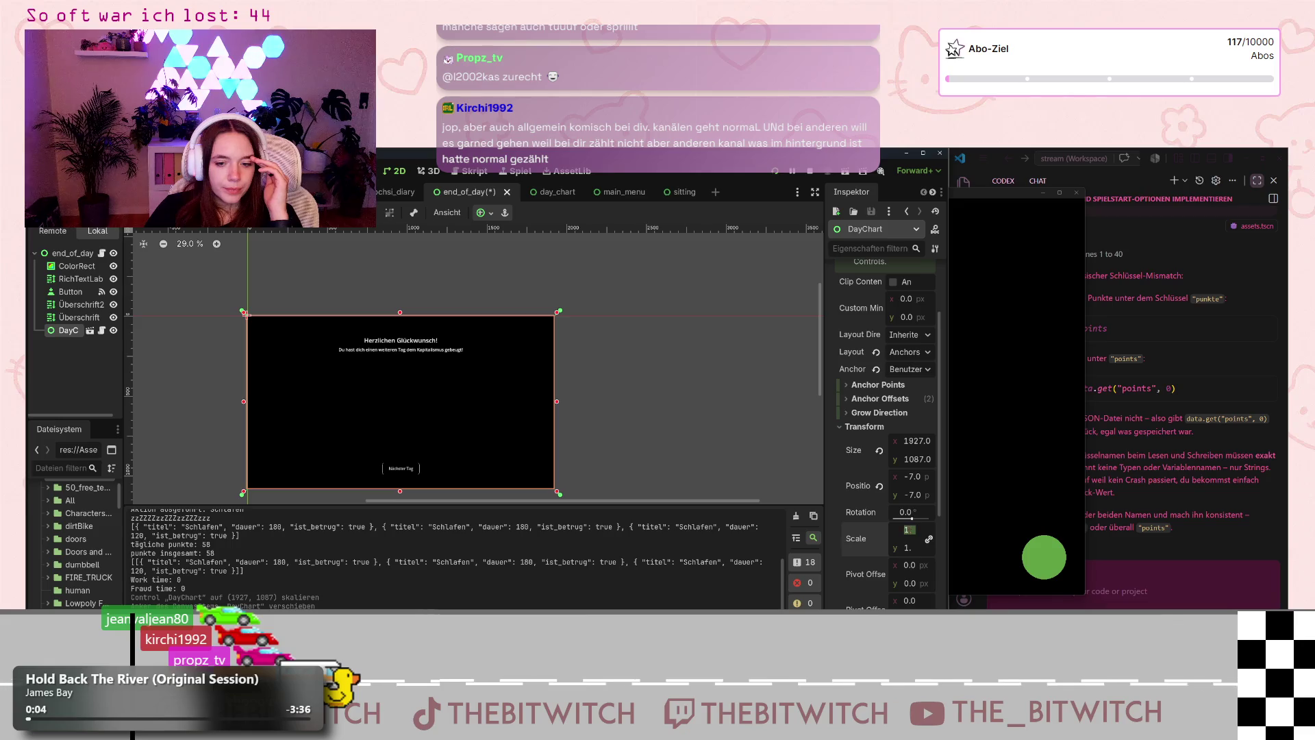
text(2)
key(Return)
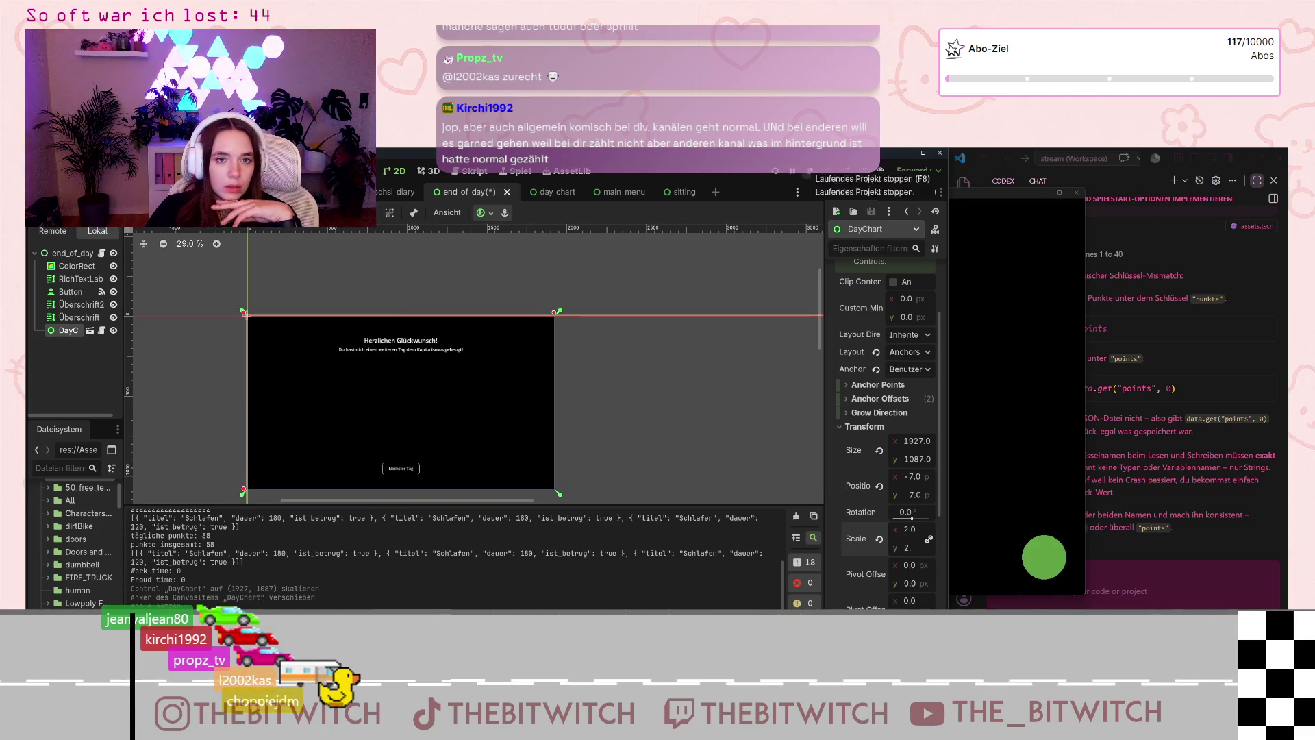
click(810, 170)
click(775, 171)
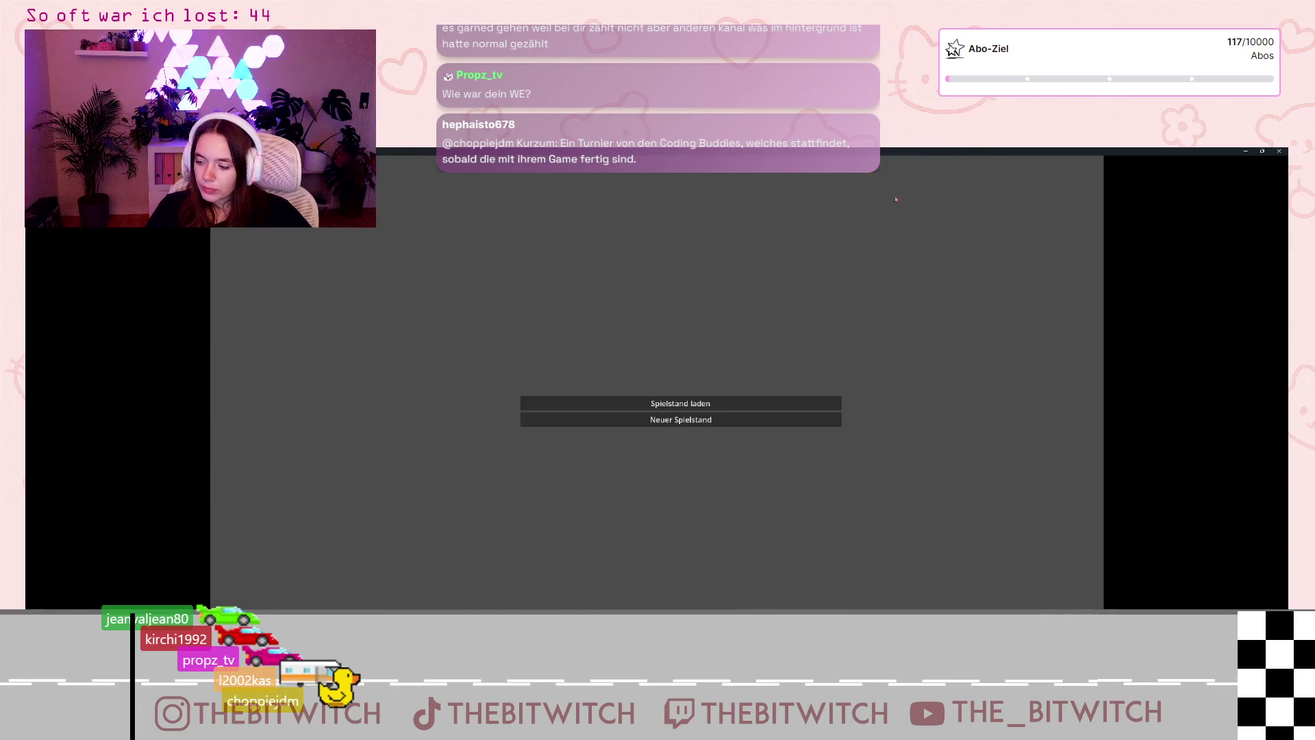
Start a new save, sleep on the sofa to reach the congratulations screen, and move the game window over the editor.
key(super+Down)
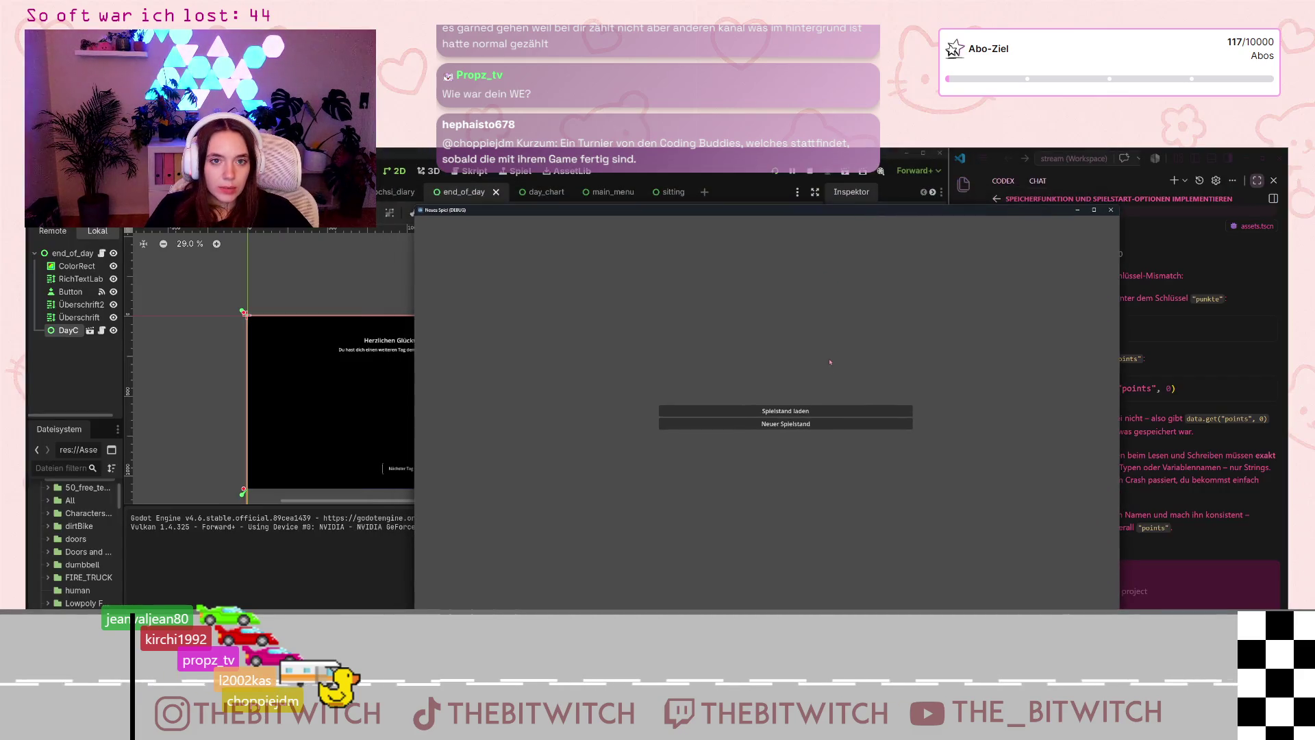
click(786, 423)
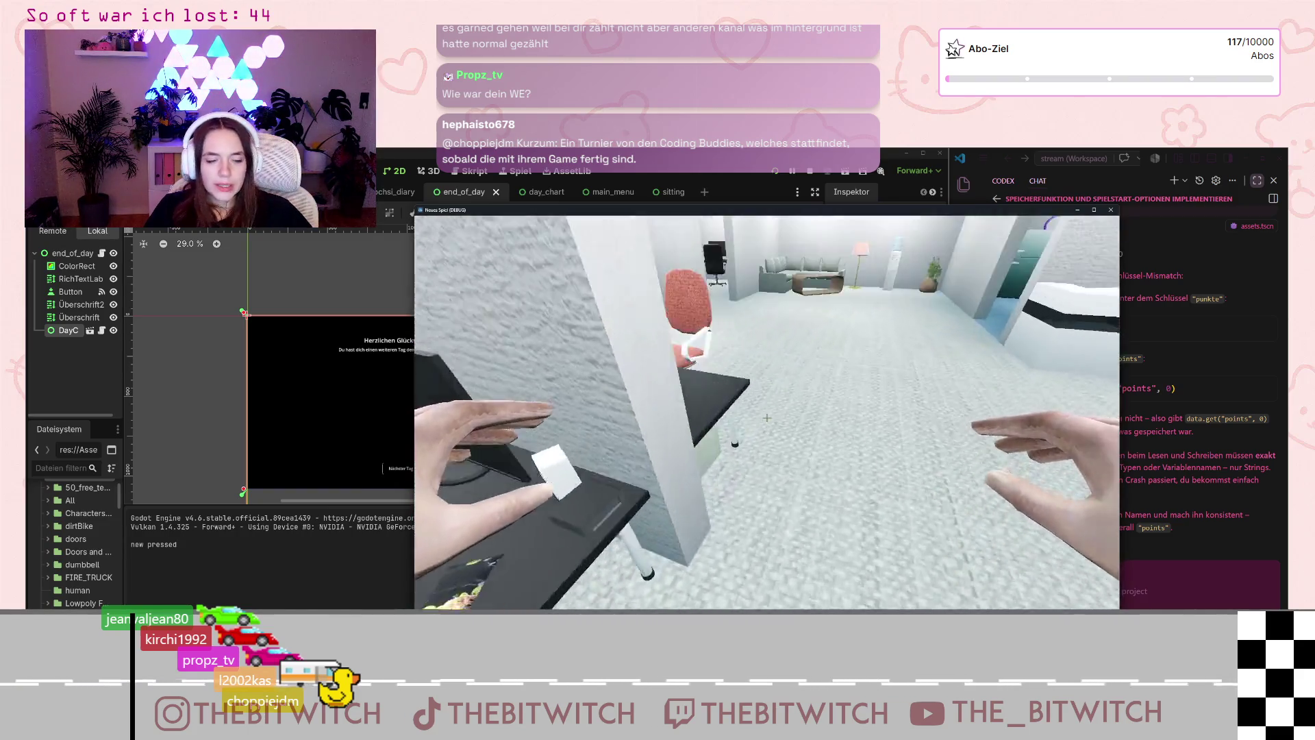
key(w)
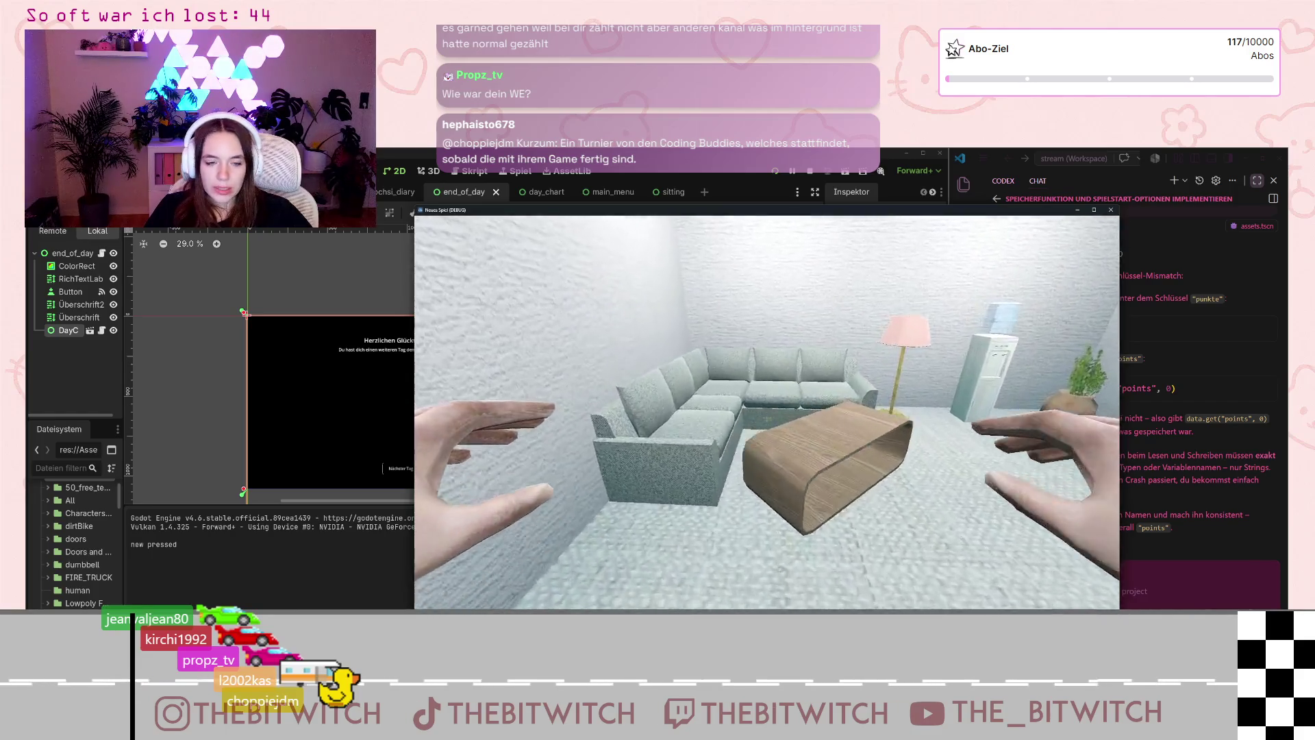
key(e)
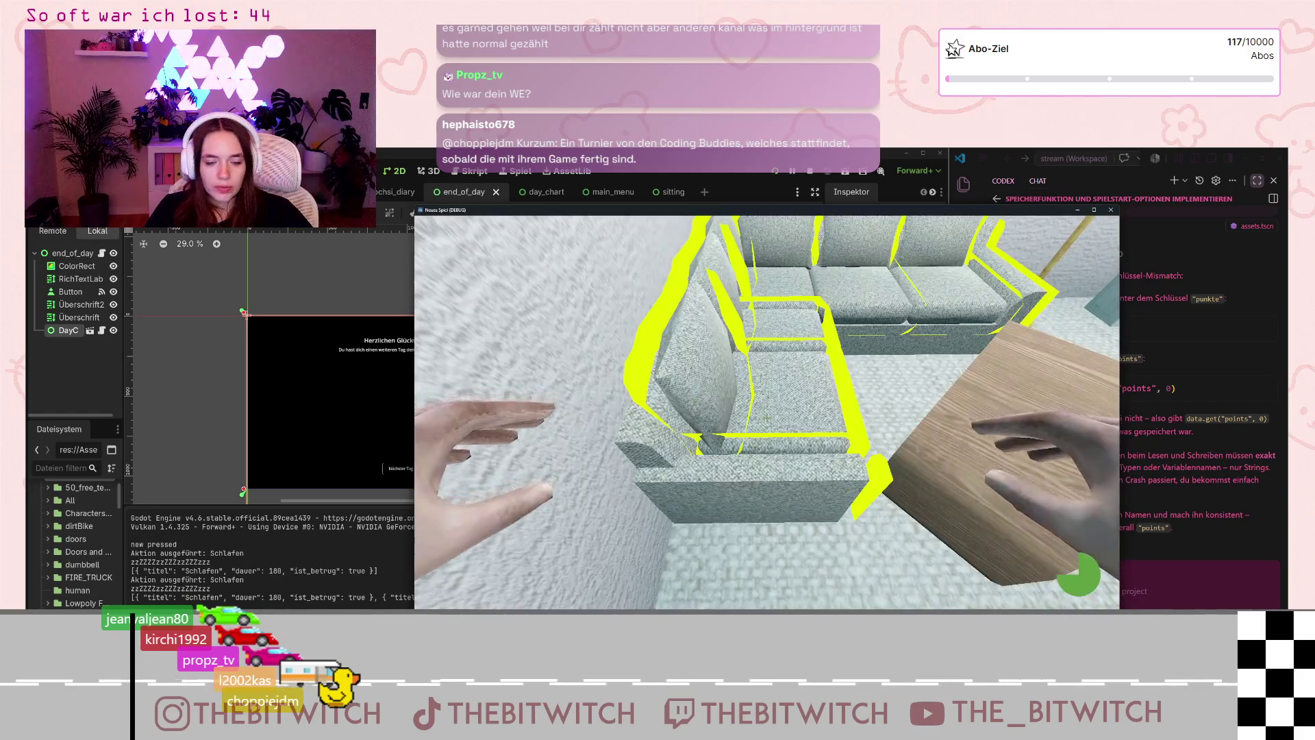
key(e)
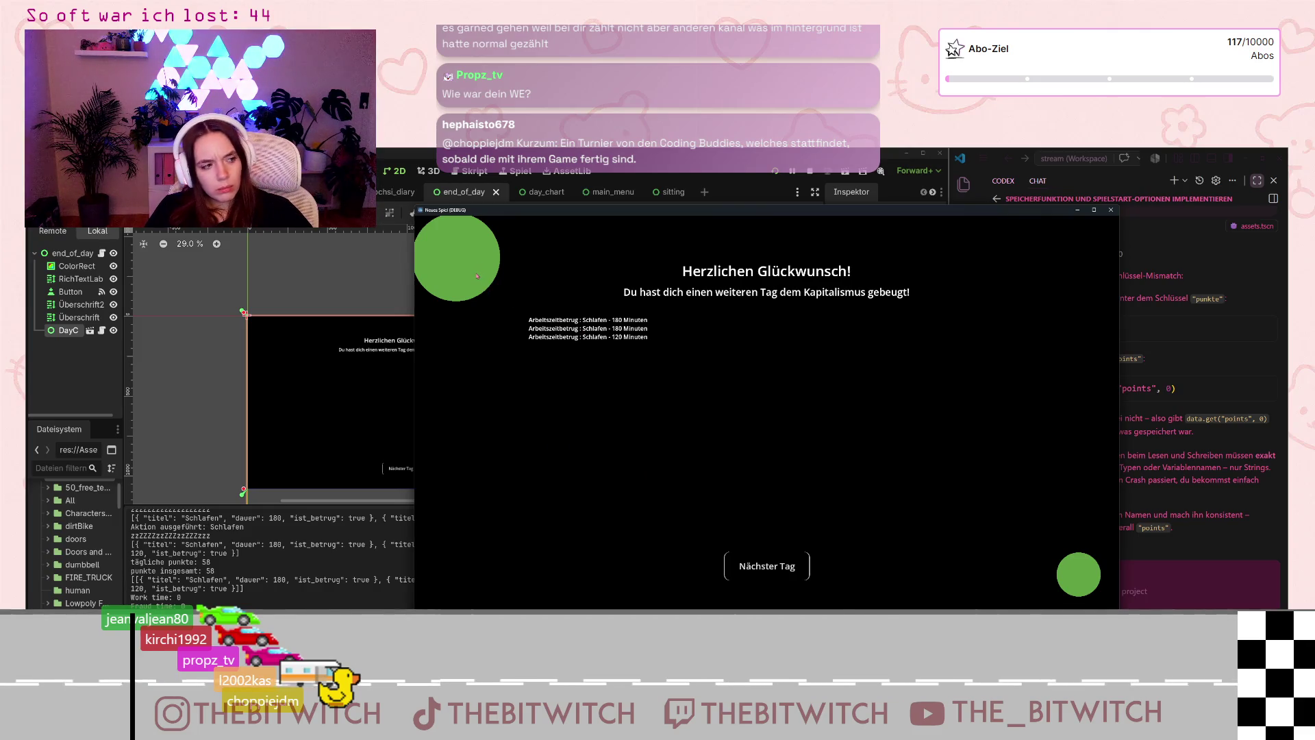
drag(512, 208, 628, 265)
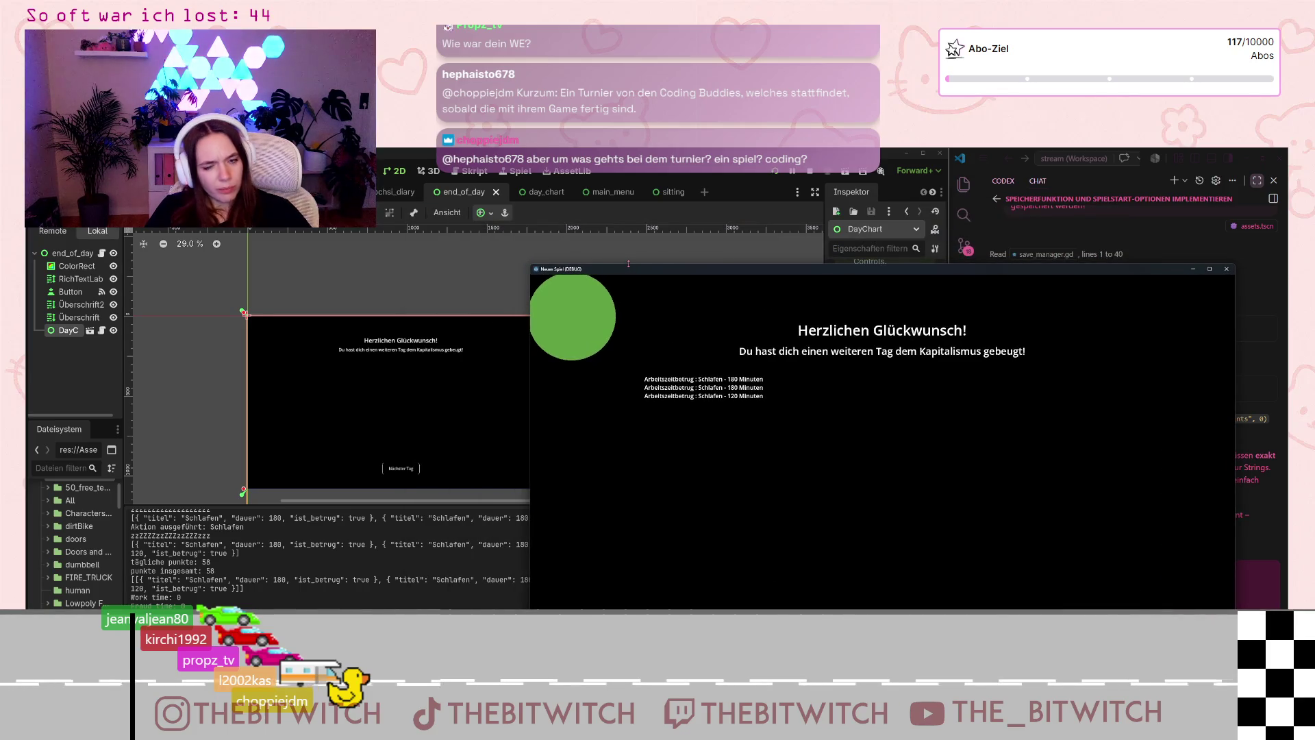
drag(635, 269, 365, 221)
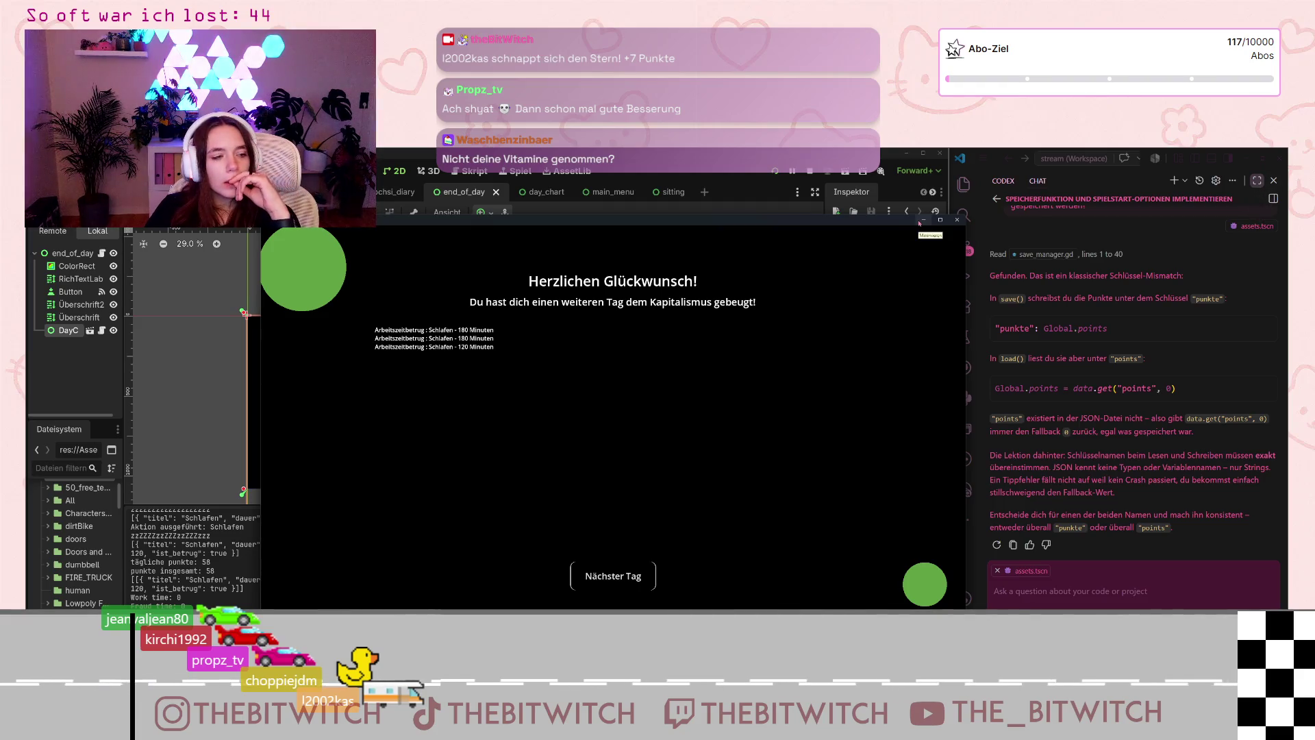
Close the game window to return to the Welt scene in the editor.
click(922, 221)
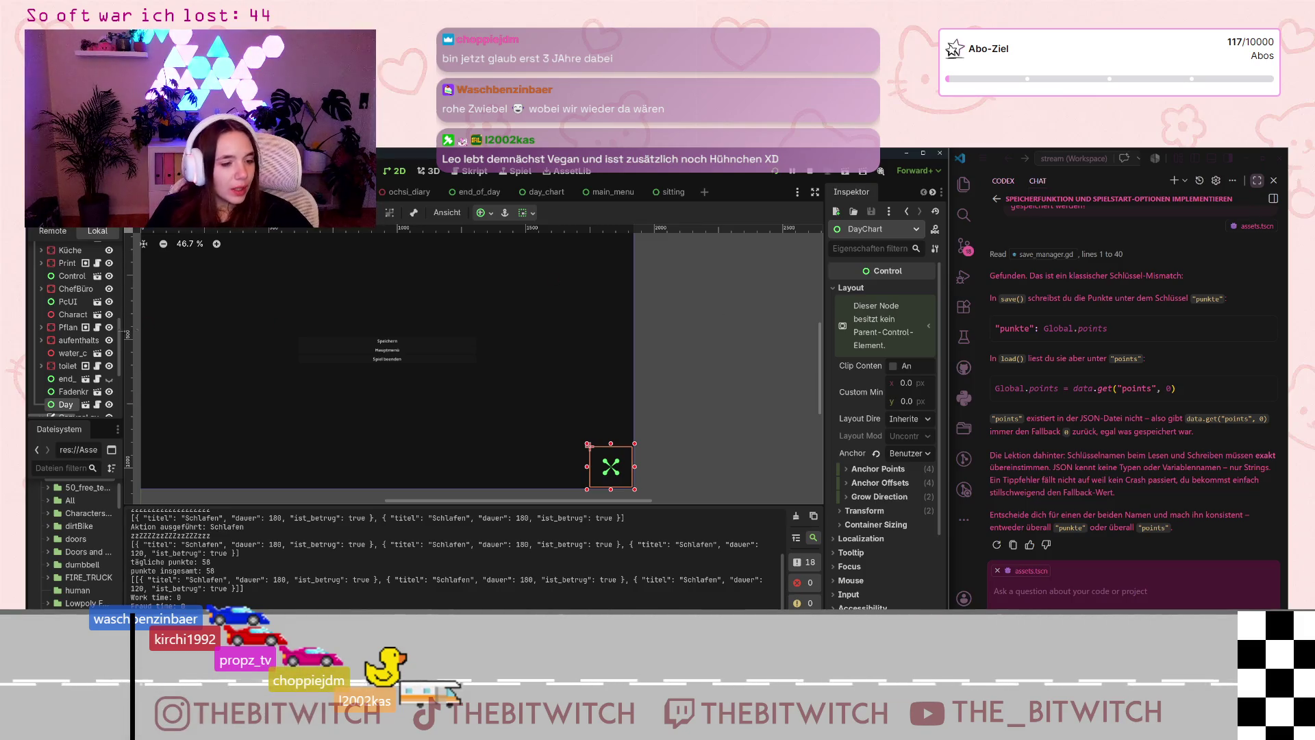
Open day_chart.gd from the day_chart scene, read through its drawing code, then run the game with F5.
scroll(63, 390, down, 1)
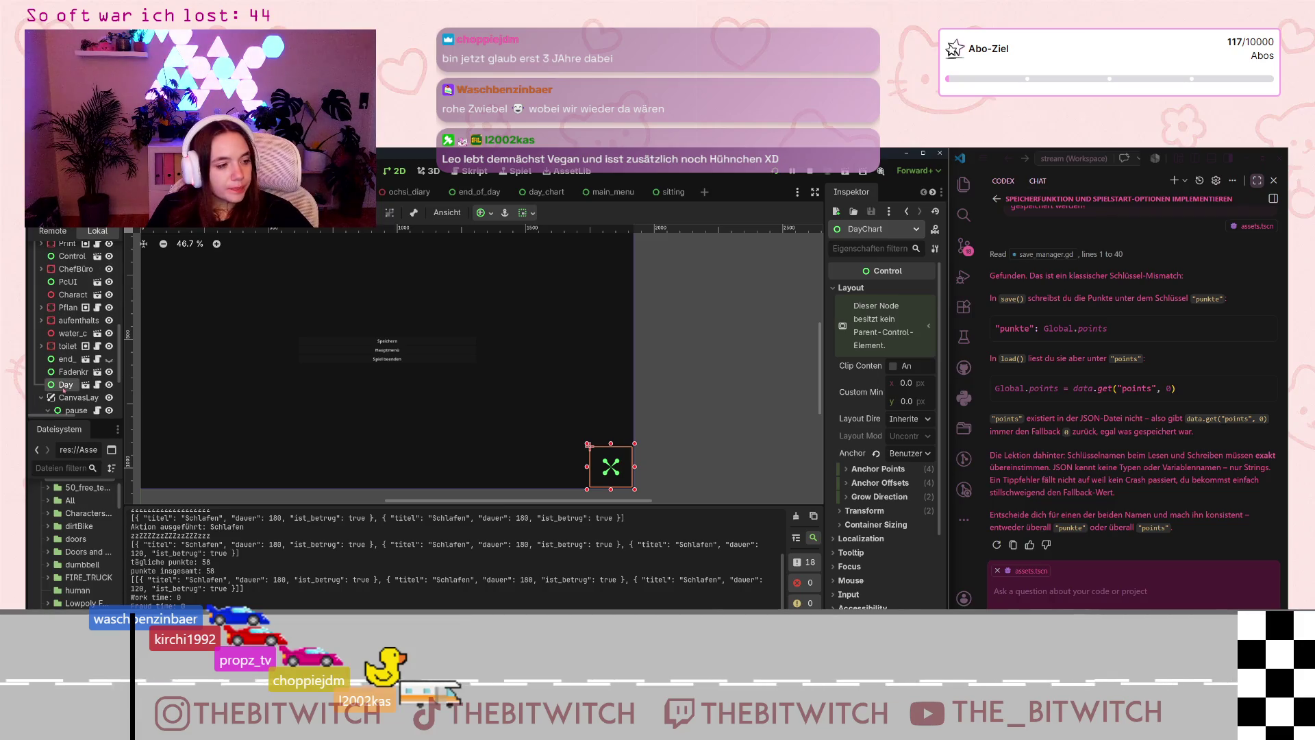
click(527, 191)
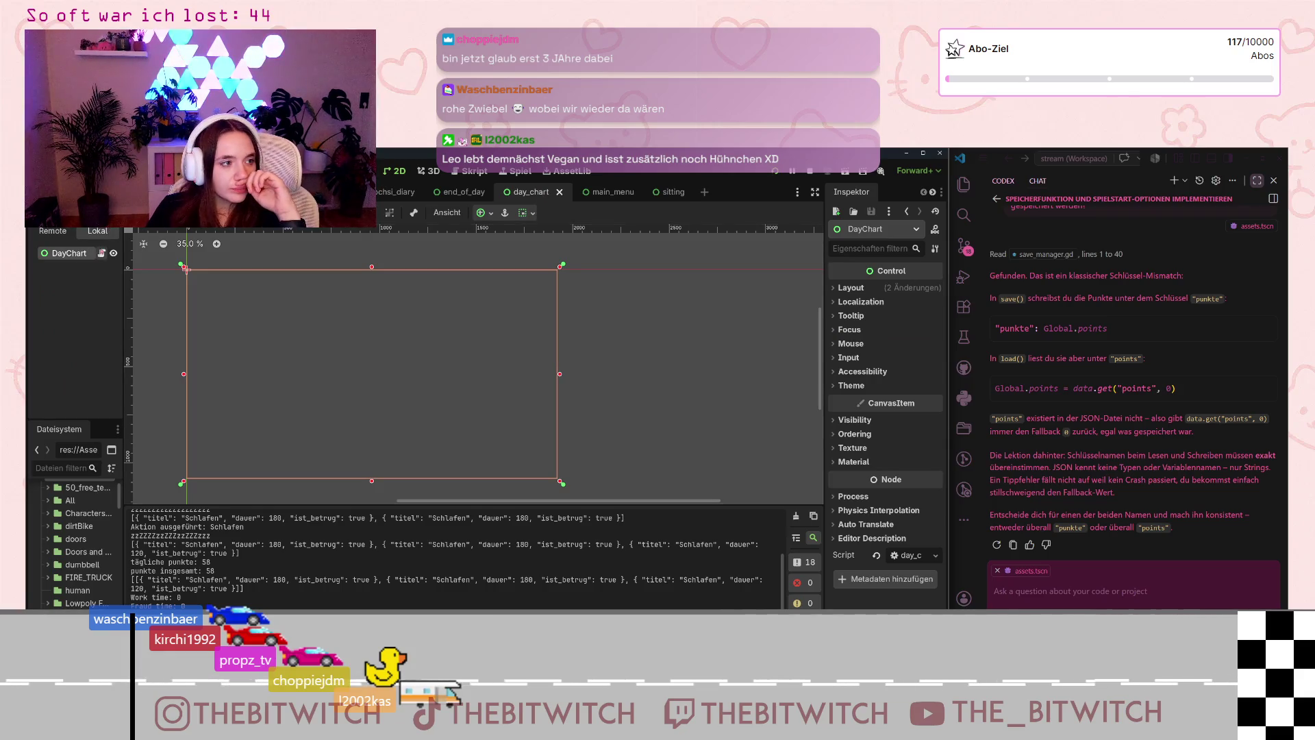
click(101, 253)
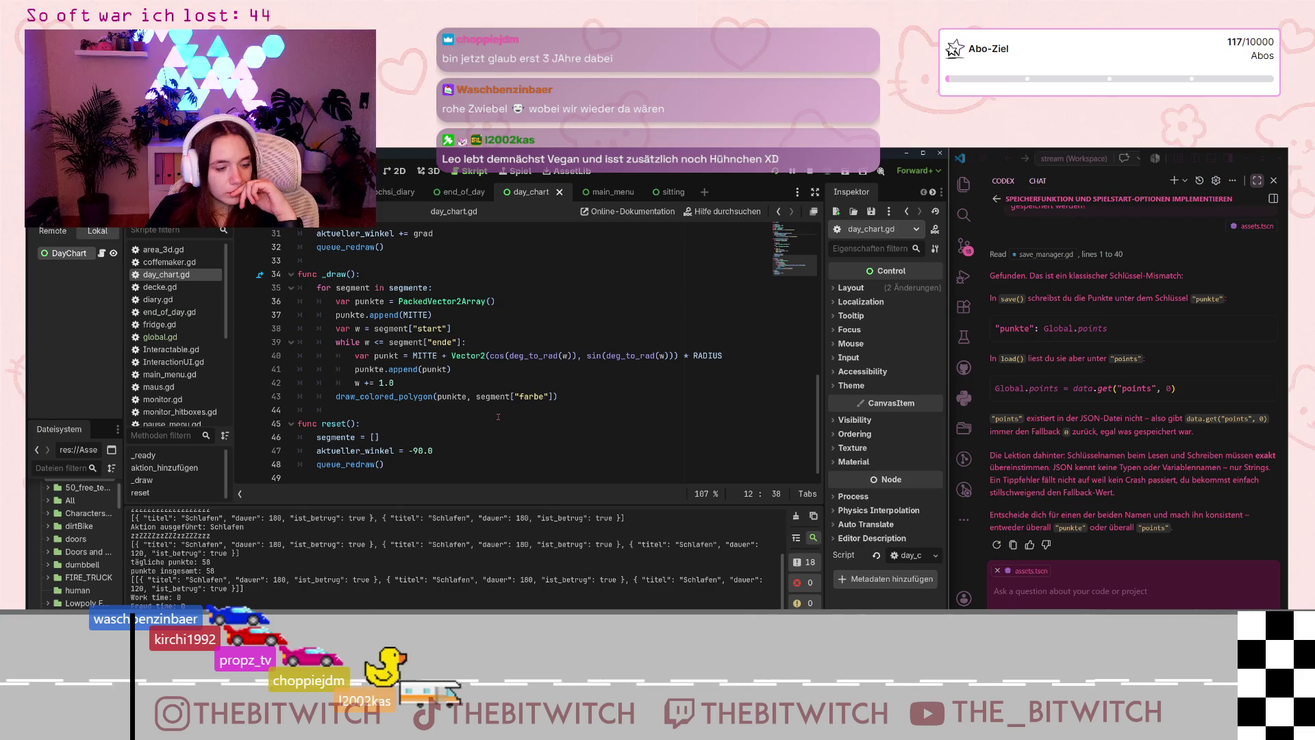
scroll(486, 411, up, 10)
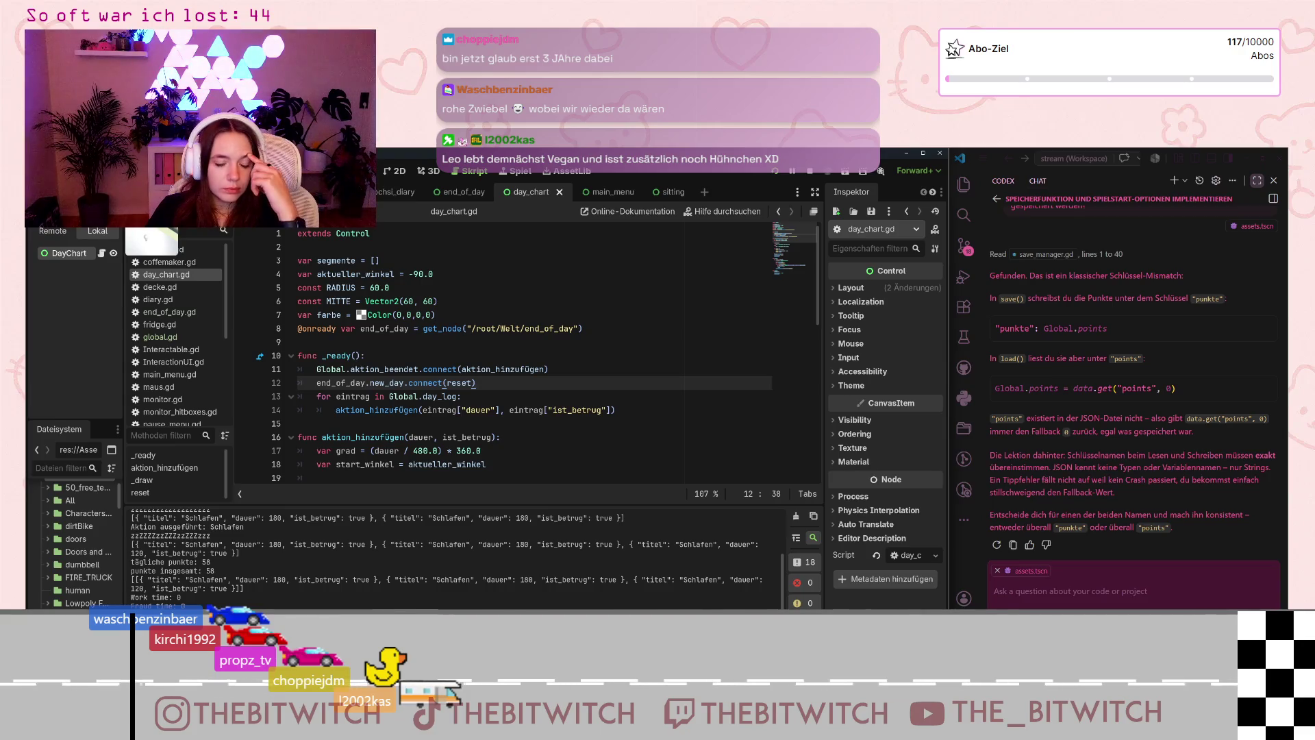
scroll(366, 404, down, 10)
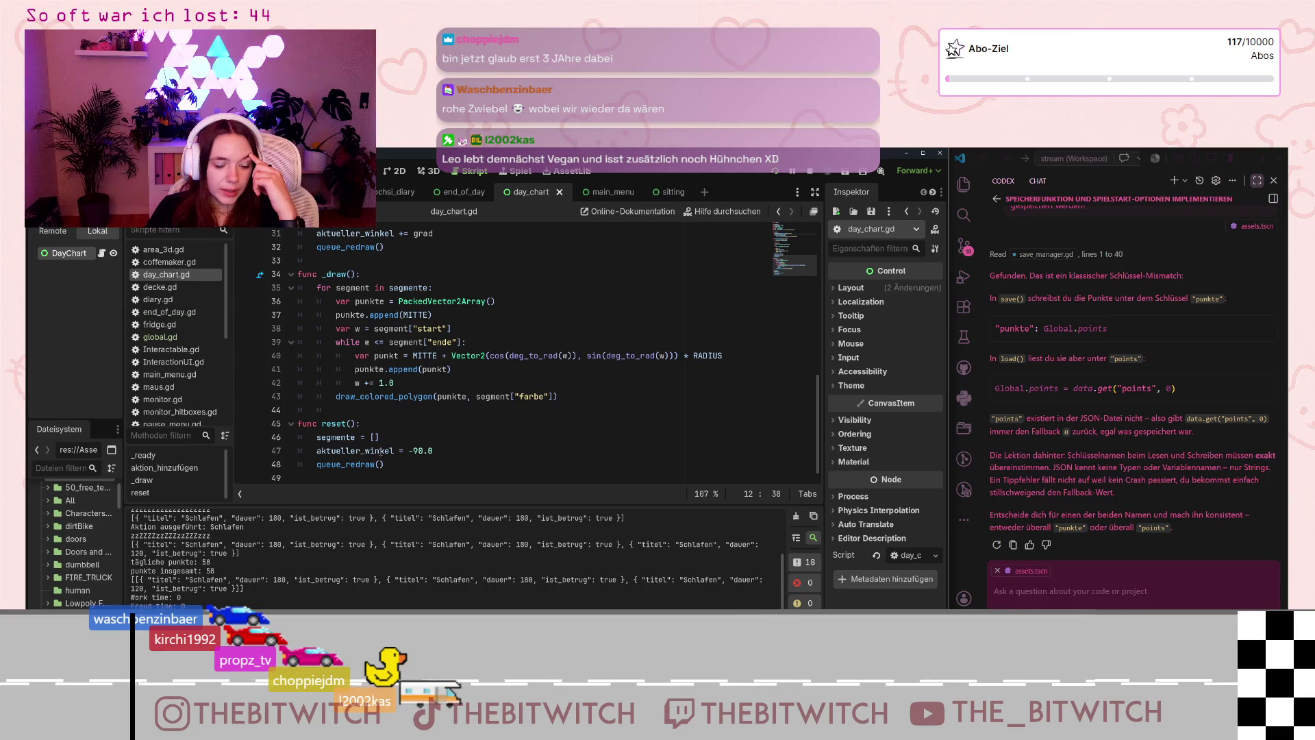
scroll(387, 405, up, 4)
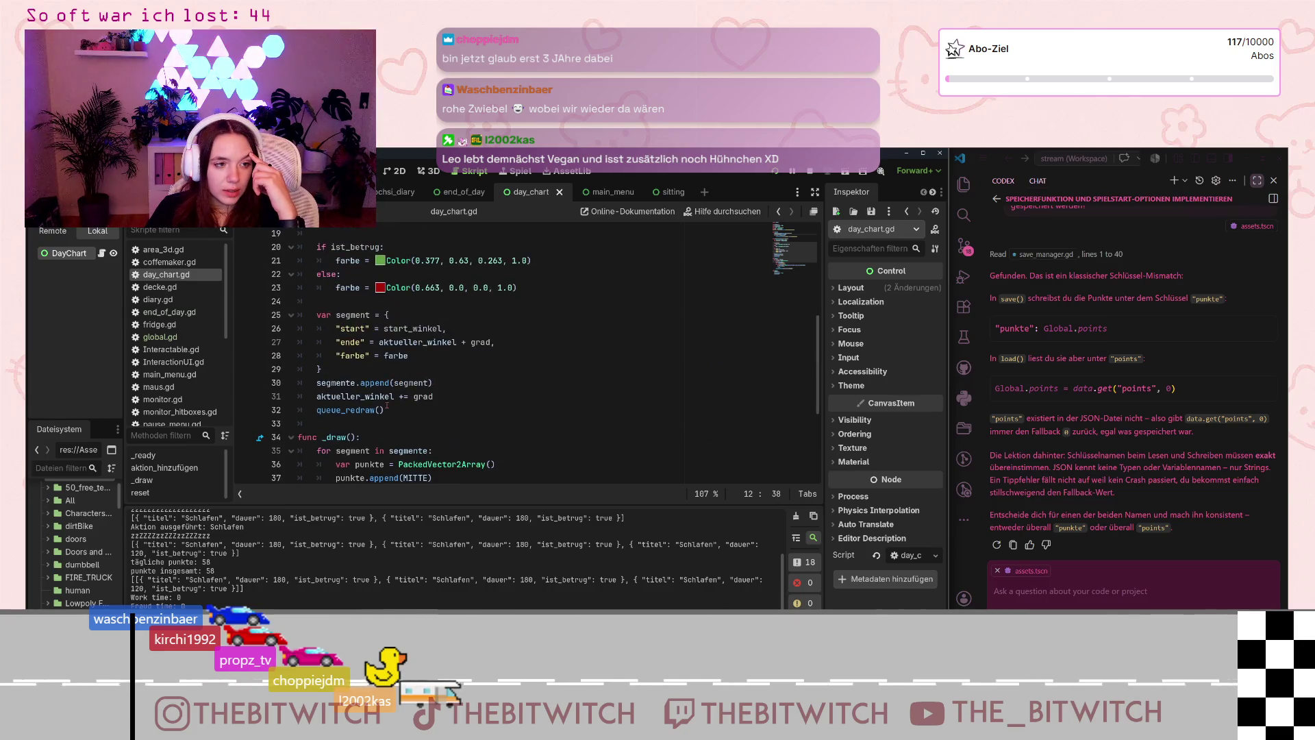
scroll(387, 405, up, 6)
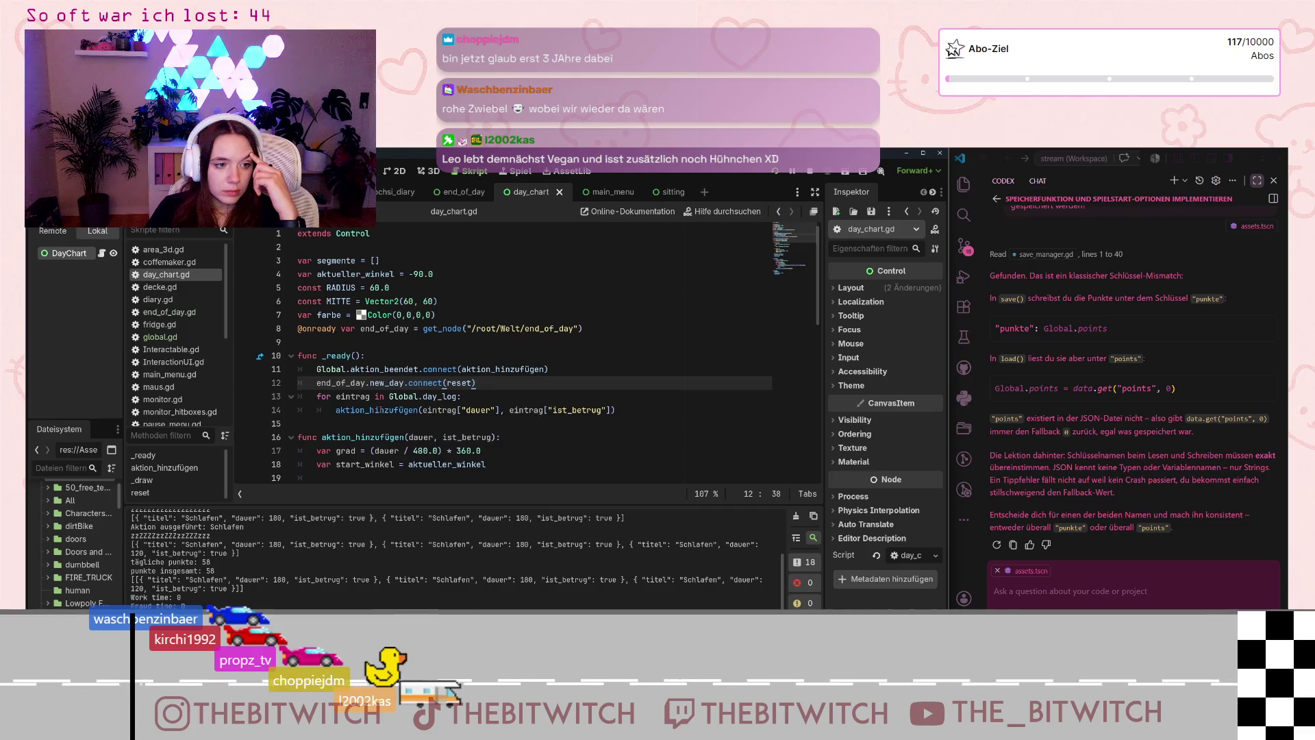
scroll(375, 413, down, 10)
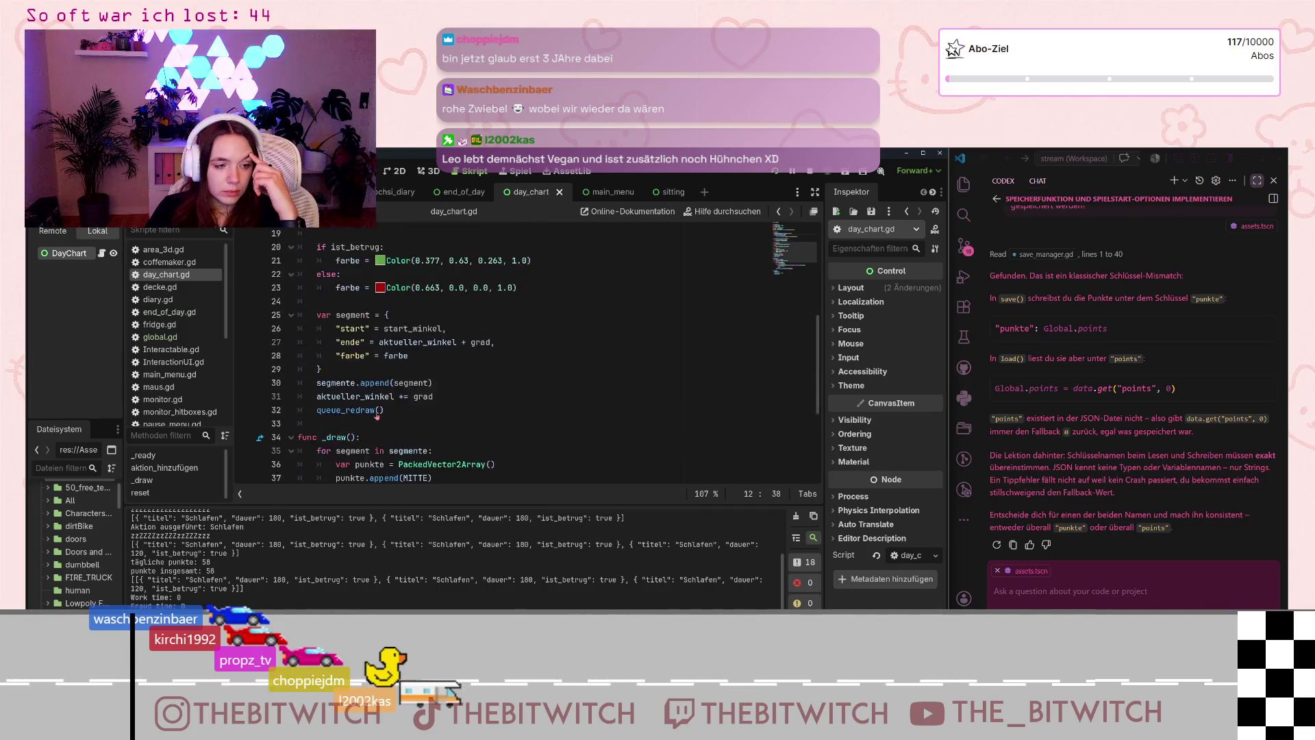
scroll(376, 415, up, 10)
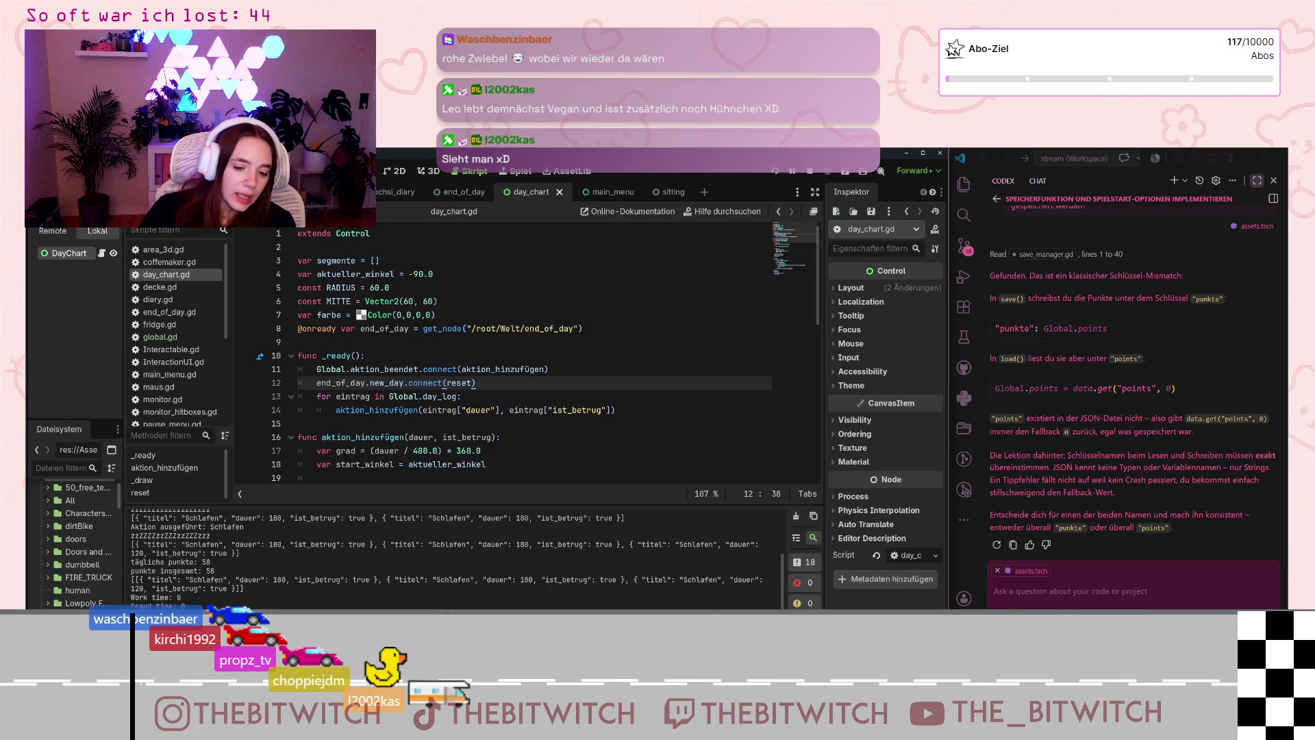
key(F5)
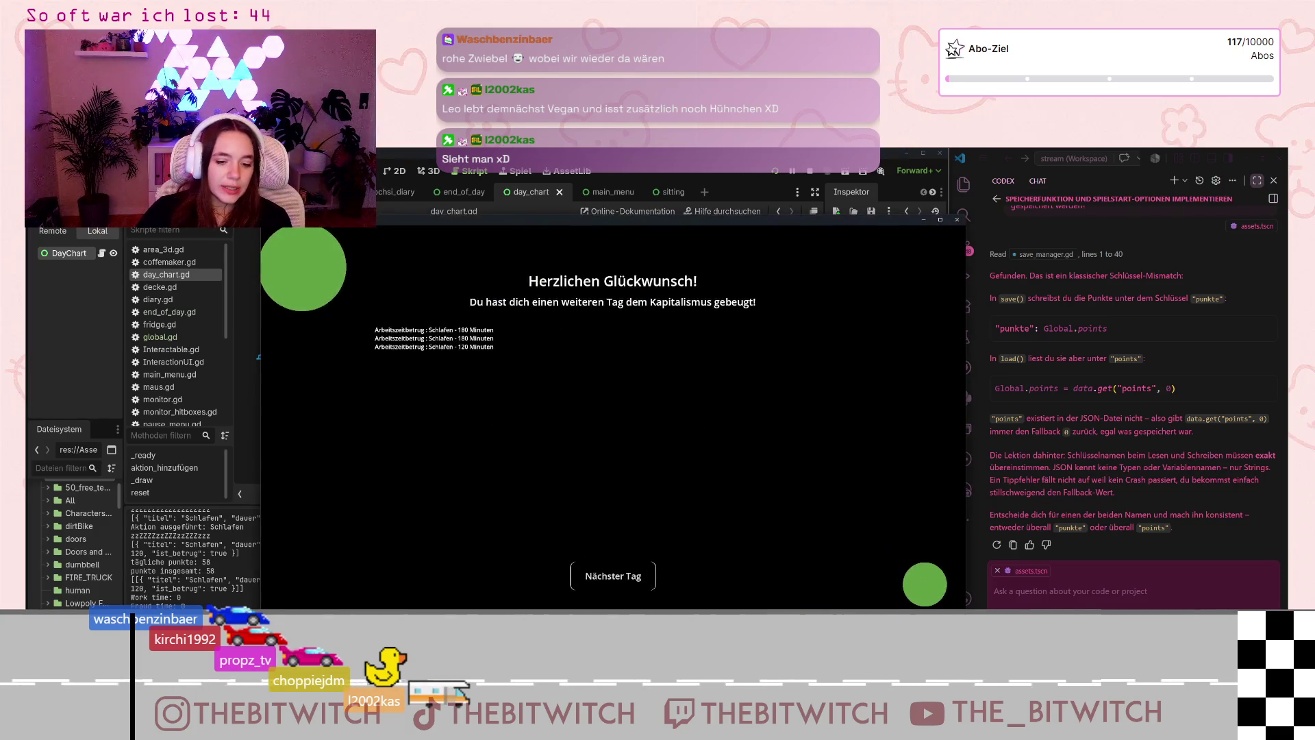
Delete the DayChart node from the end_of_day scene via Löschen and confirm.
drag(759, 223, 913, 210)
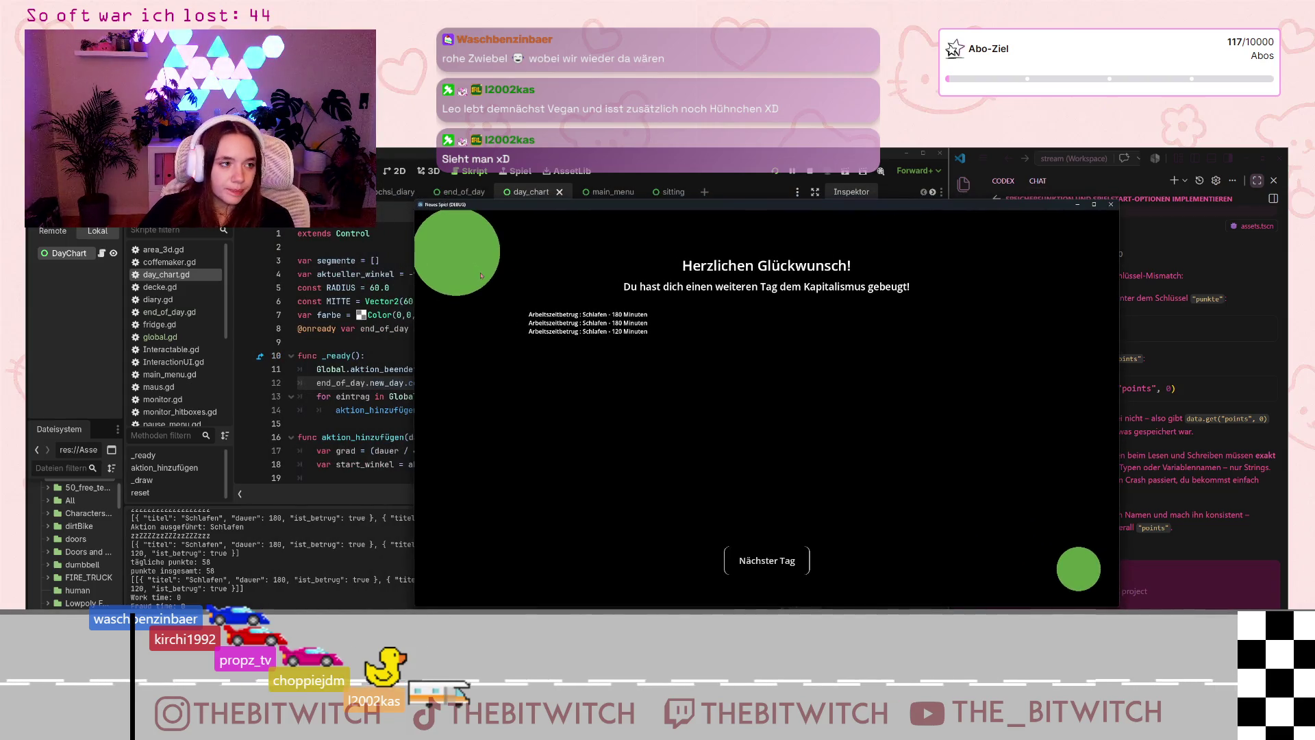
click(541, 198)
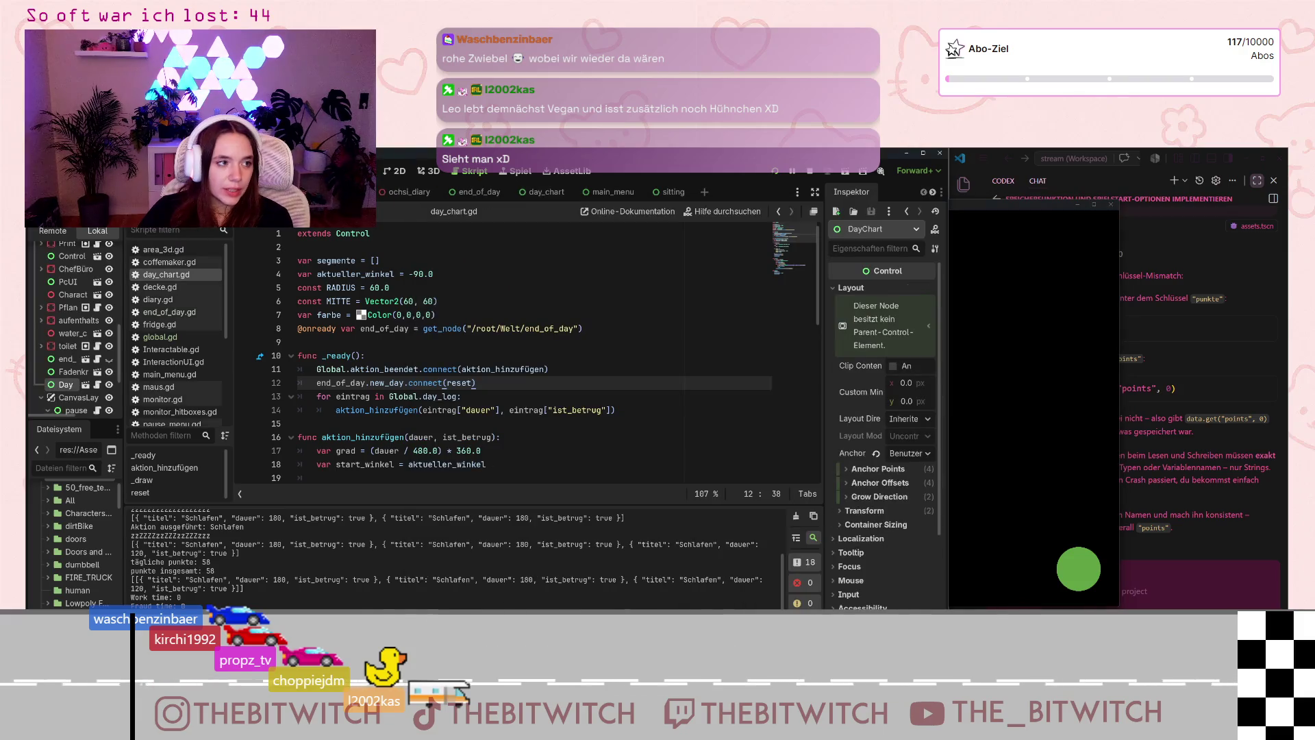
click(480, 192)
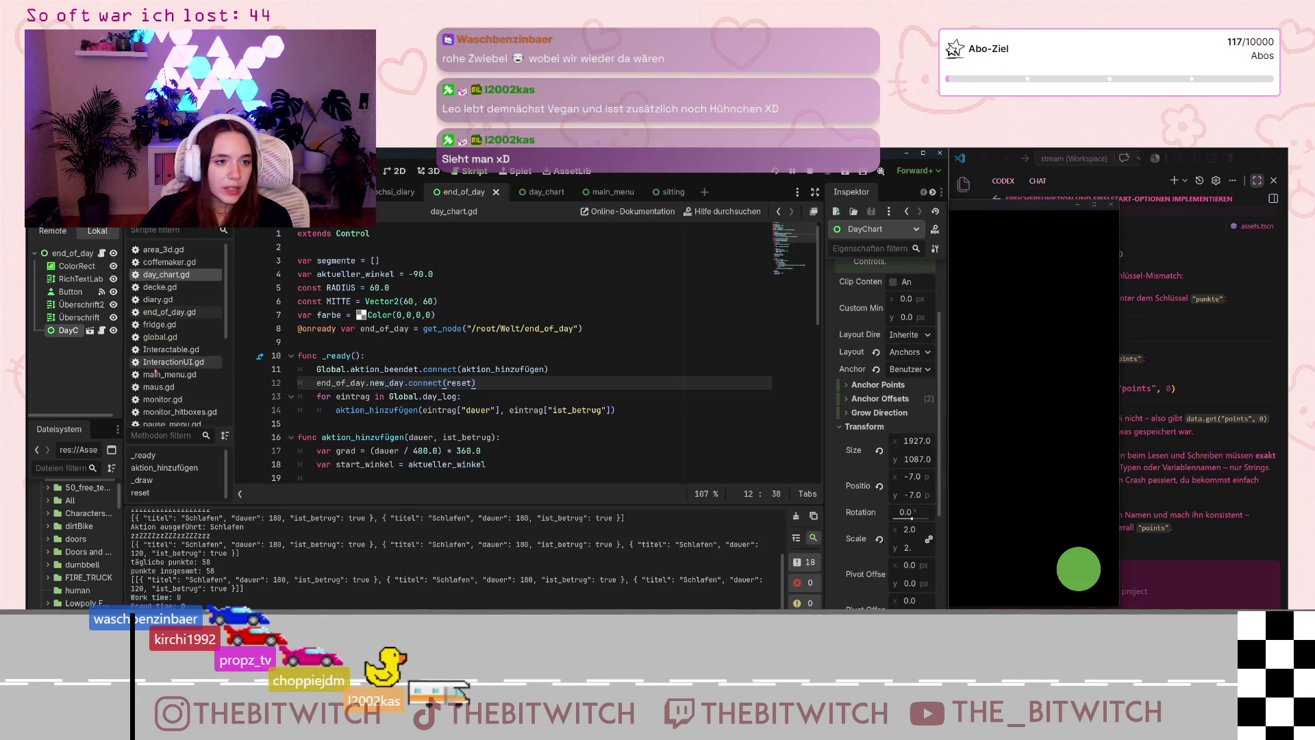
right_click(66, 333)
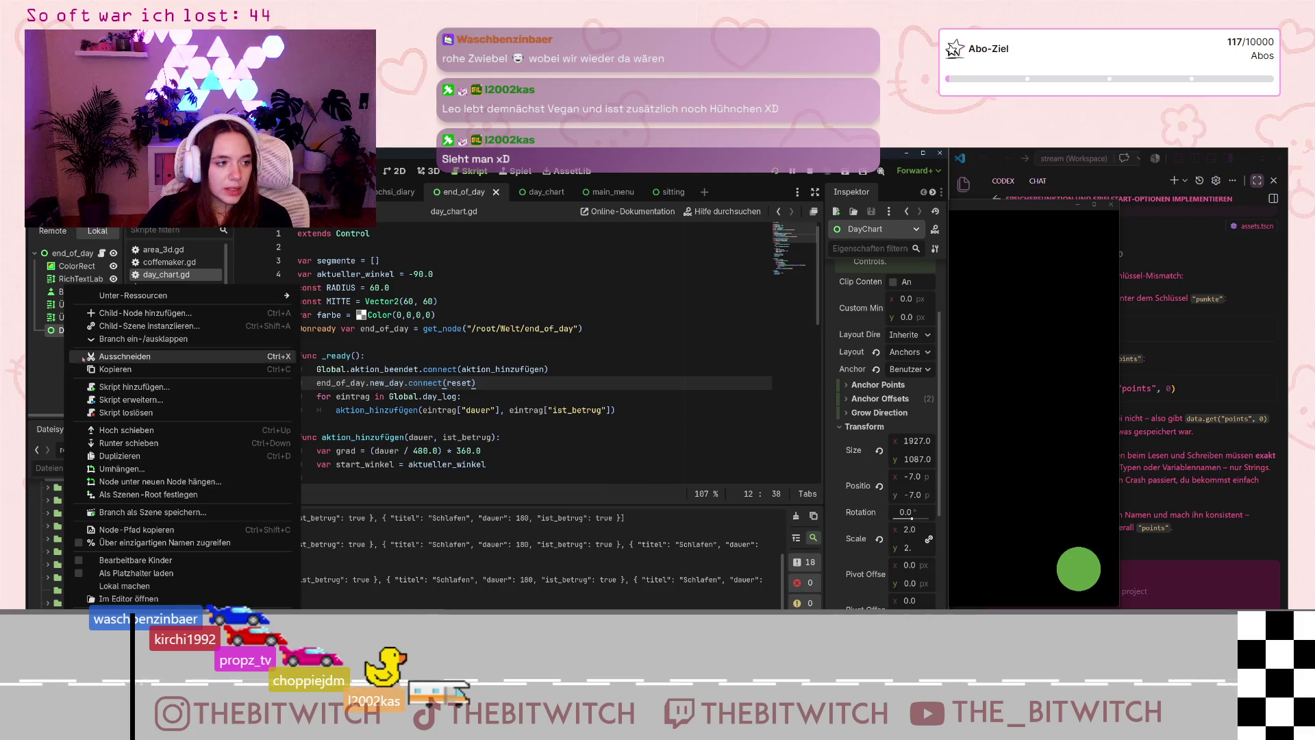
click(253, 511)
key(Return)
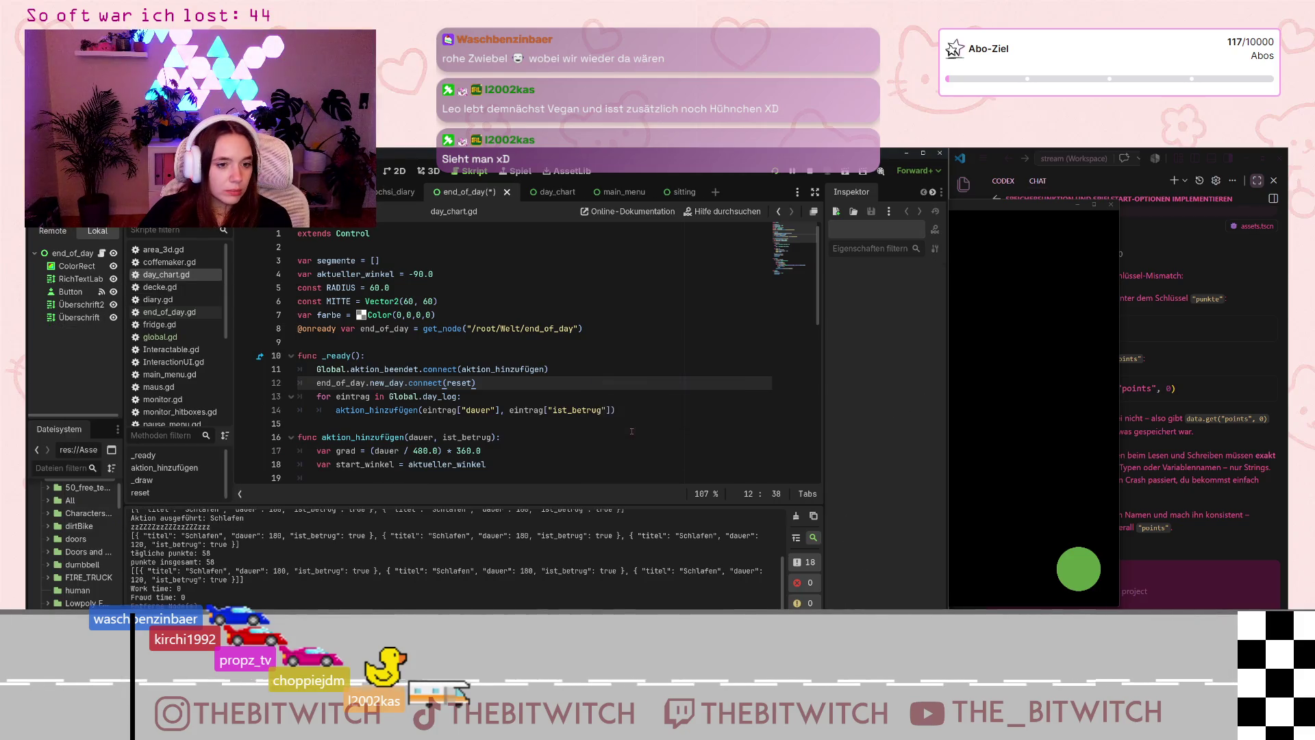
Close the running game window and run the project again.
click(1072, 592)
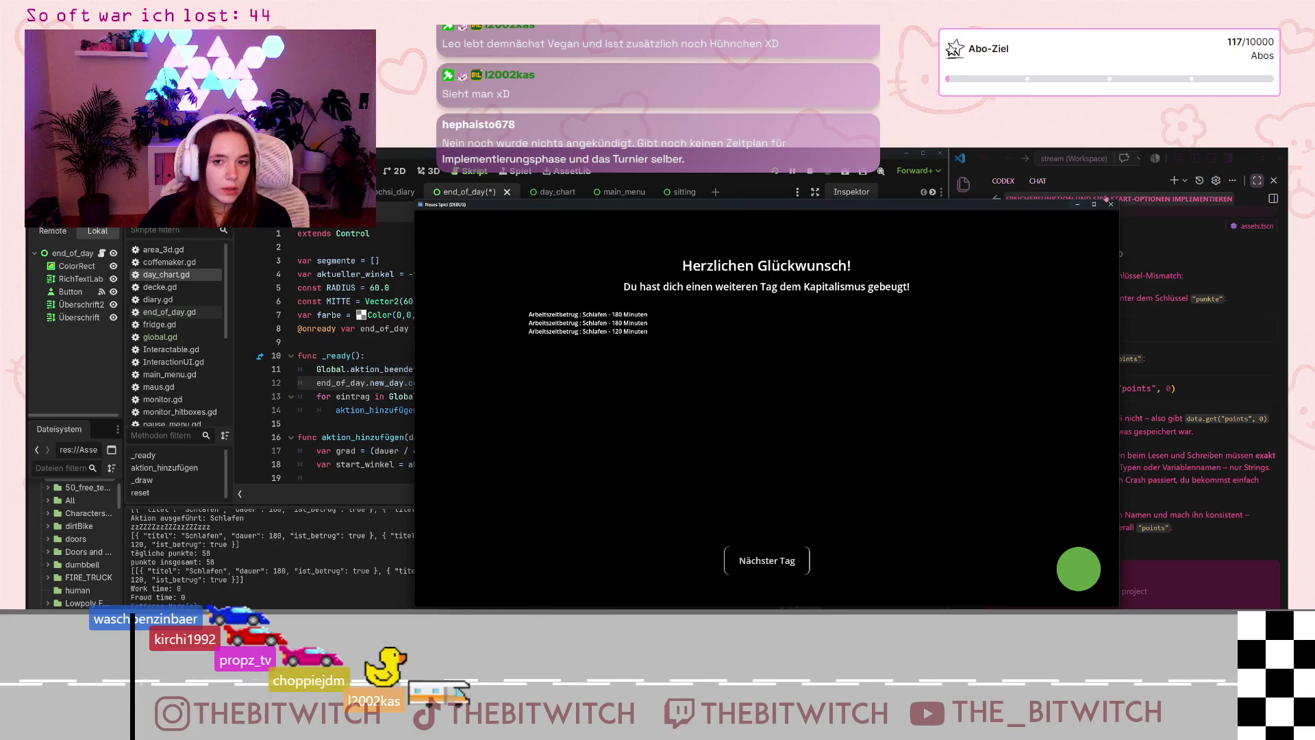
click(1111, 204)
click(439, 274)
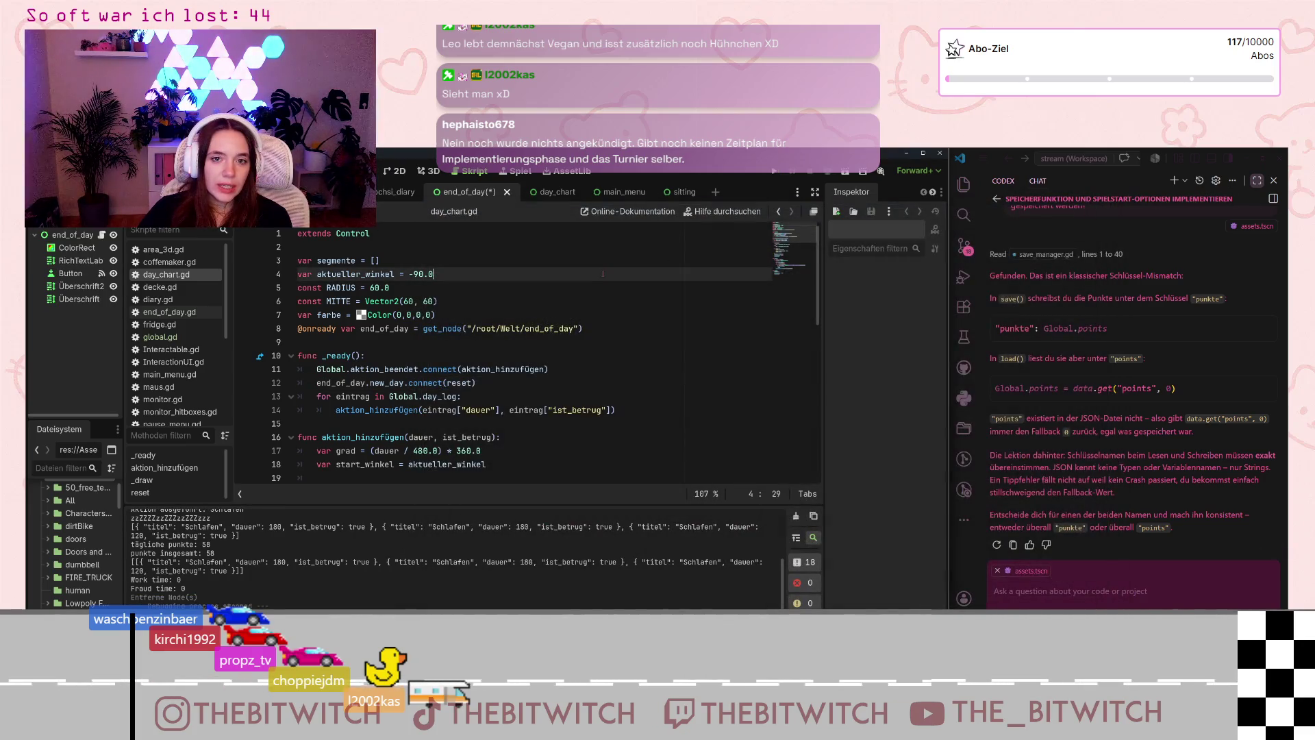
click(772, 174)
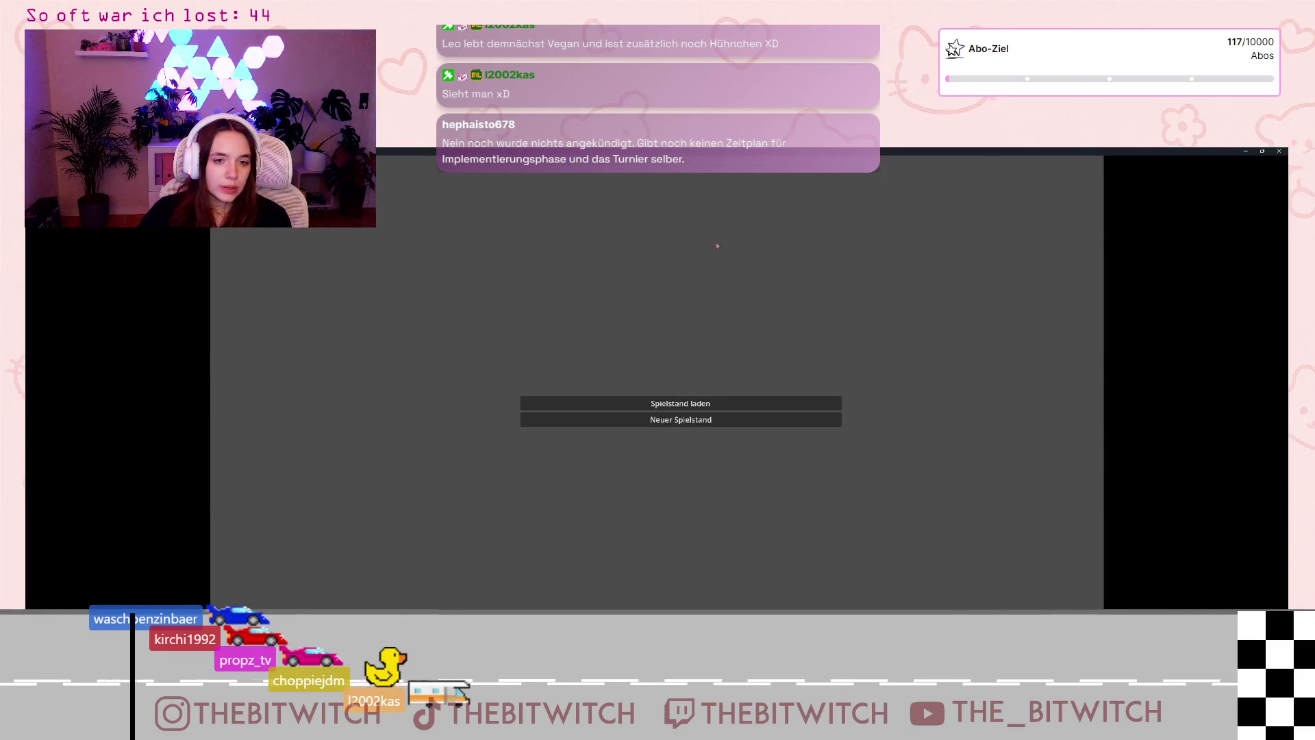
Start a new save, walk to the sofa to reach the end-of-day screen, then close the game.
click(687, 424)
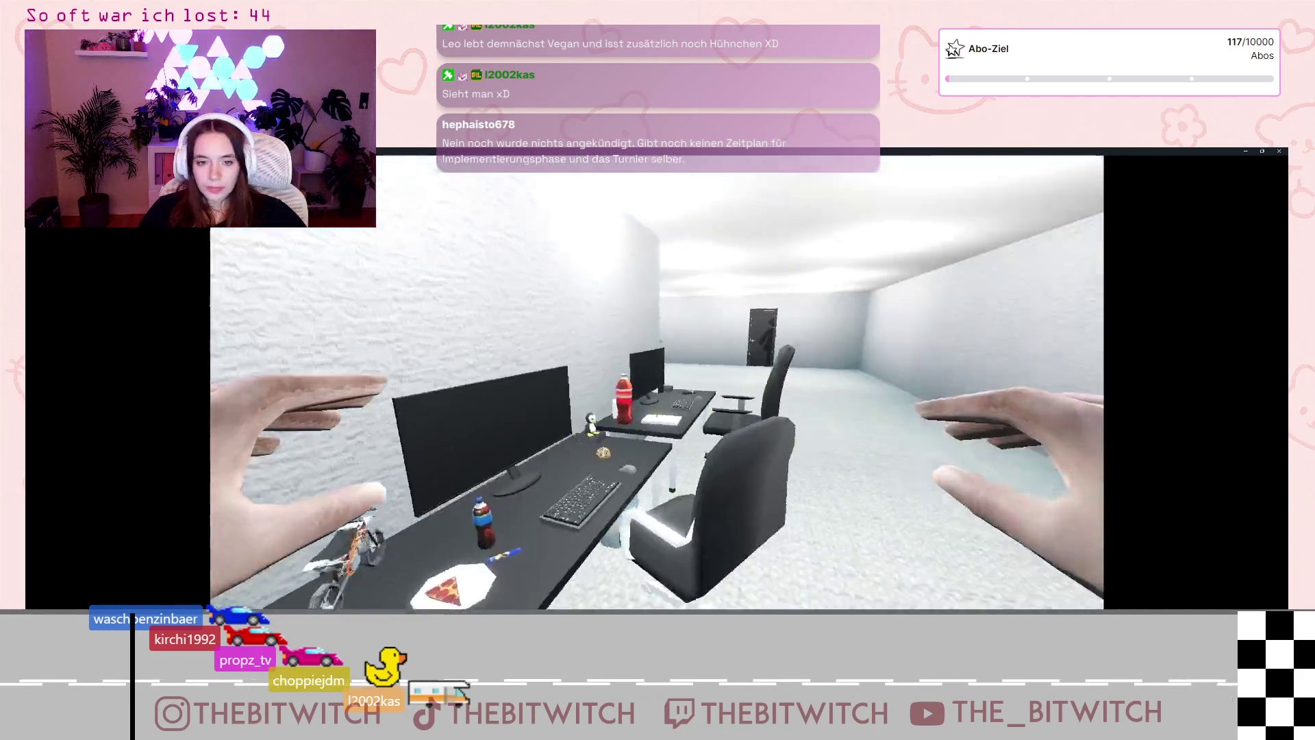
key(w)
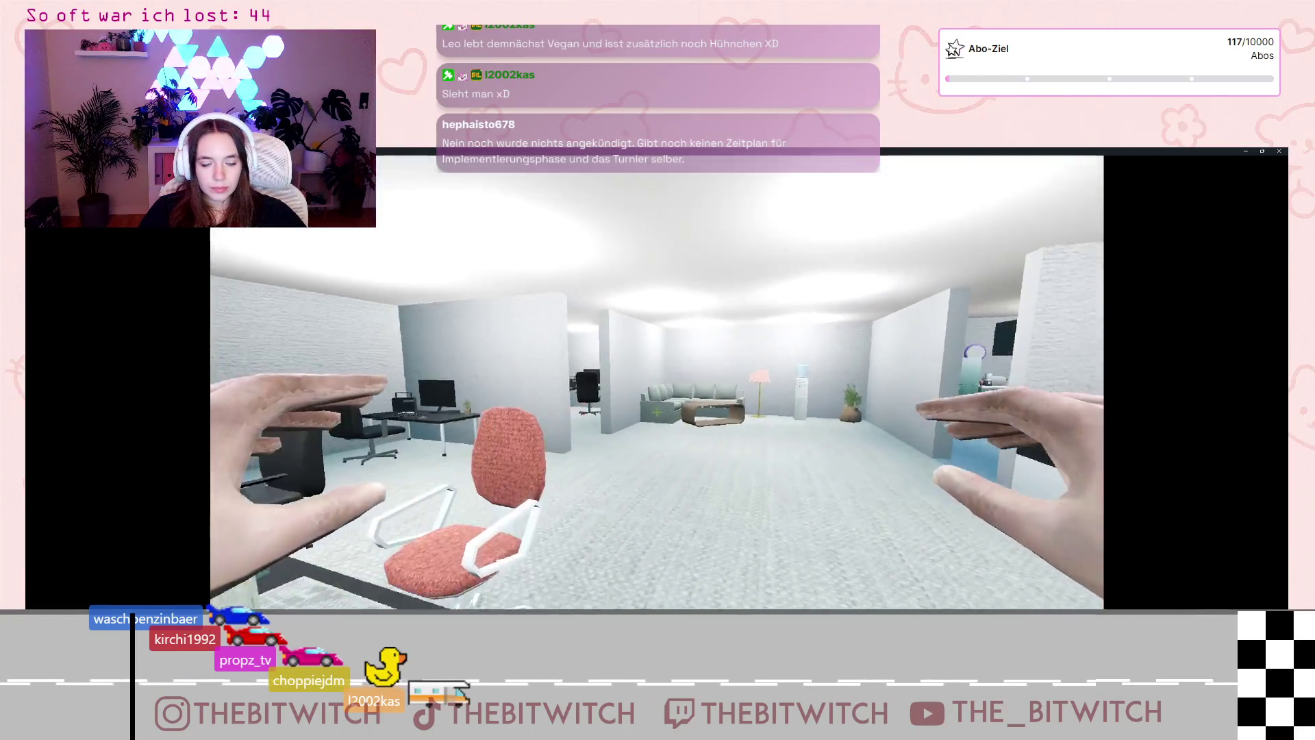
key(w)
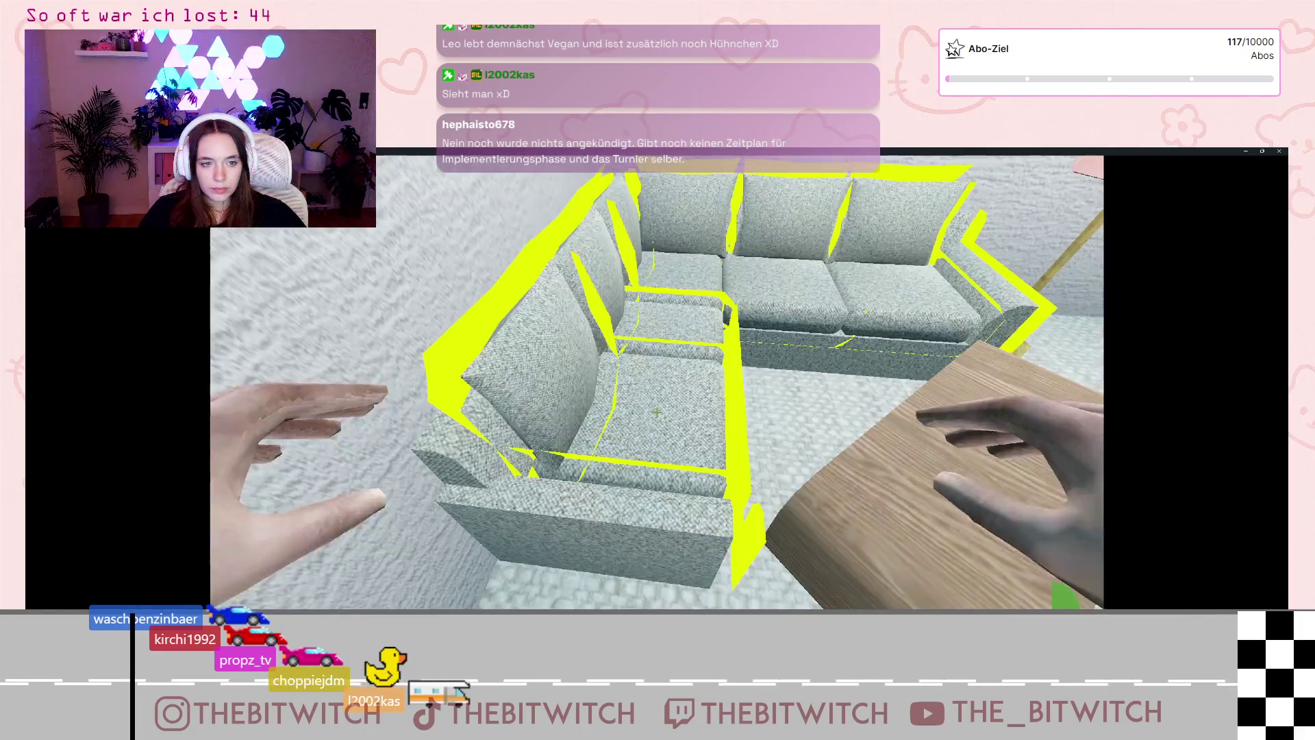
click(657, 412)
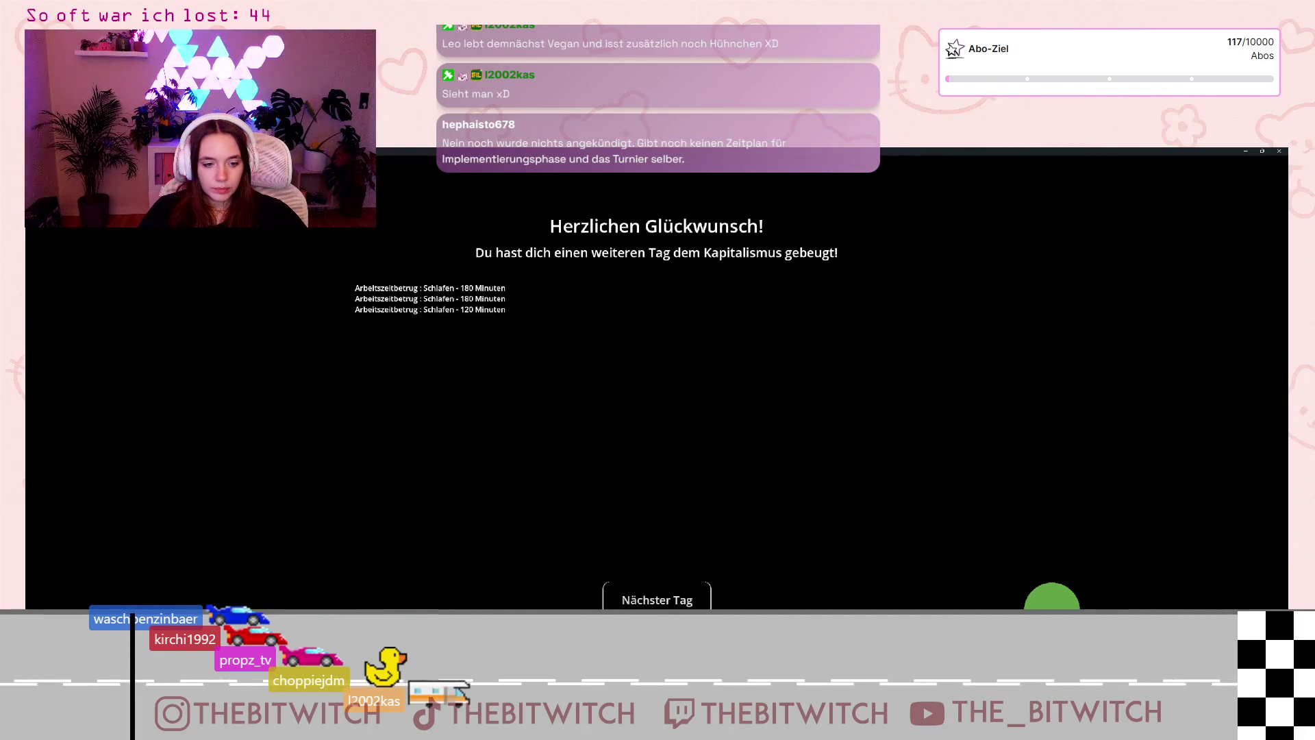
click(1278, 150)
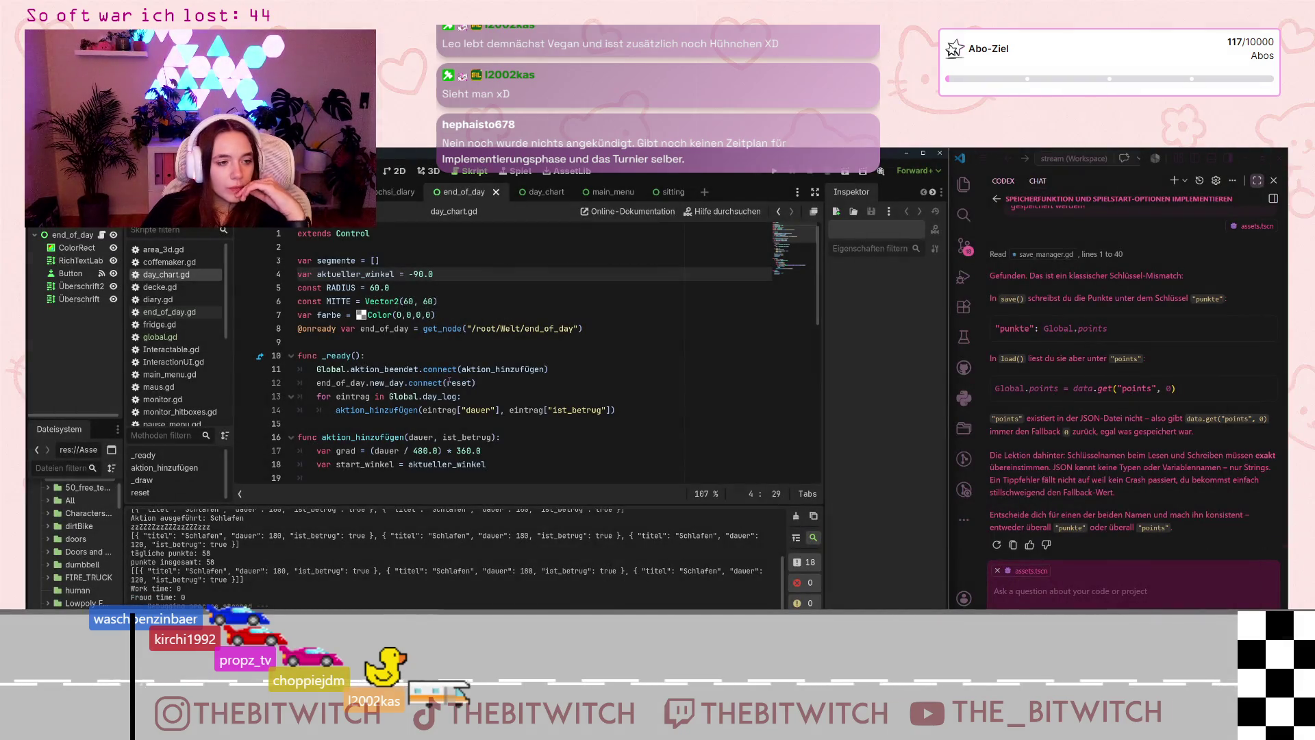
Switch from day_chart.gd to end_of_day.gd and insert a blank line after the fadenkreuz declaration.
scroll(459, 393, down, 5)
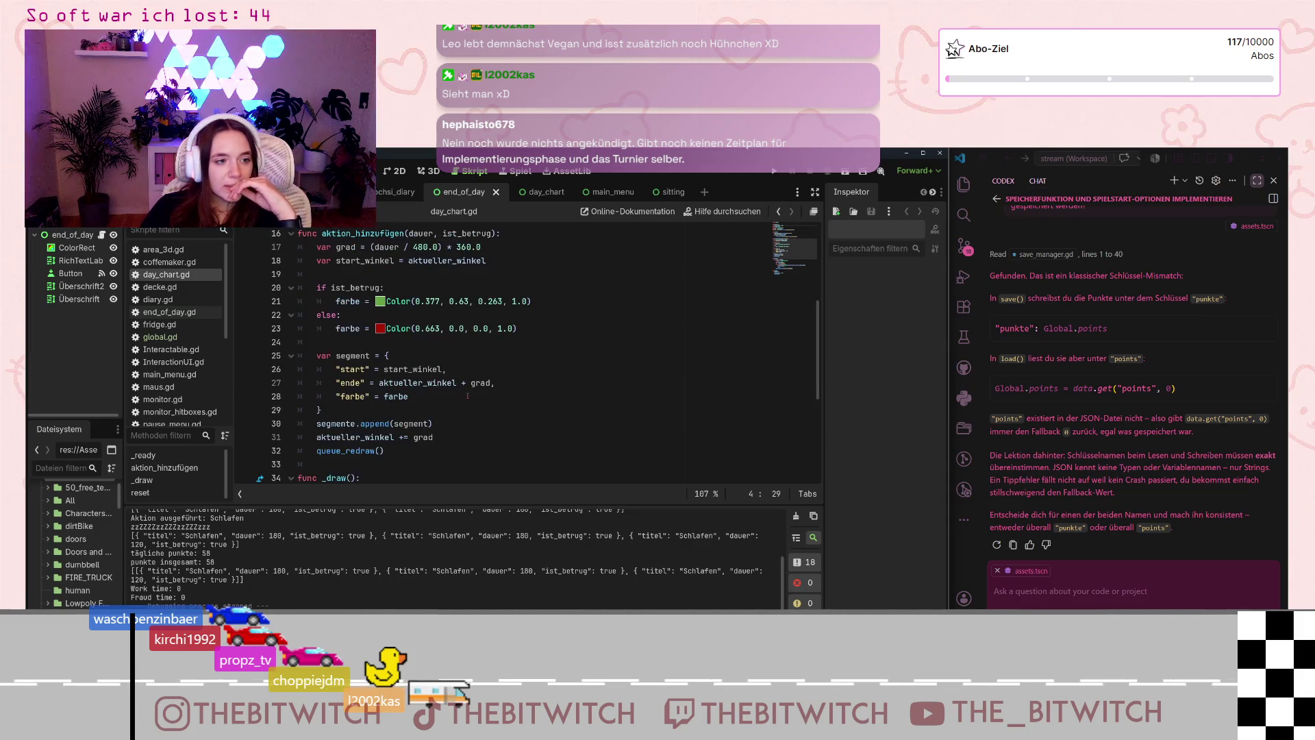
scroll(468, 395, down, 3)
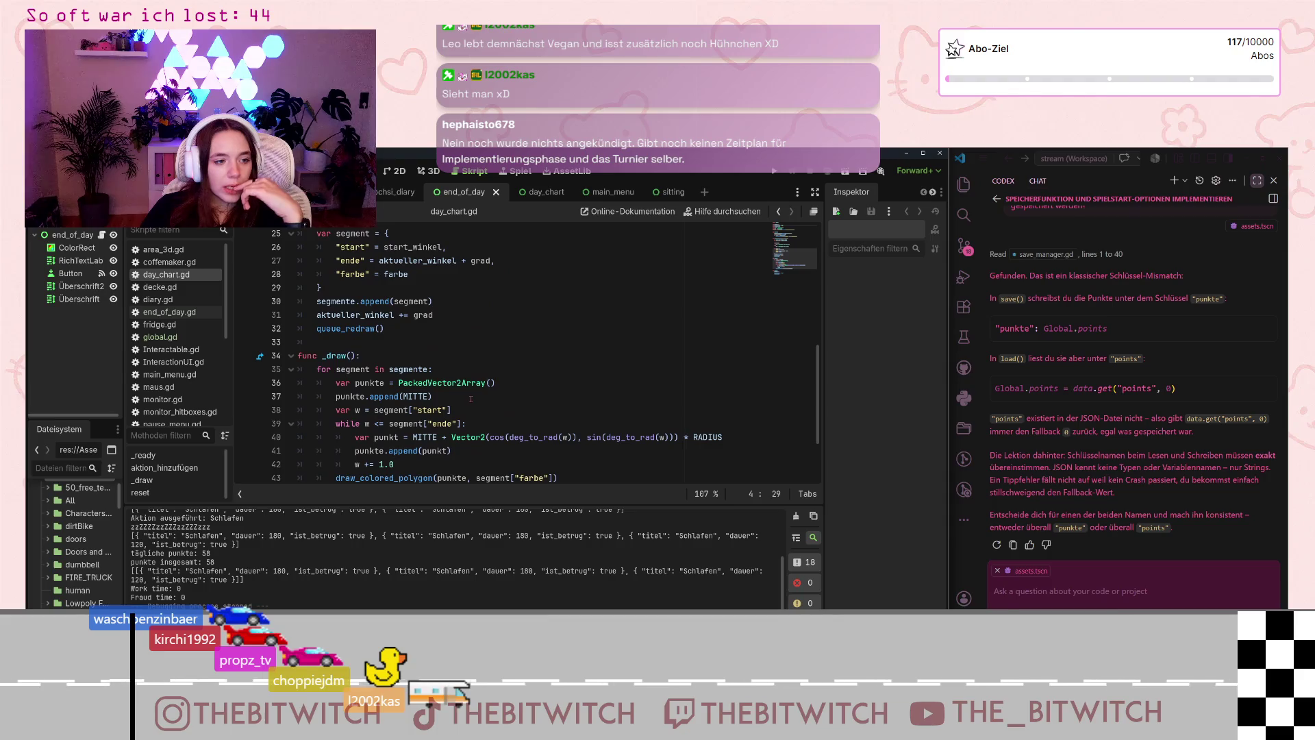
click(184, 312)
click(565, 334)
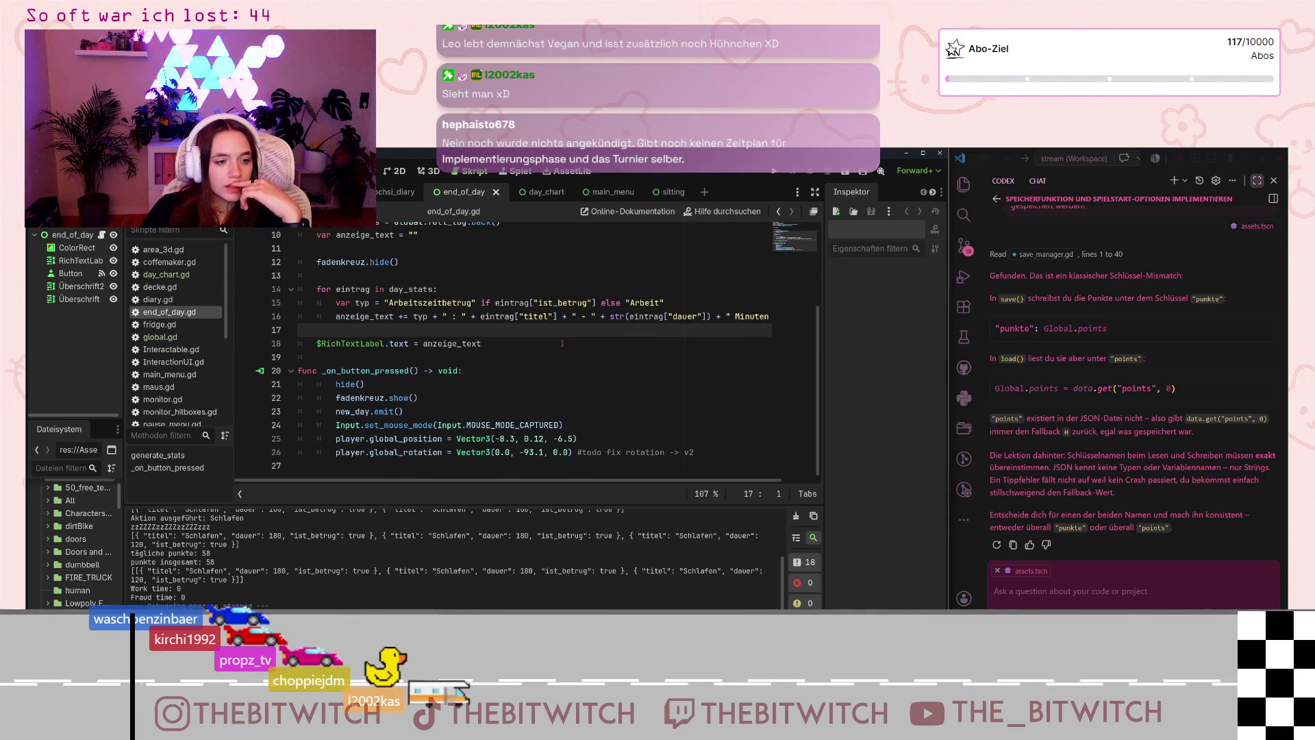
scroll(562, 343, up, 3)
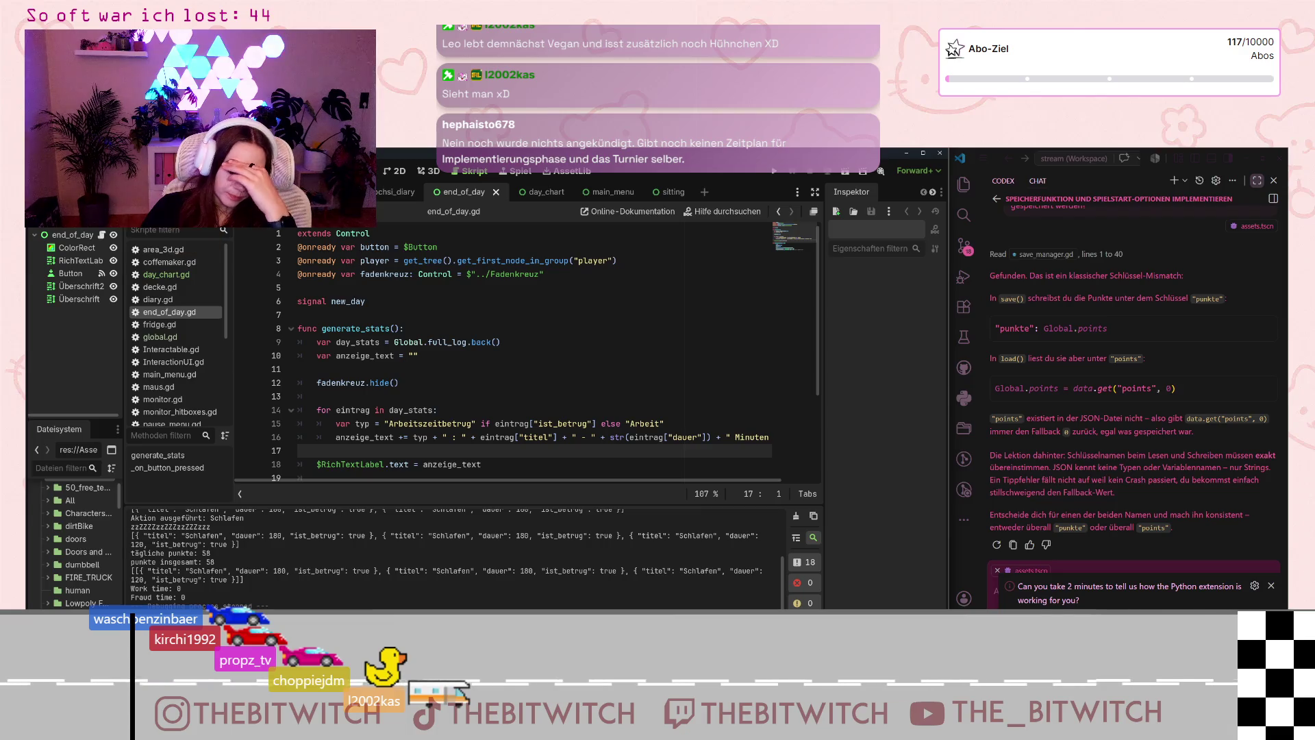
click(608, 272)
key(Return)
key(Return)
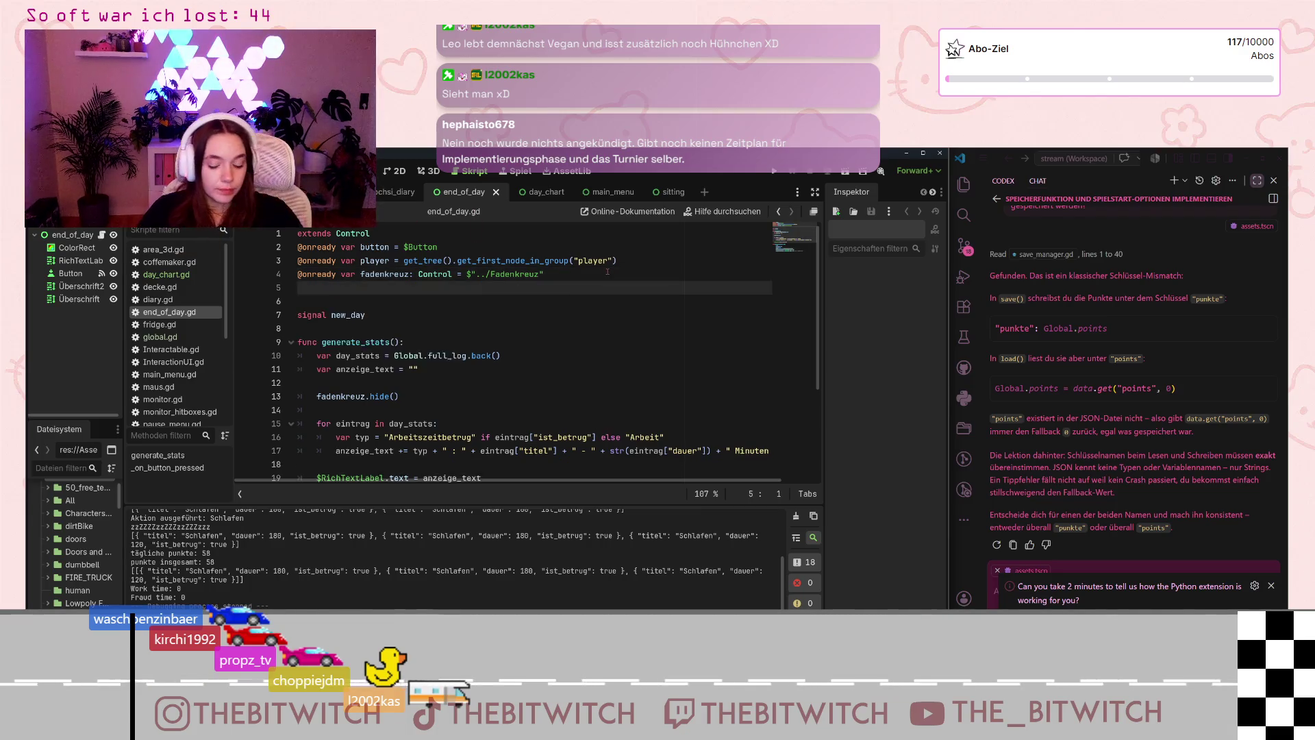
text(var day_chart)
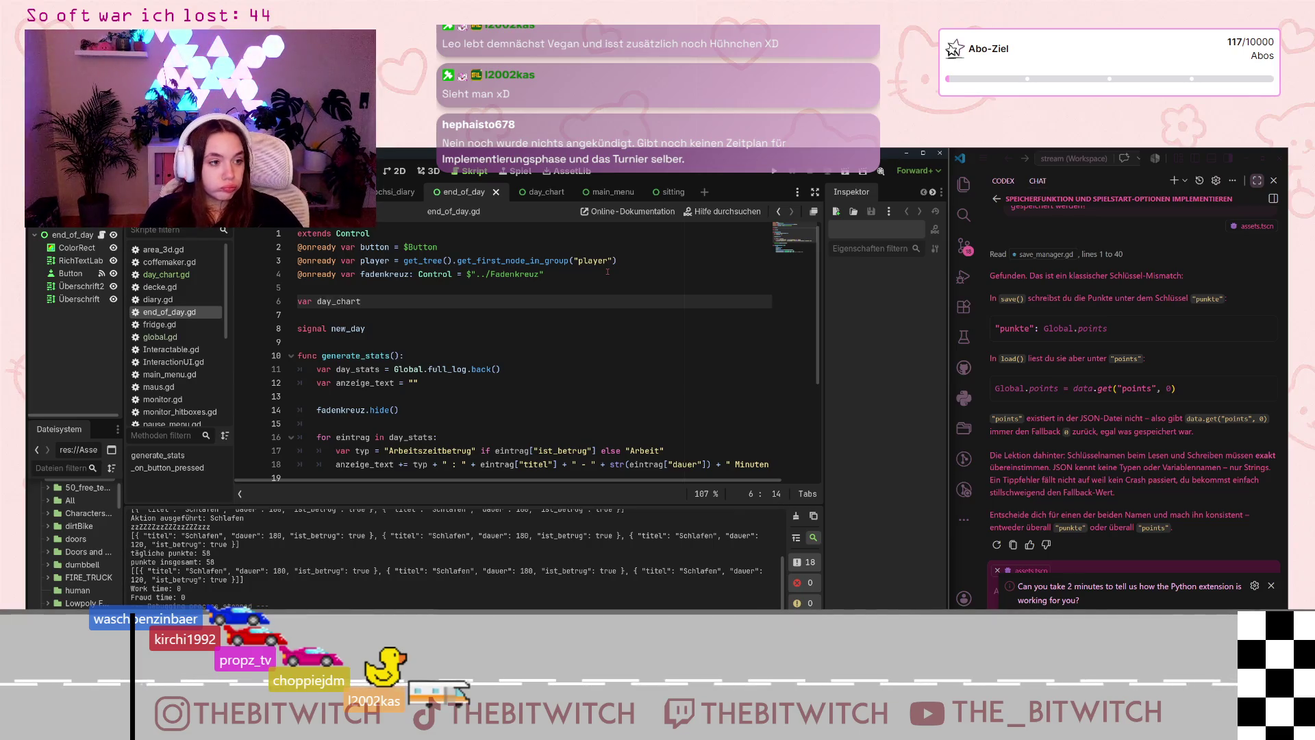
text( = get_node("/root/Welt/end_of_day"))
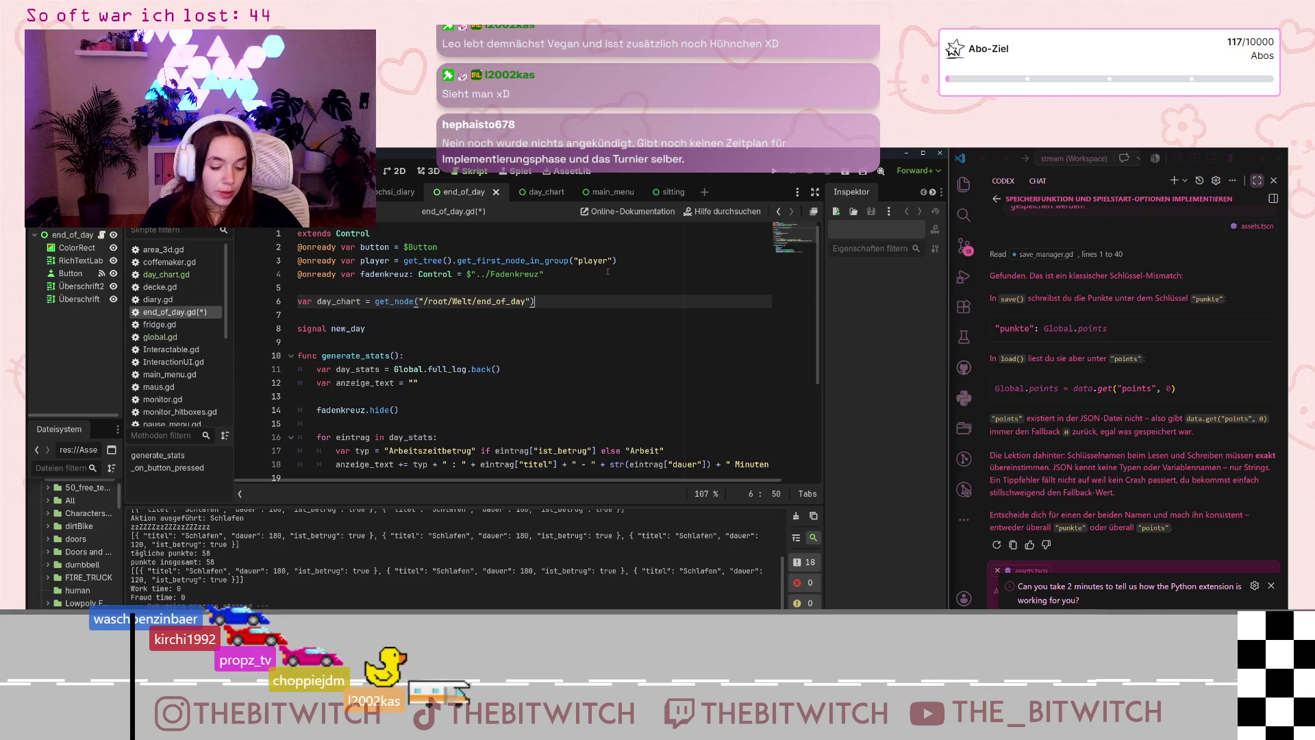
click(488, 302)
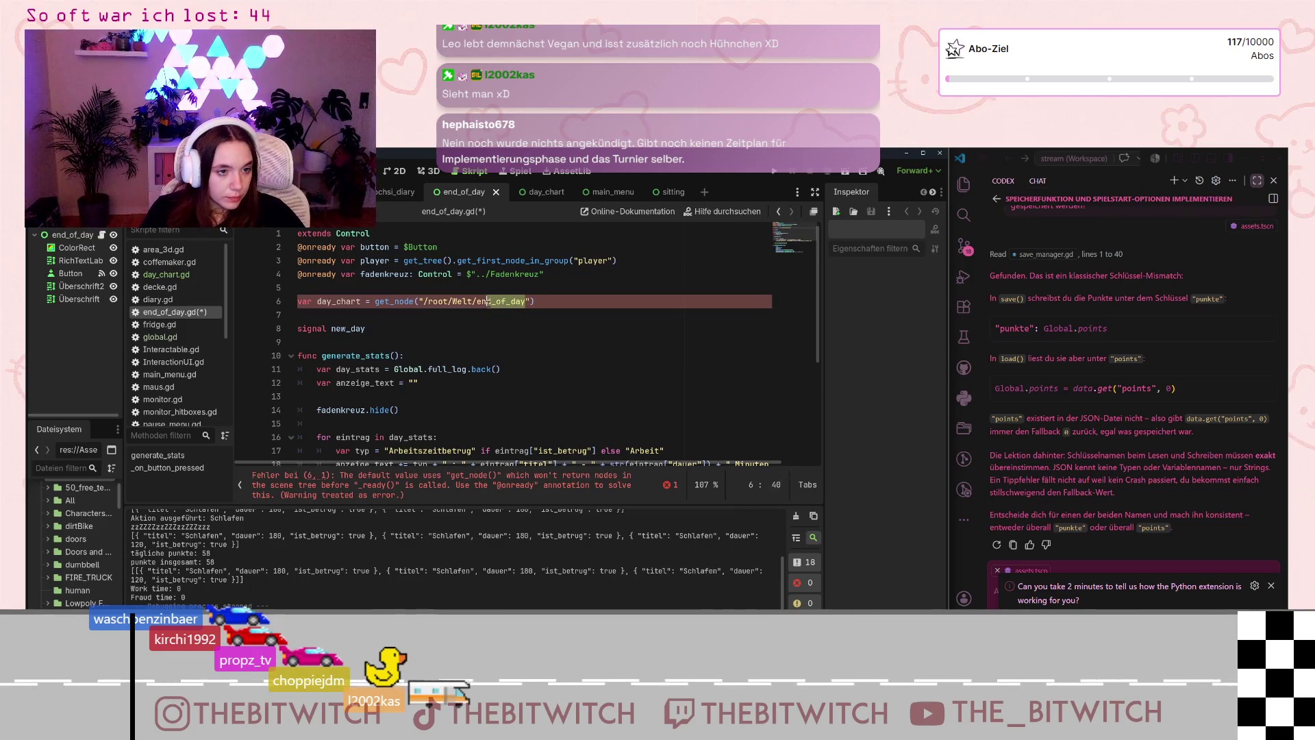
text(daychart)
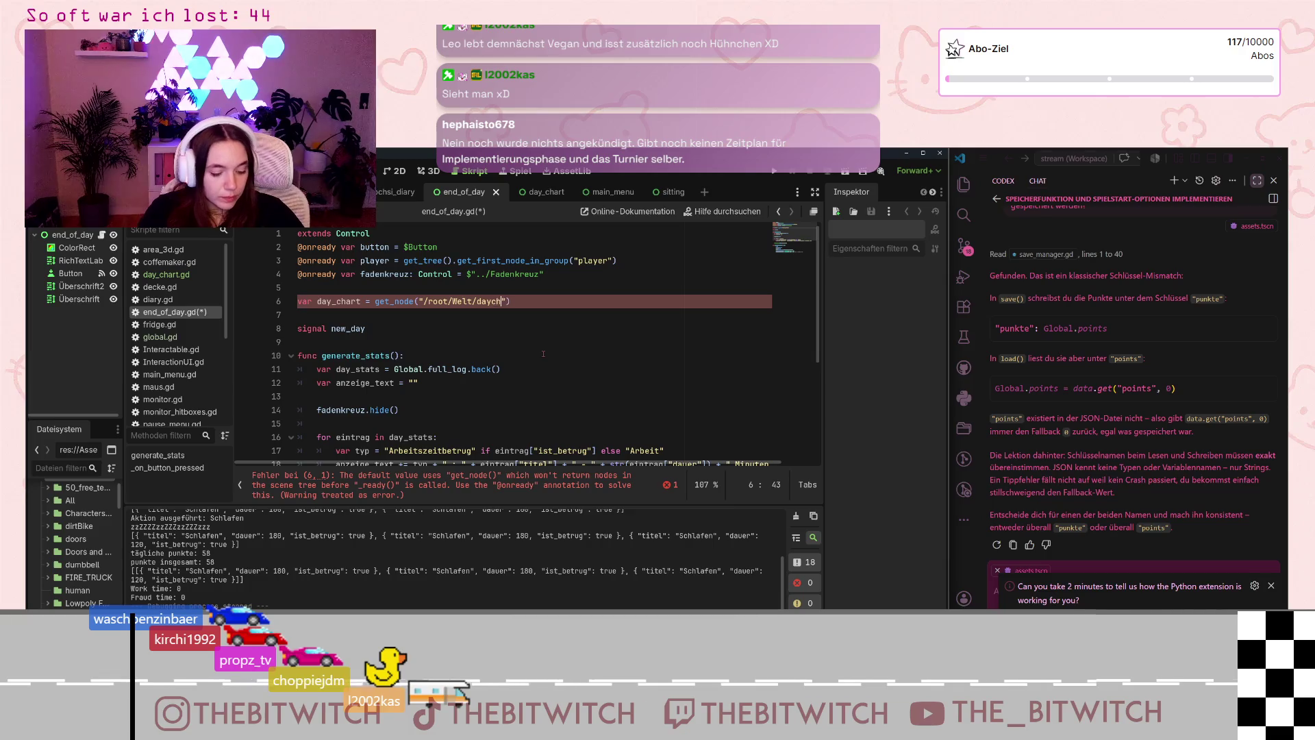
key(BackSpace)
key(BackSpace)
text(_chart)
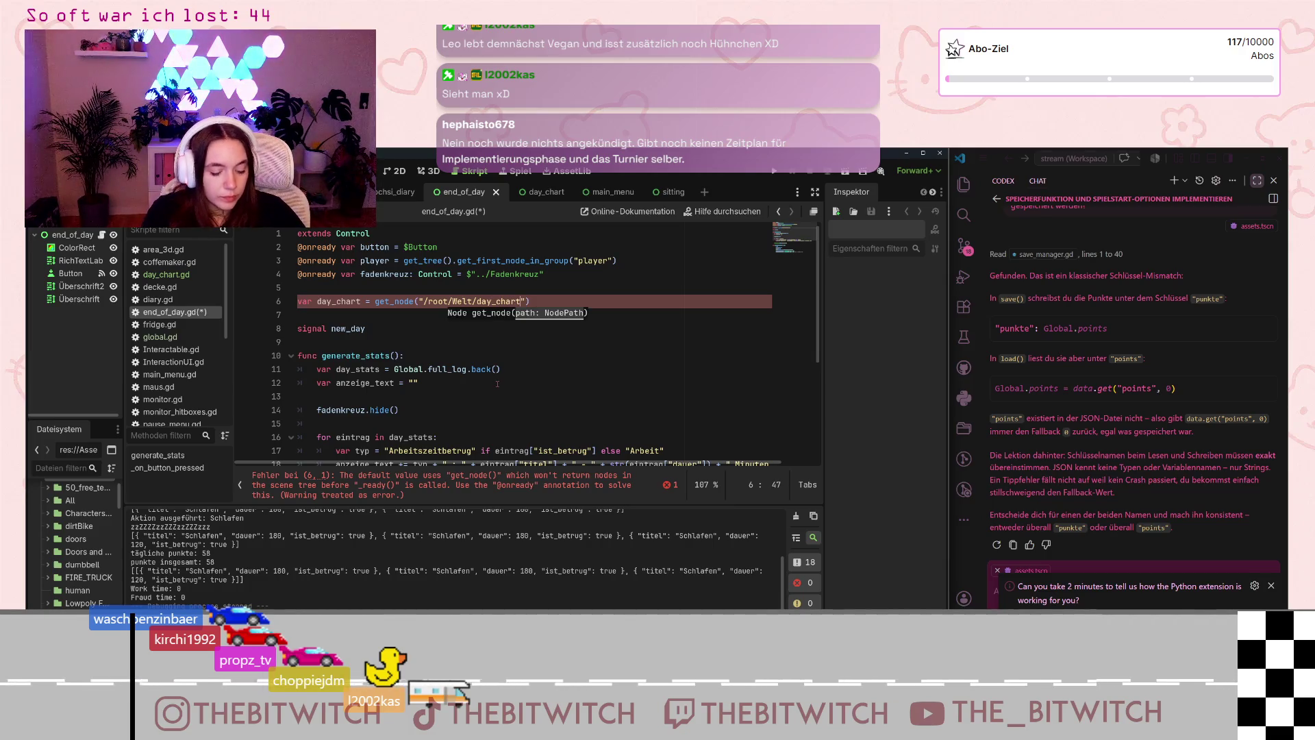
click(297, 301)
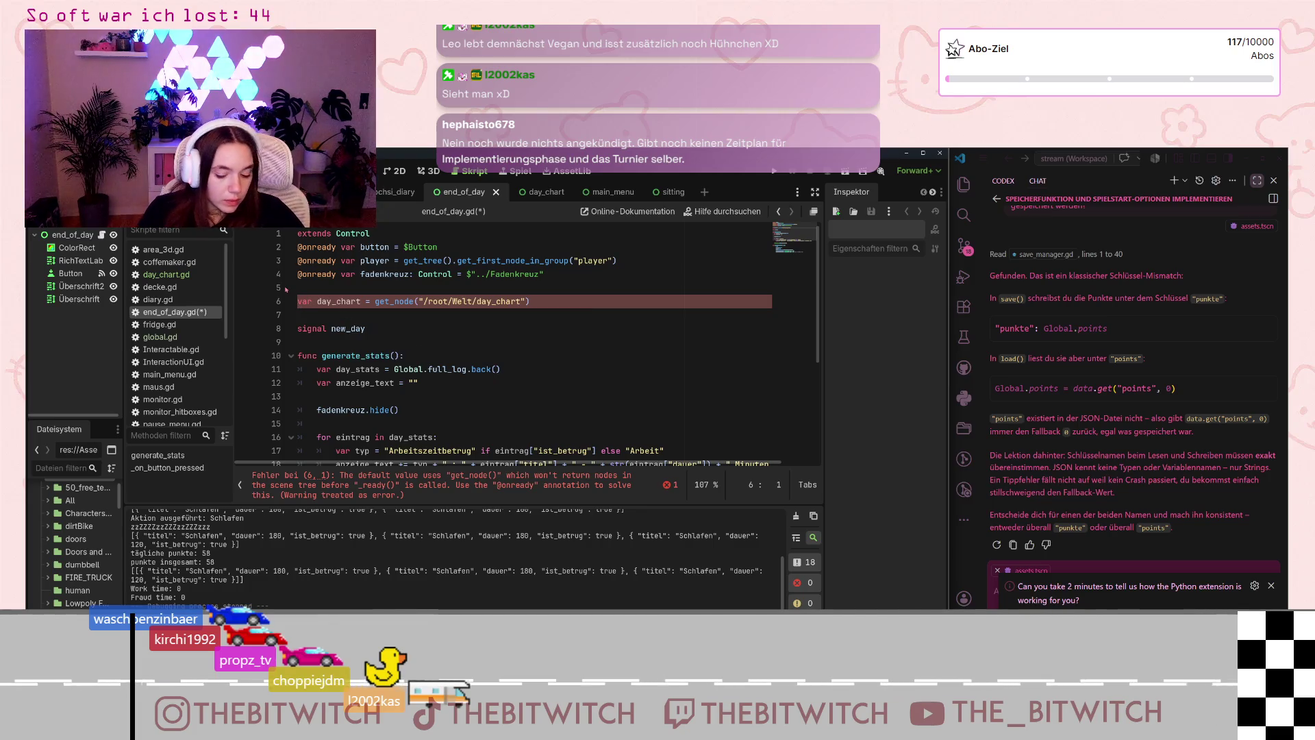
text(@onready)
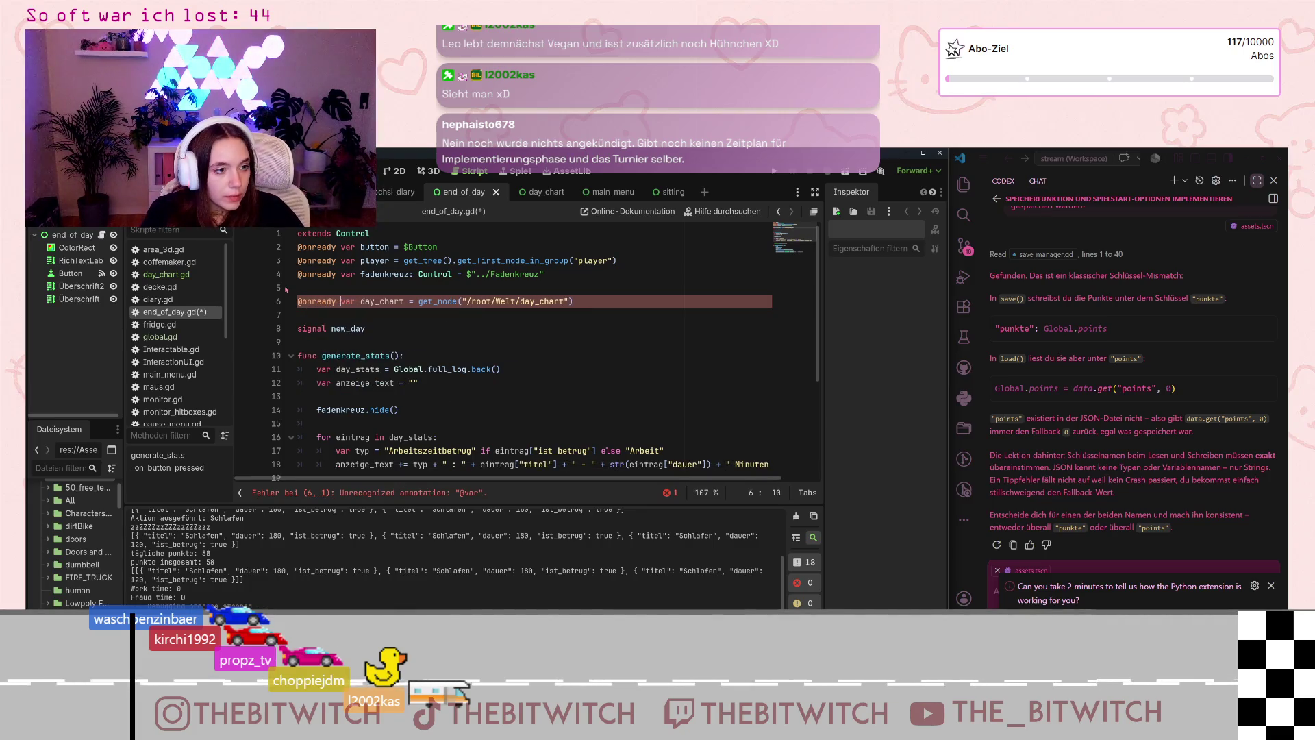
Review the script and place the caret on empty line 13 inside generate_stats.
click(518, 383)
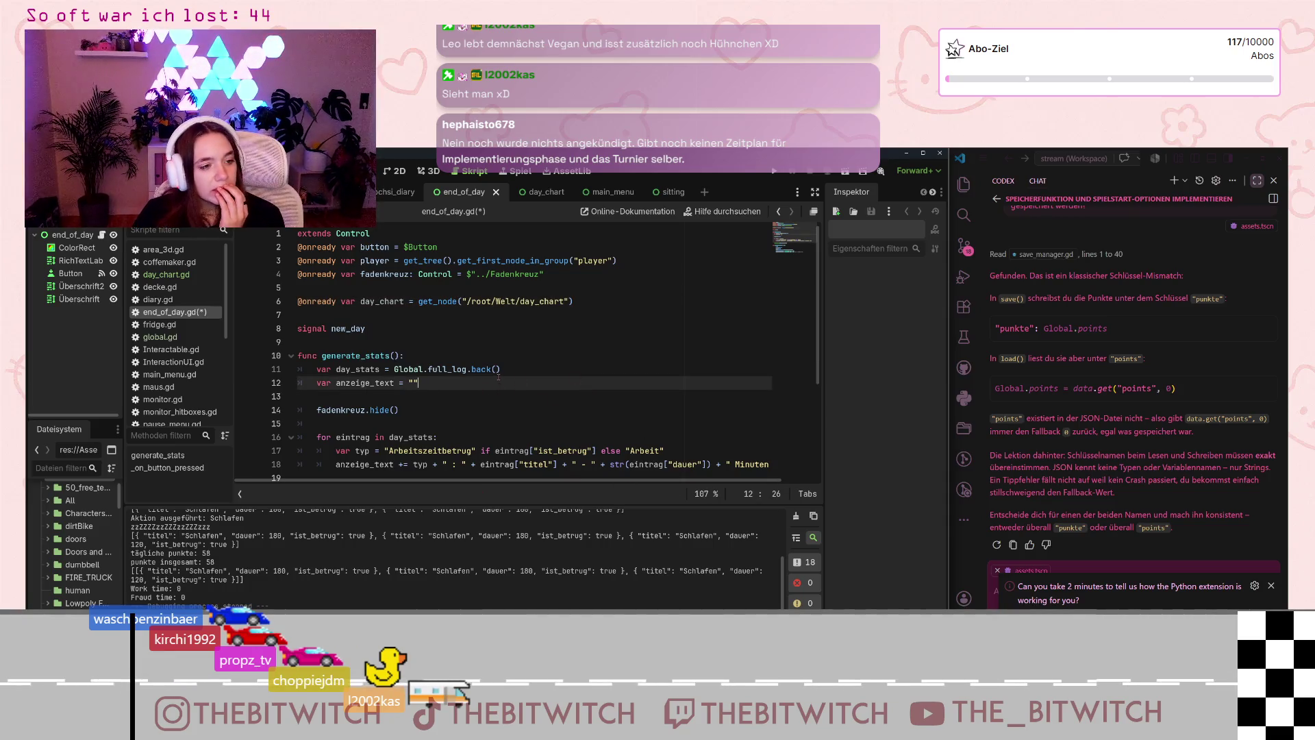
scroll(497, 372, down, 3)
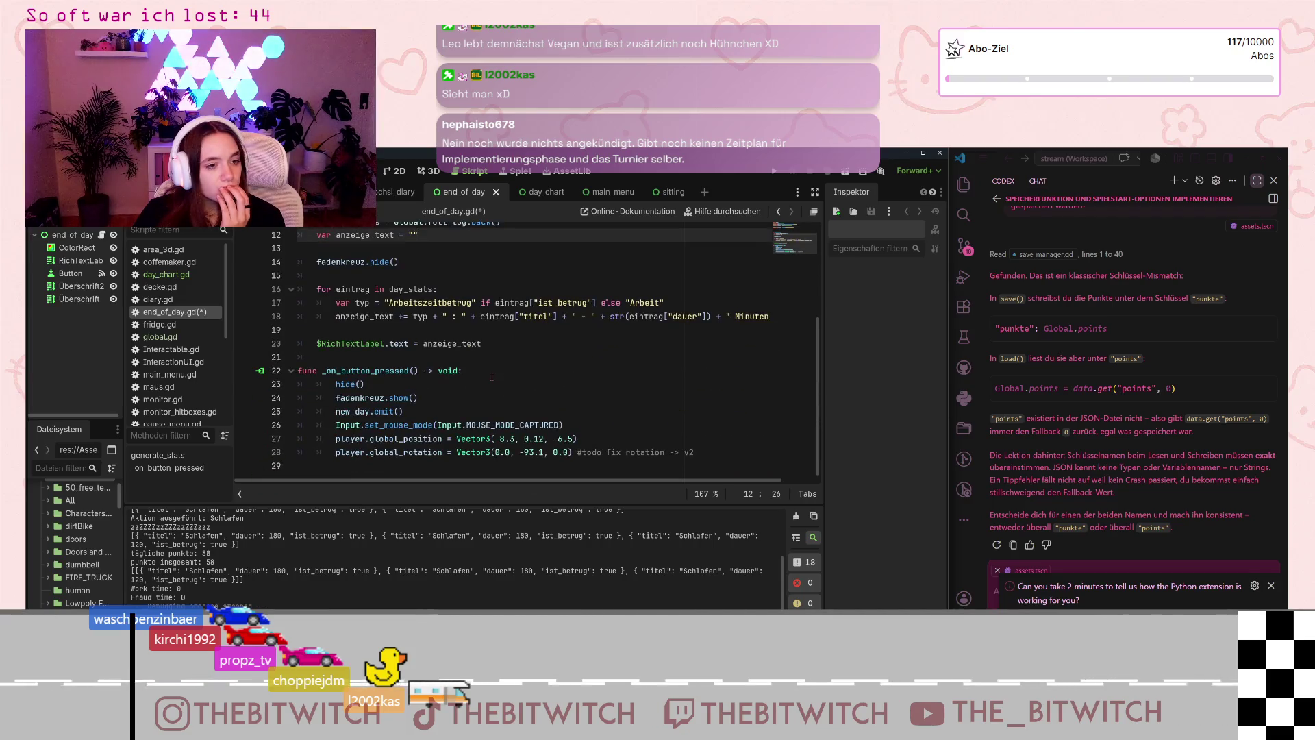
scroll(492, 378, up, 1)
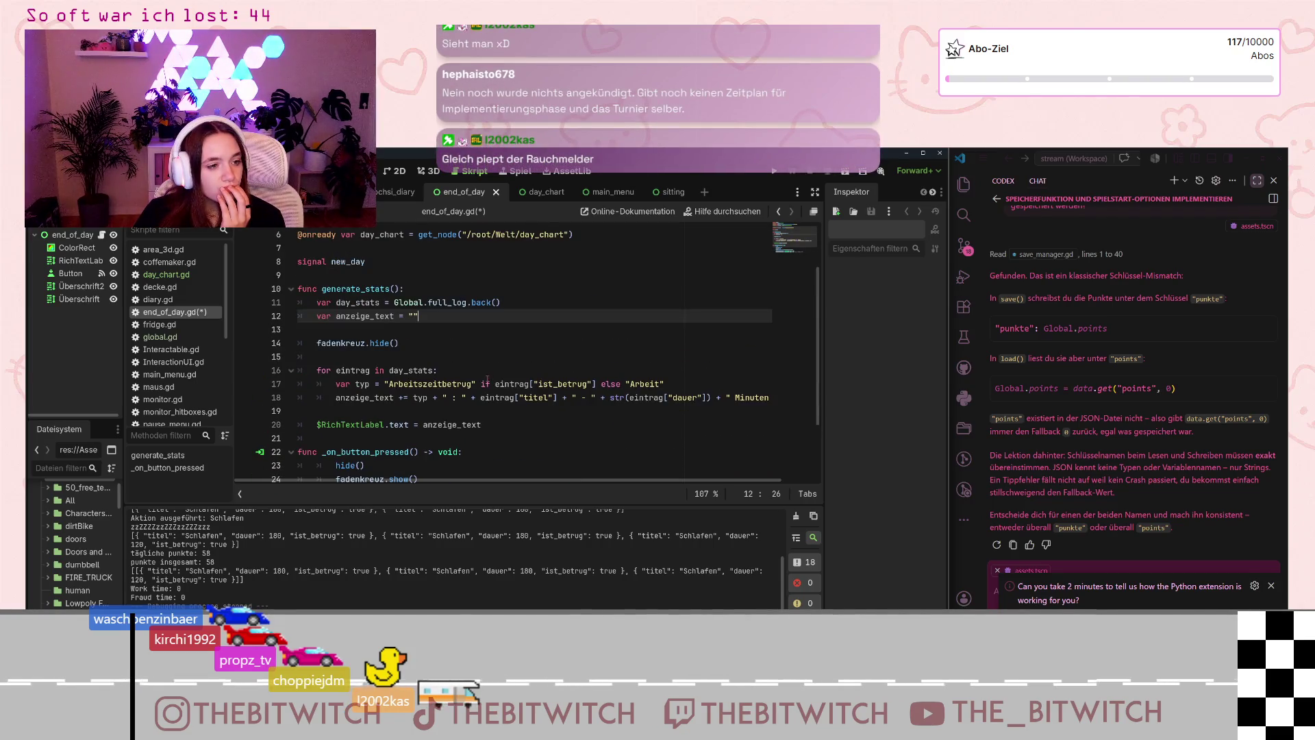
scroll(487, 379, down, 2)
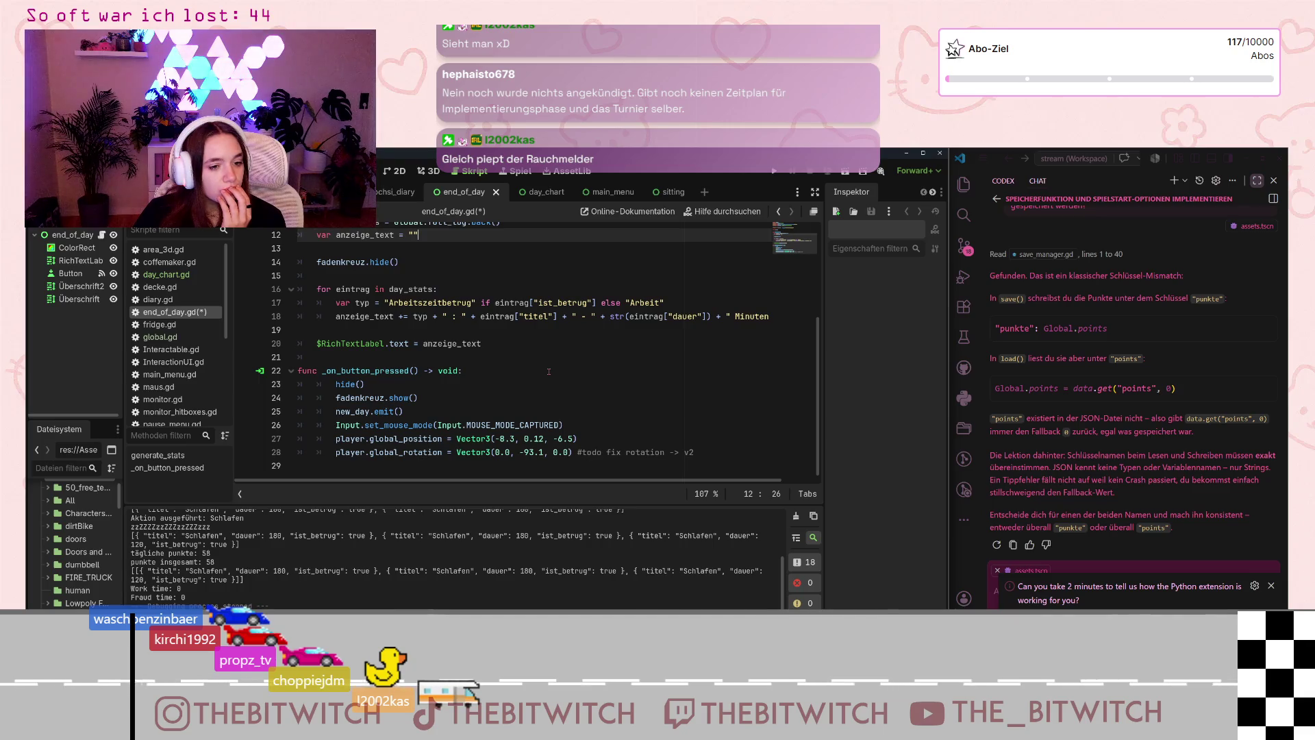
scroll(472, 392, up, 4)
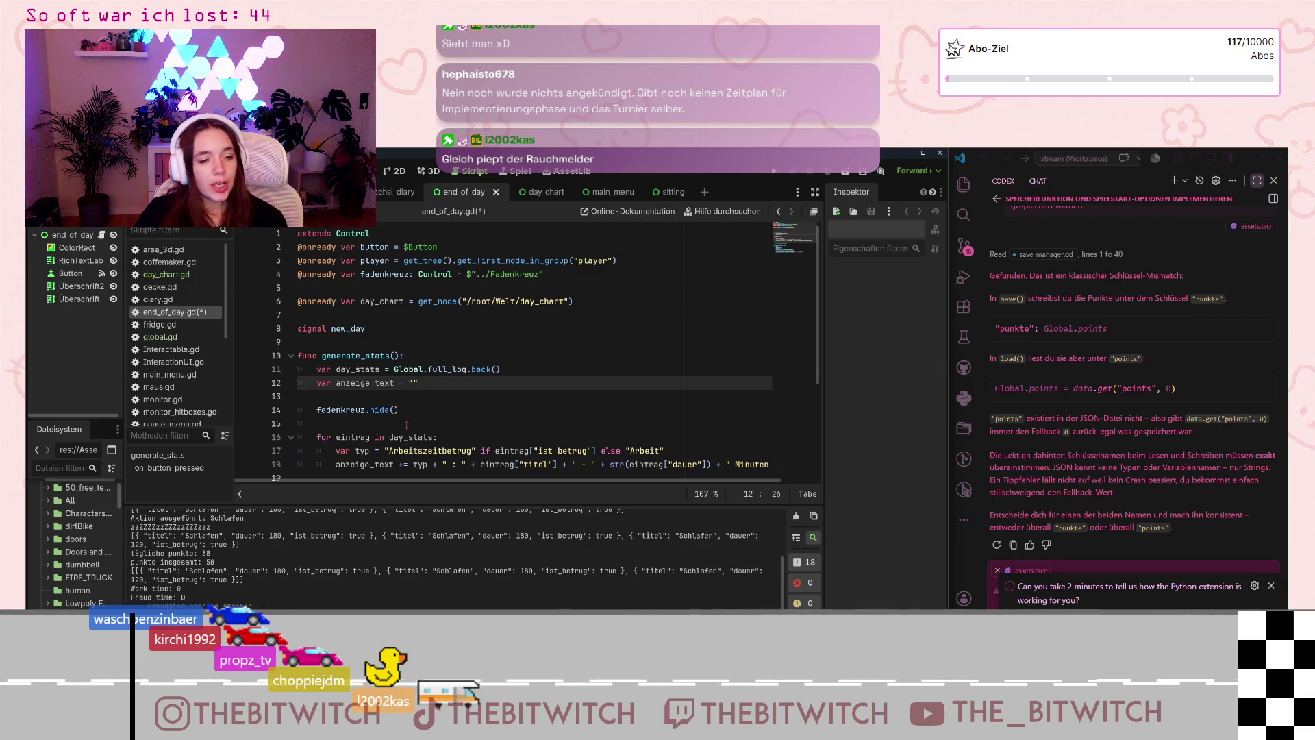
click(426, 396)
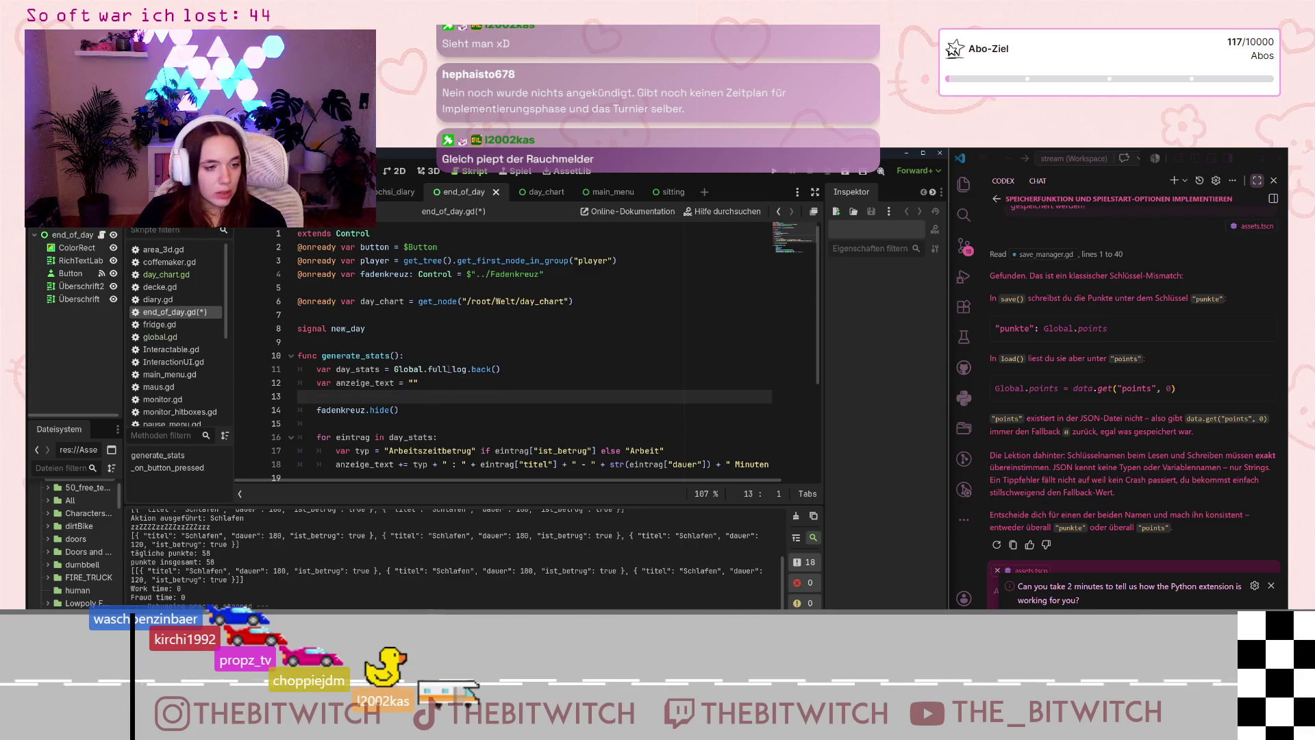
Add indented lines in generate_stats and begin a day_chart. call on line 14.
key(Return)
key(Tab)
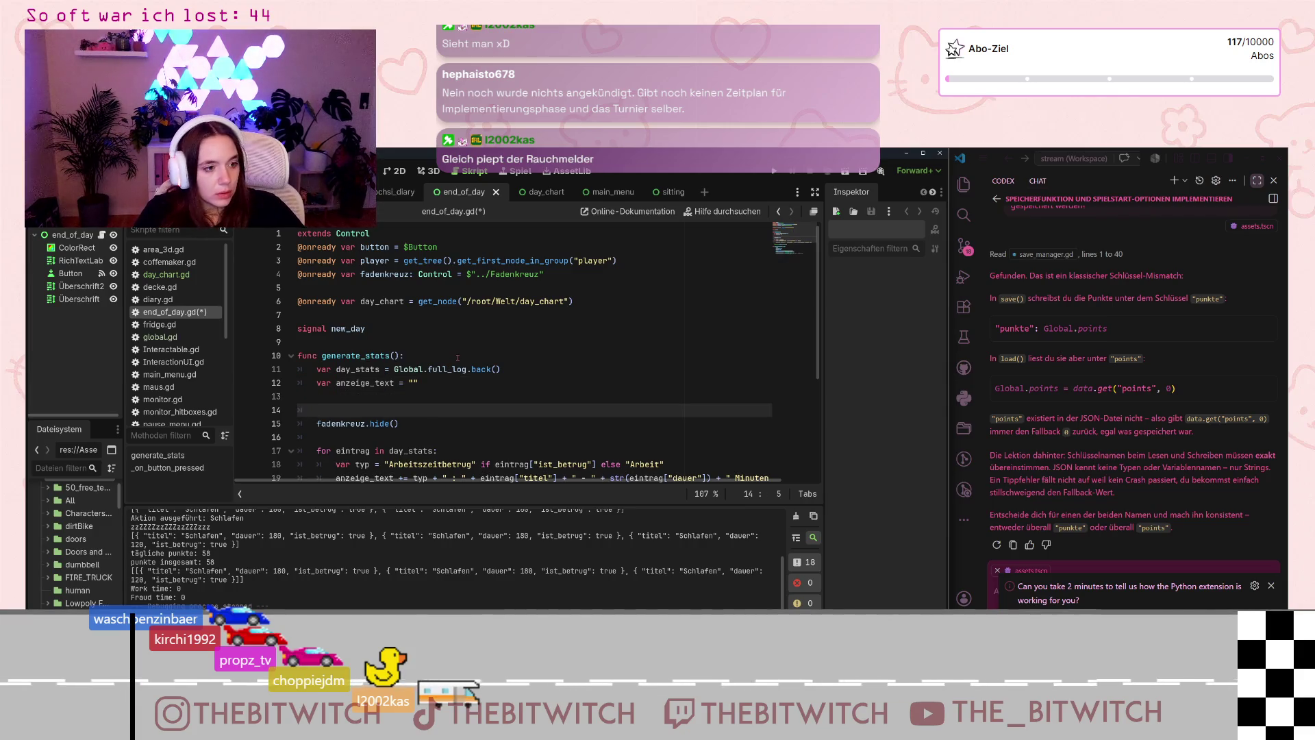
key(Return)
key(Up)
text(day)
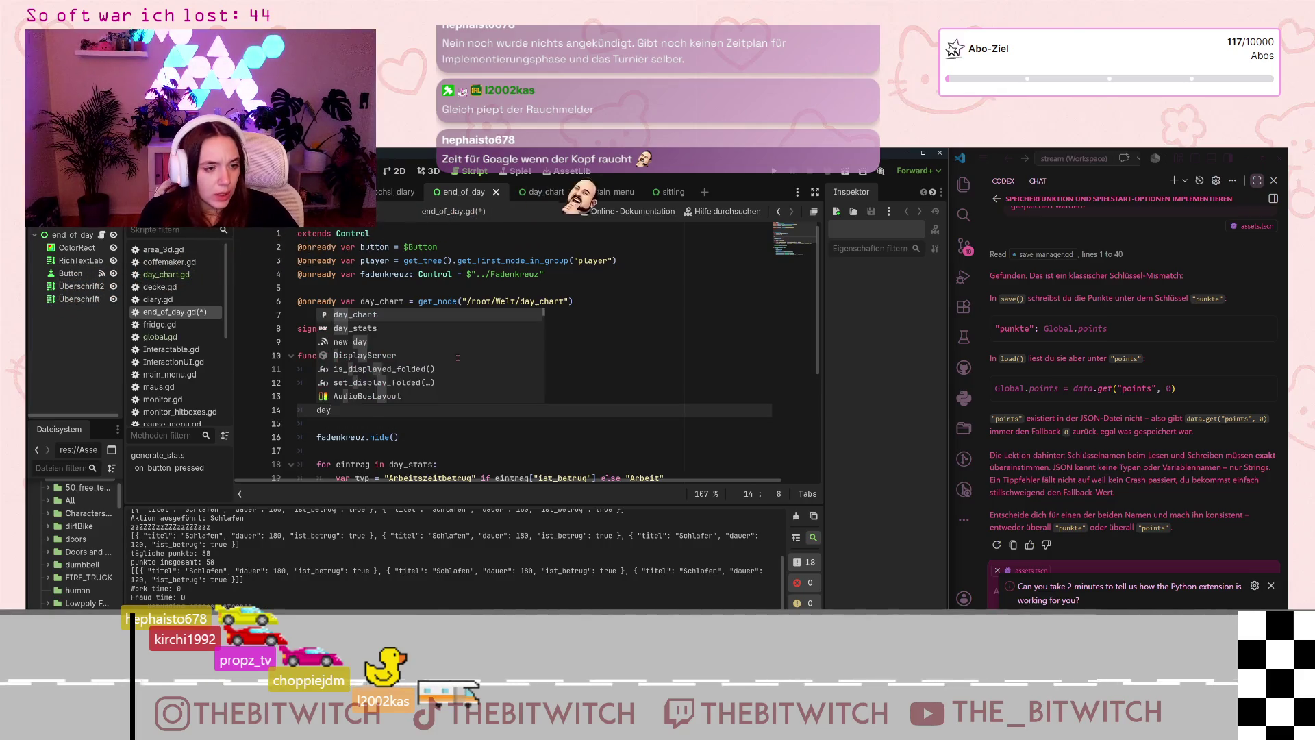
key(Return)
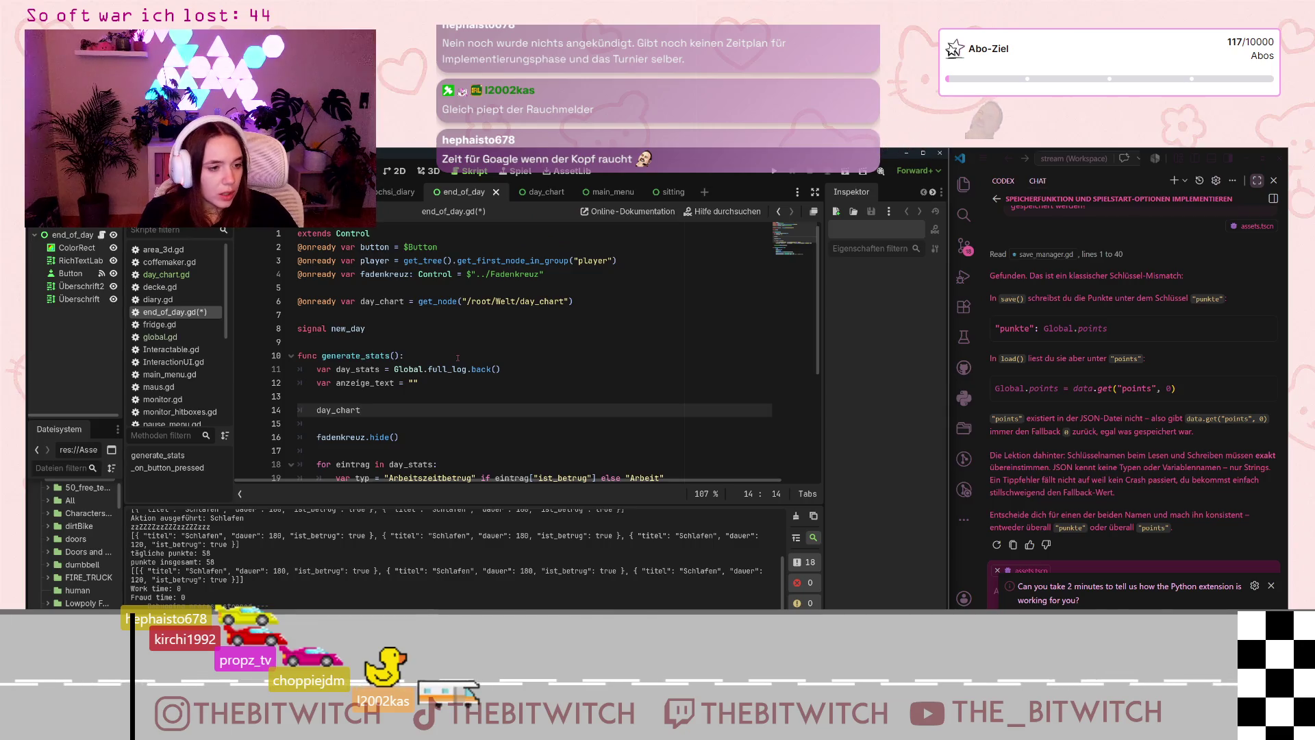
text(.scal)
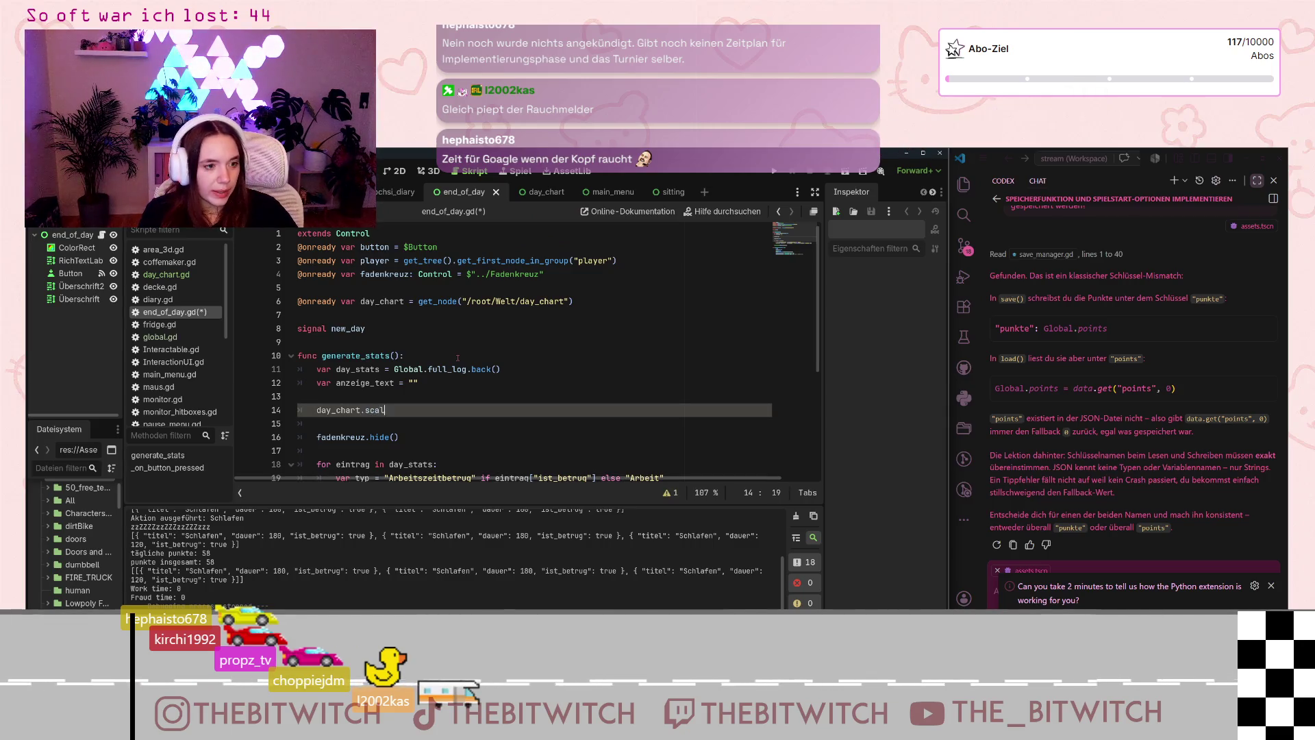
text(e)
key(BackSpace)
key(BackSpace)
key(BackSpace)
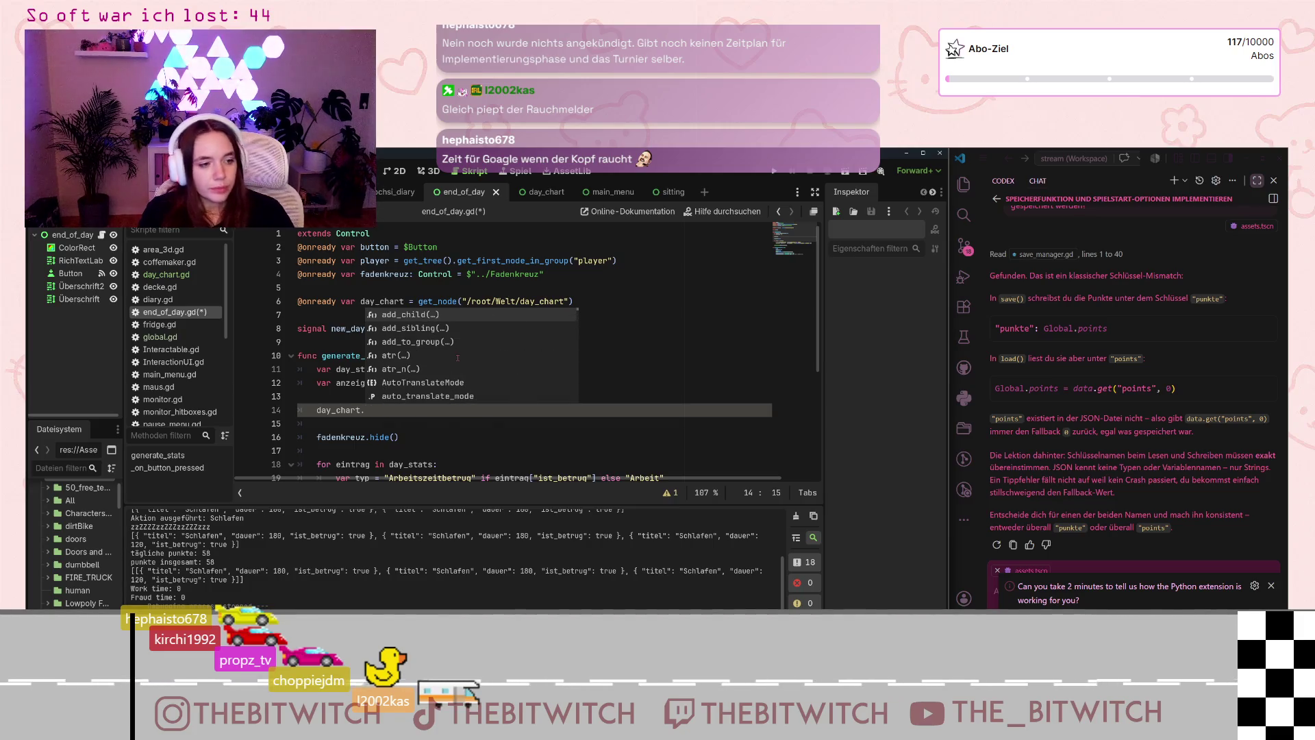
Search the help for 'scale' and open the Control scale property documentation.
scroll(175, 329, down, 5)
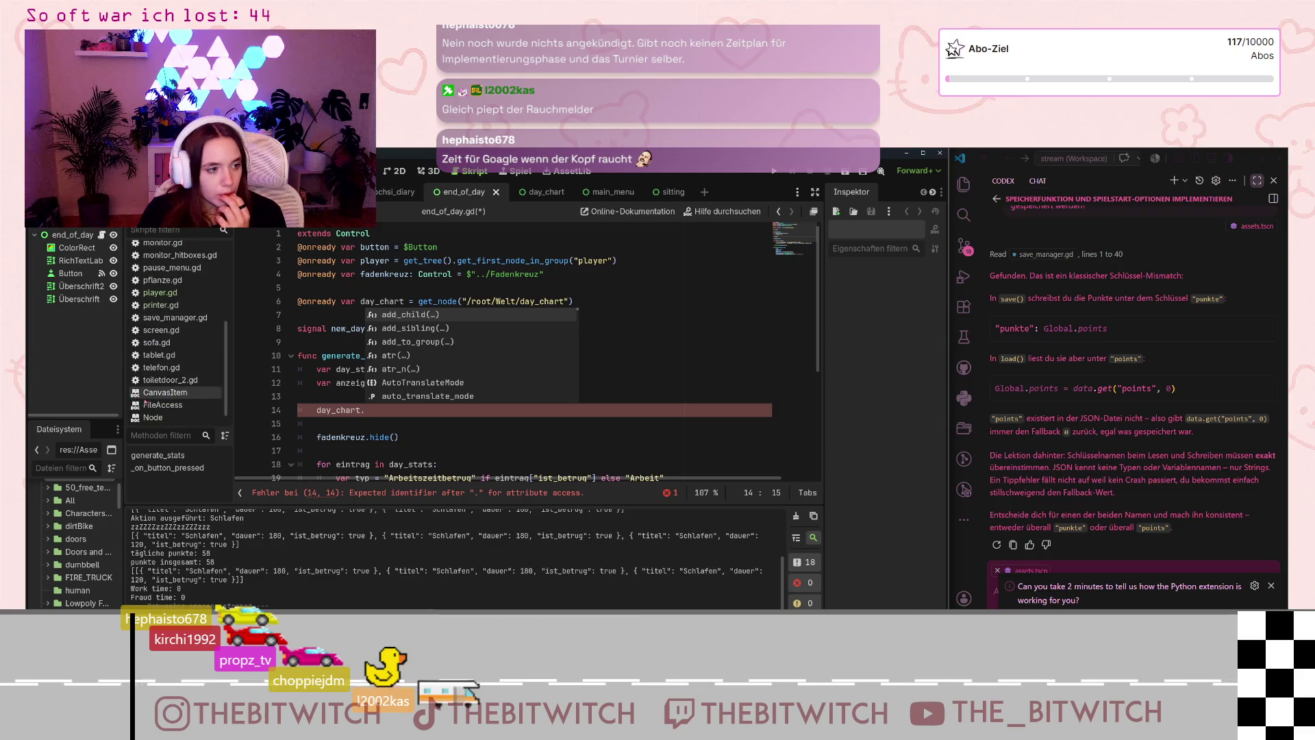
click(171, 417)
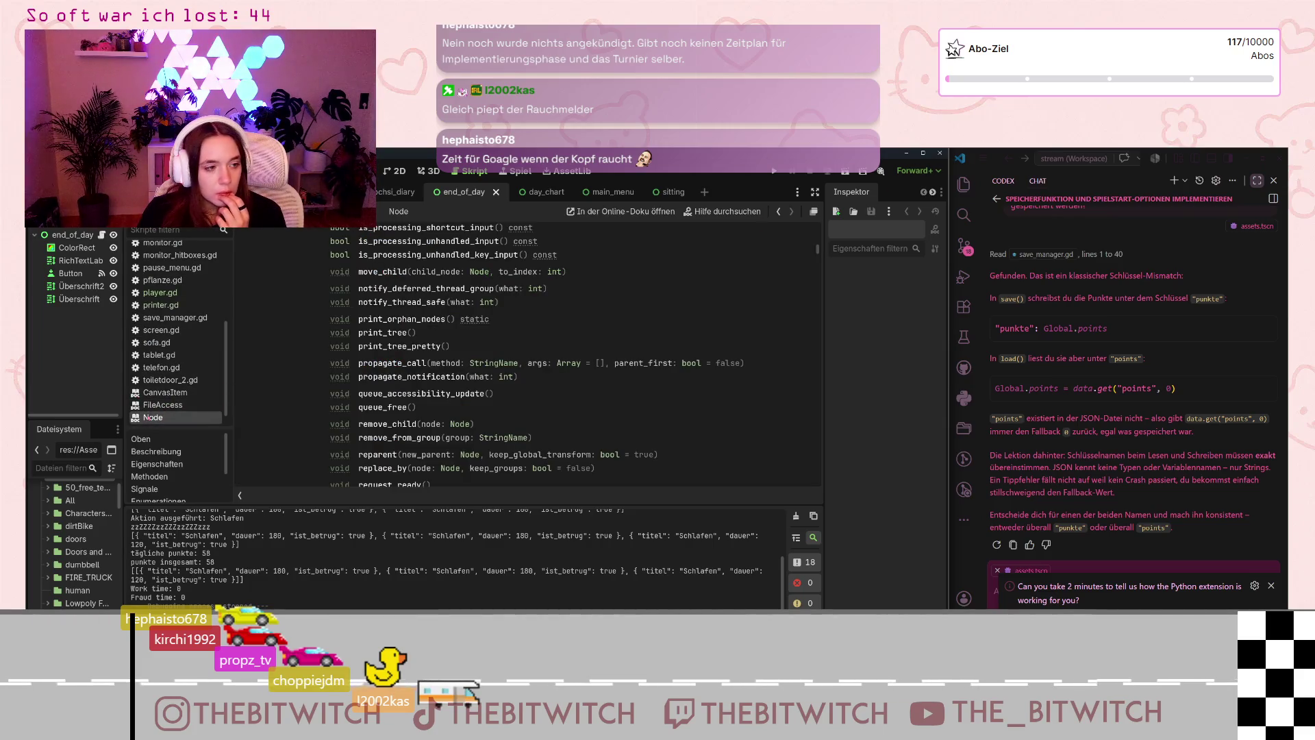
scroll(609, 345, up, 4)
scroll(609, 344, up, 5)
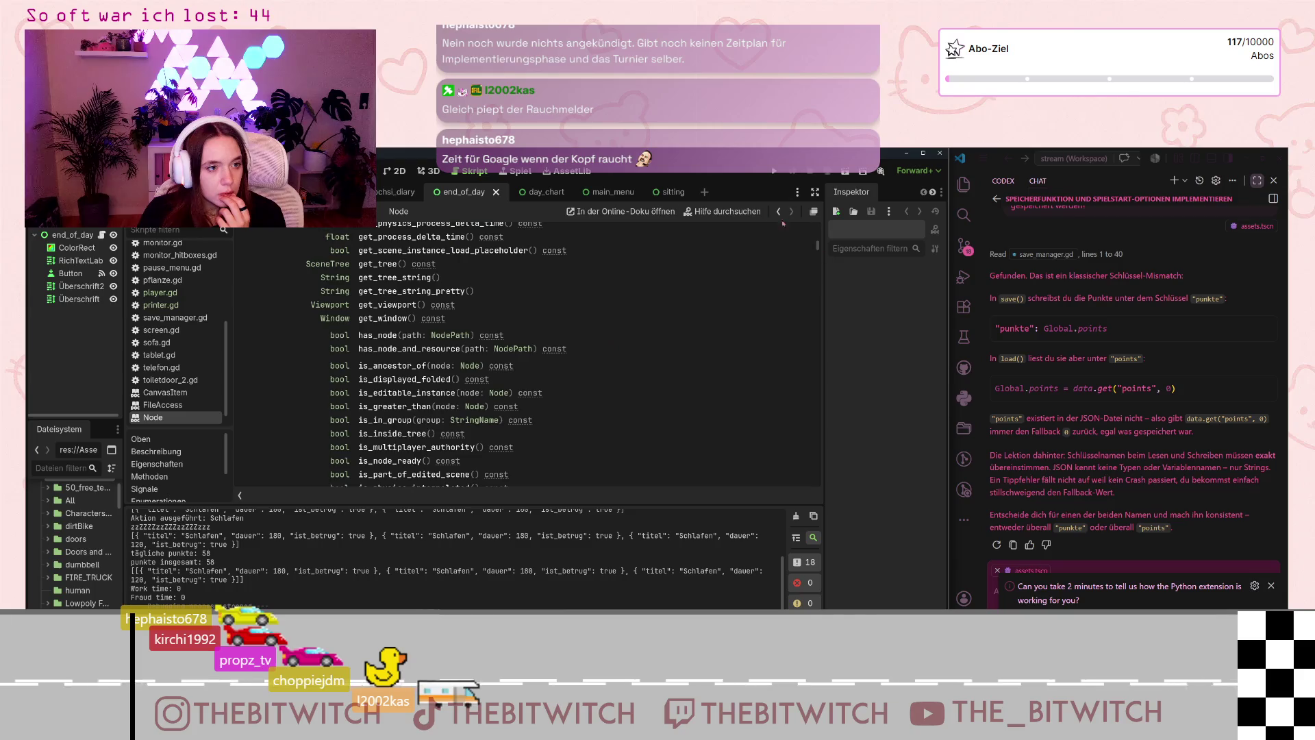
click(713, 213)
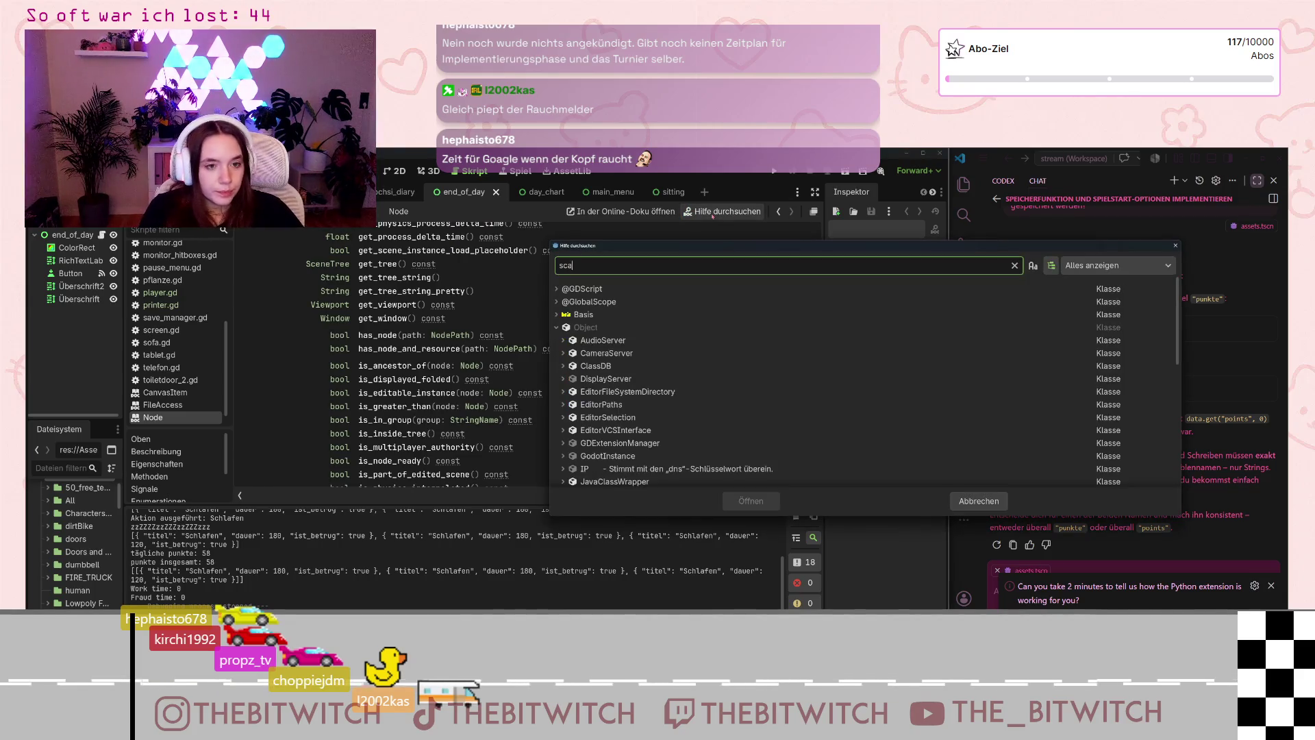
text(scale)
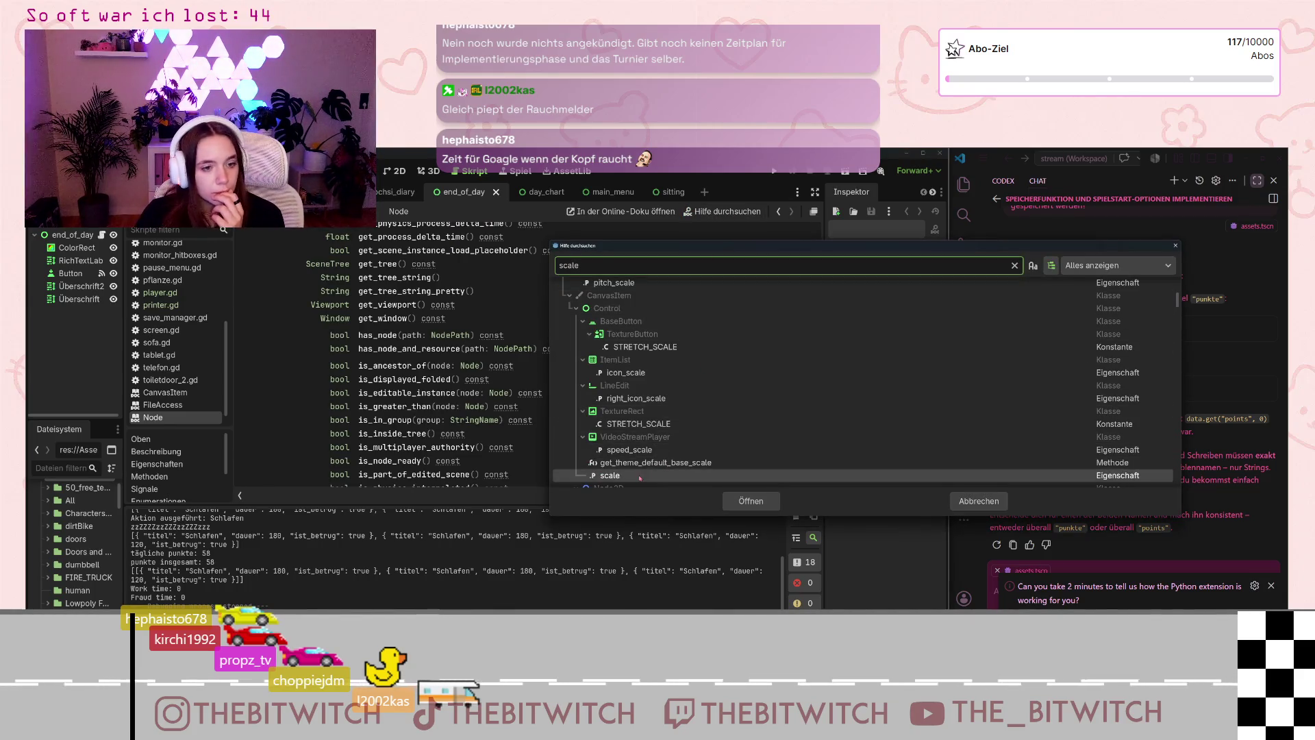
double_click(670, 476)
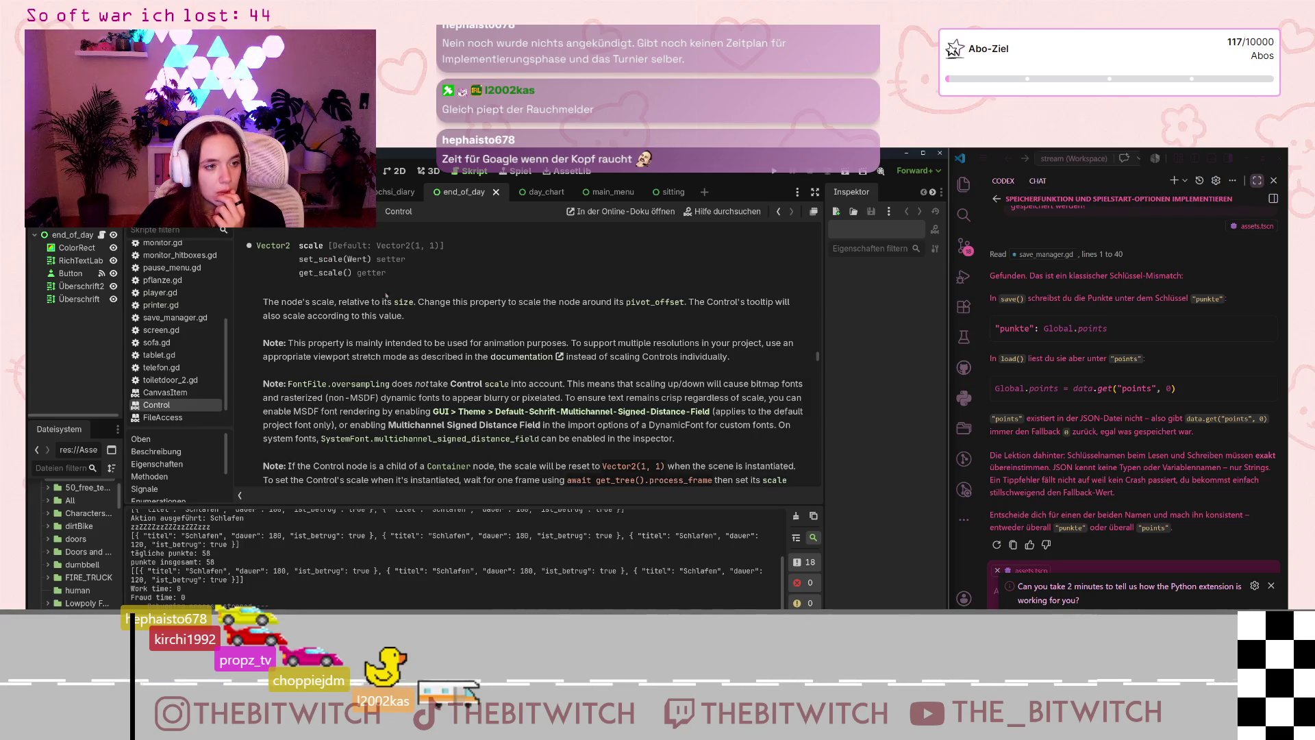
Scroll the Control reference from scale through the nearby pivot and offset properties.
scroll(414, 350, down, 3)
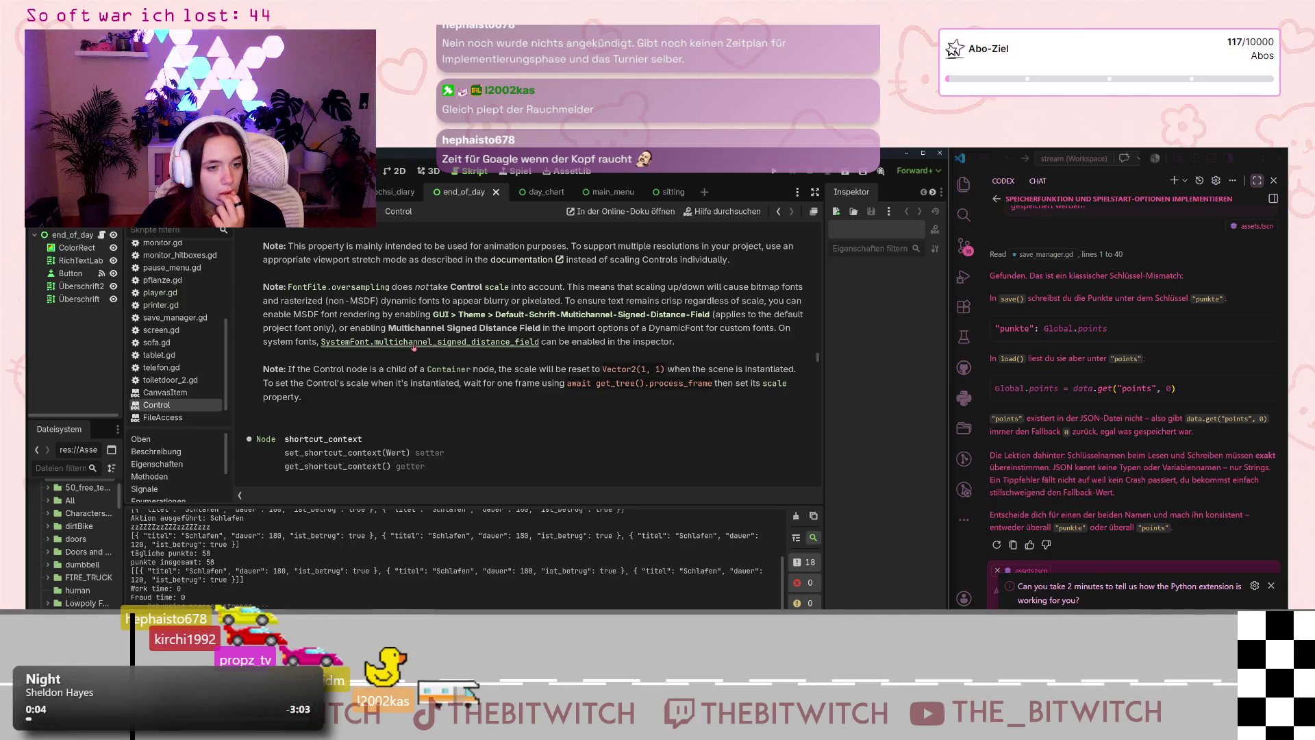
scroll(414, 347, up, 4)
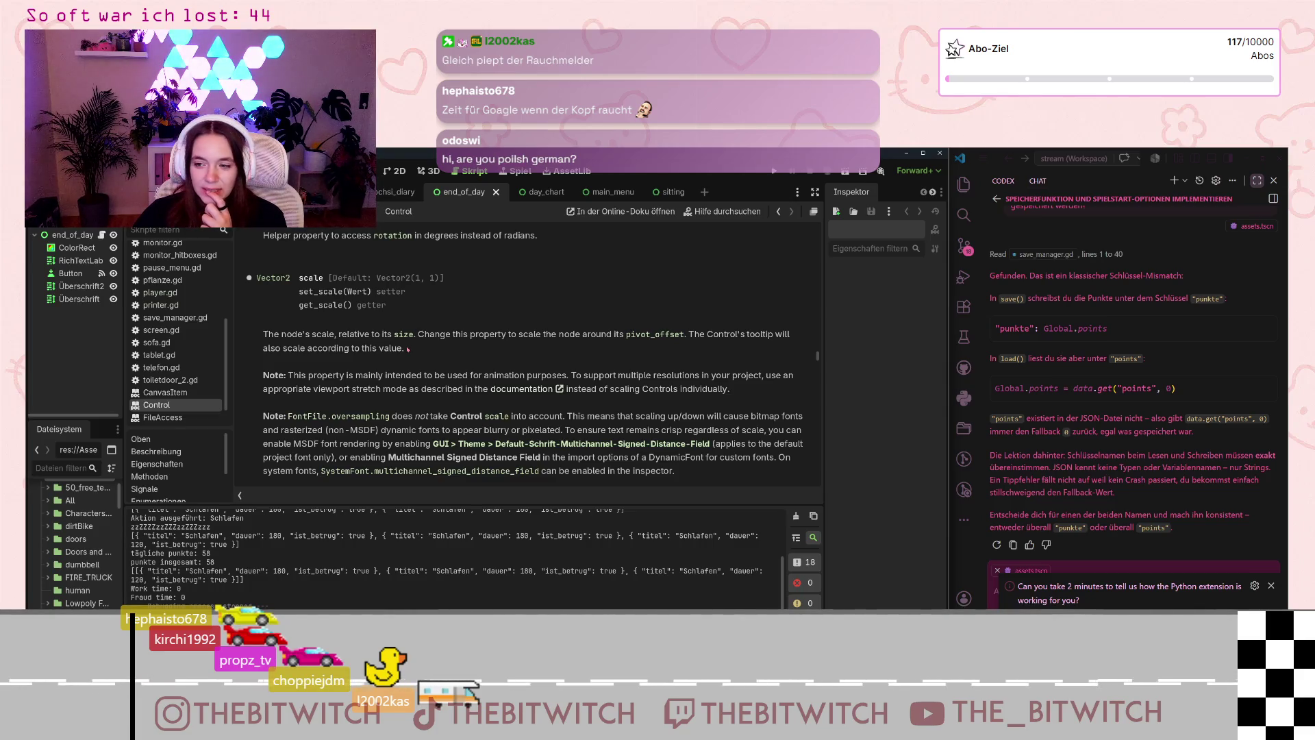
scroll(407, 361, down, 5)
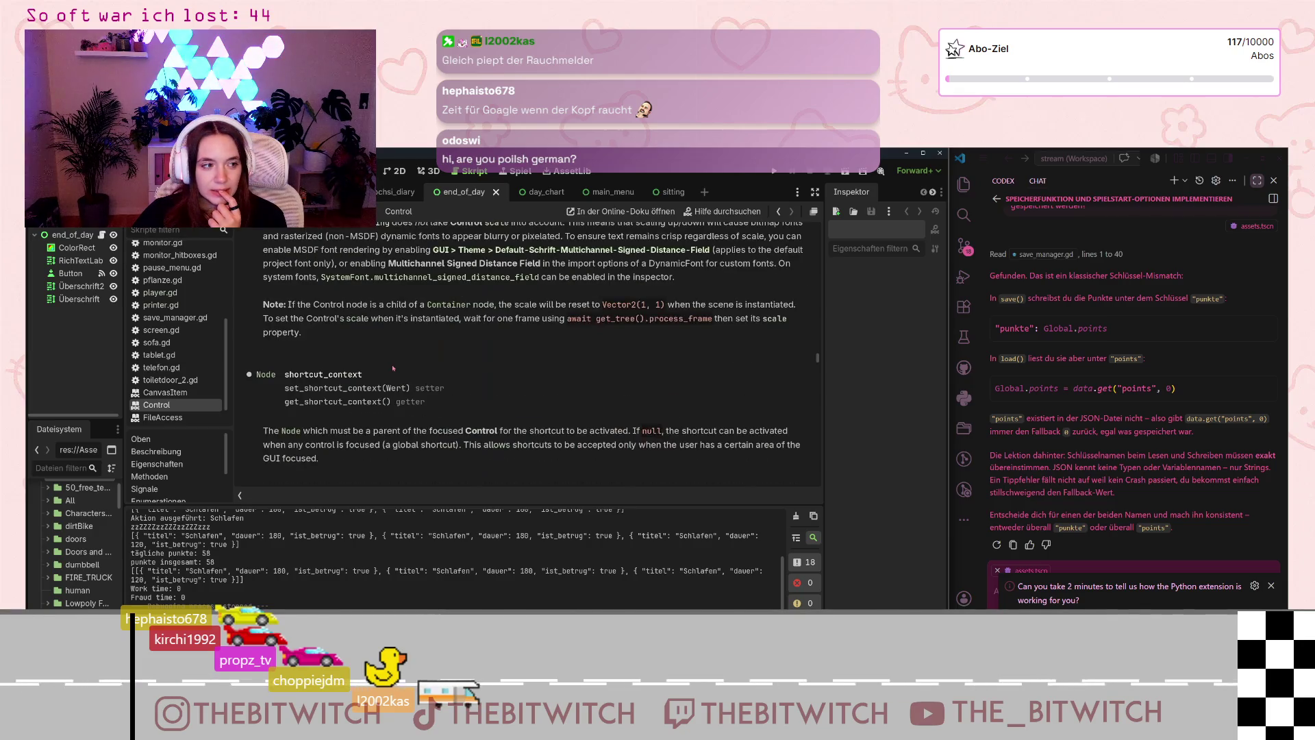
scroll(396, 367, down, 3)
scroll(397, 370, up, 6)
scroll(398, 371, up, 5)
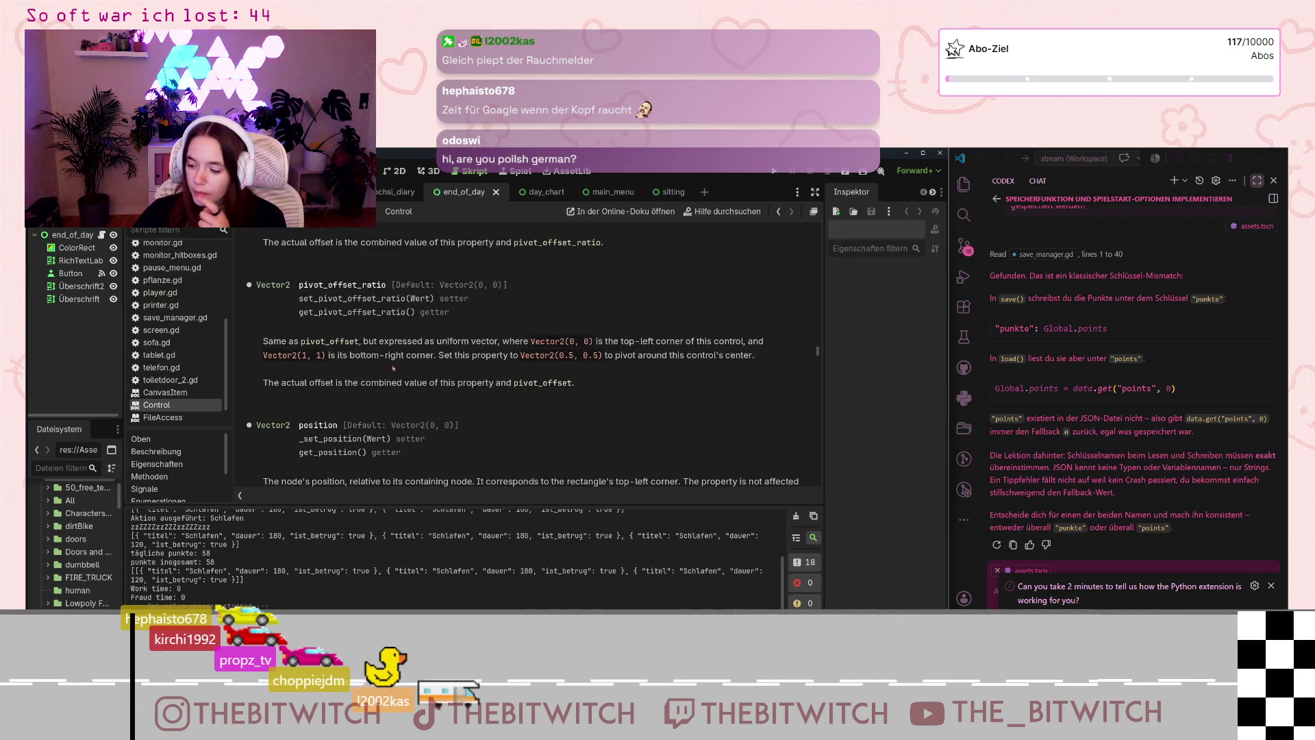
scroll(408, 371, up, 4)
scroll(420, 374, up, 5)
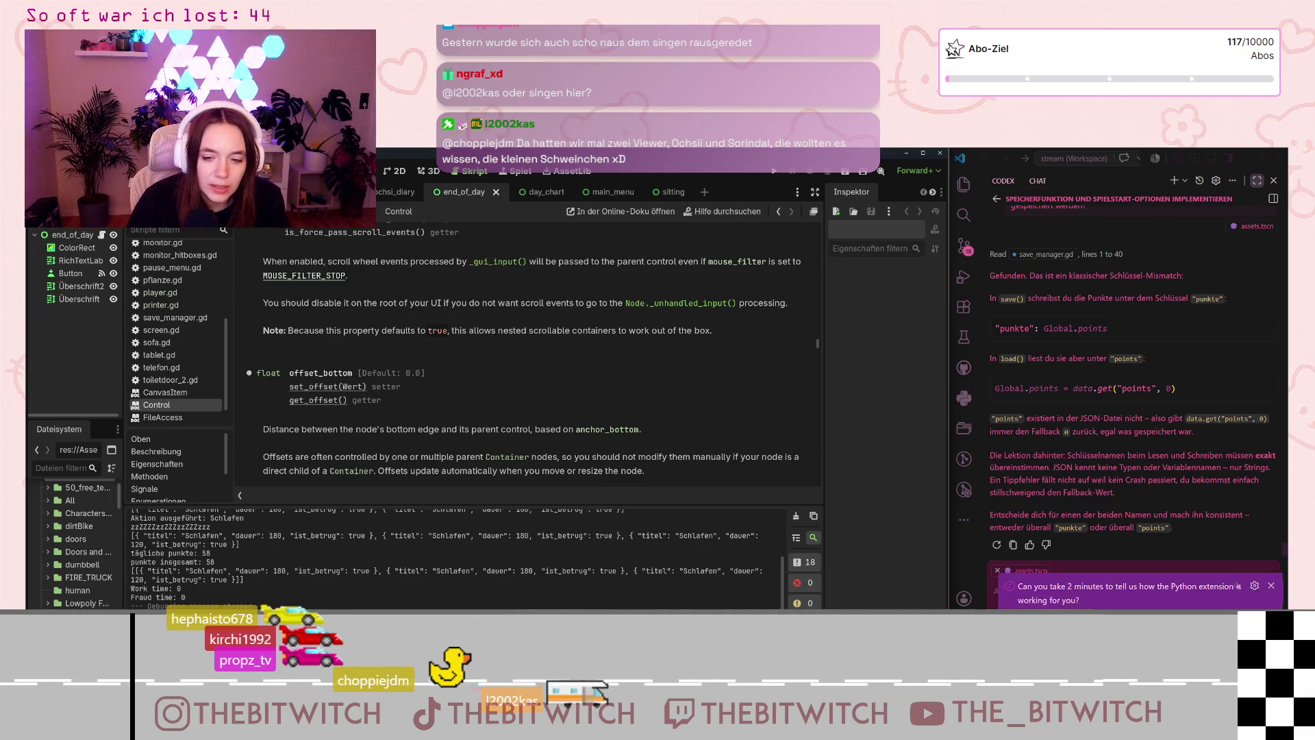
Dismiss the Python extension survey notice.
click(1272, 587)
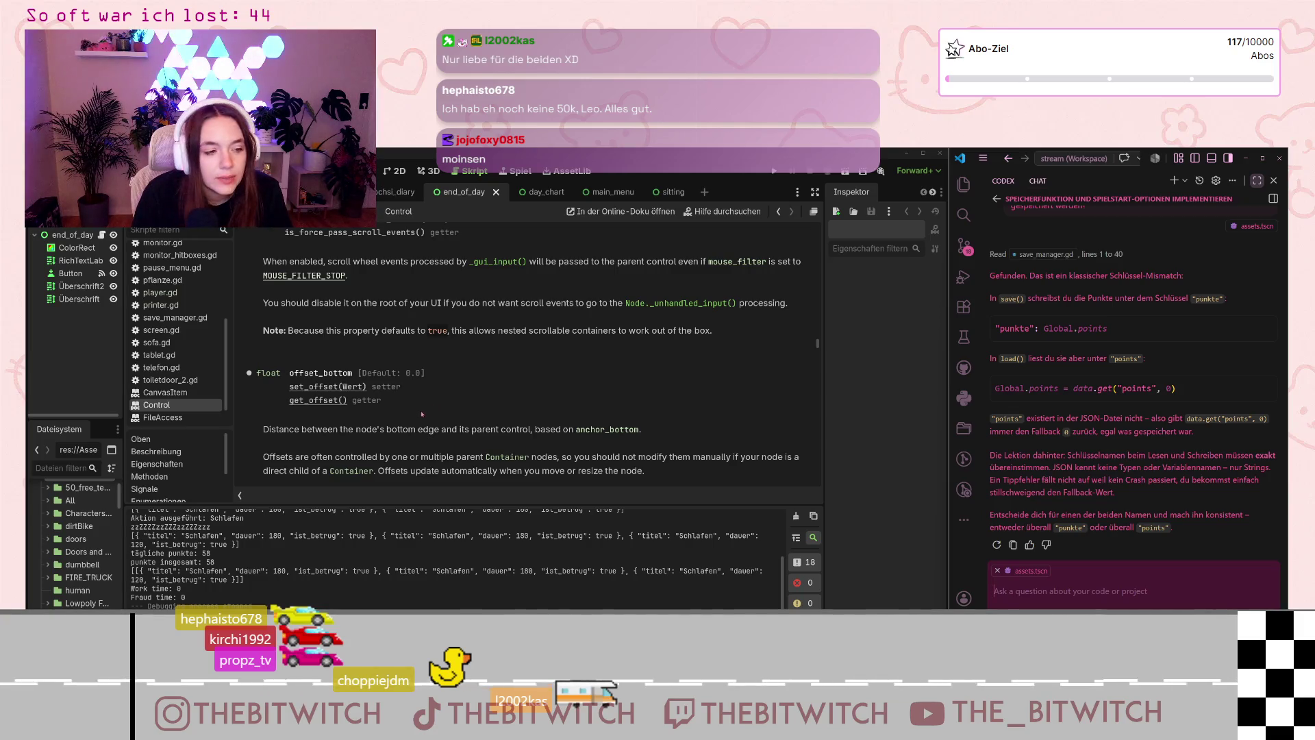
scroll(437, 406, down, 3)
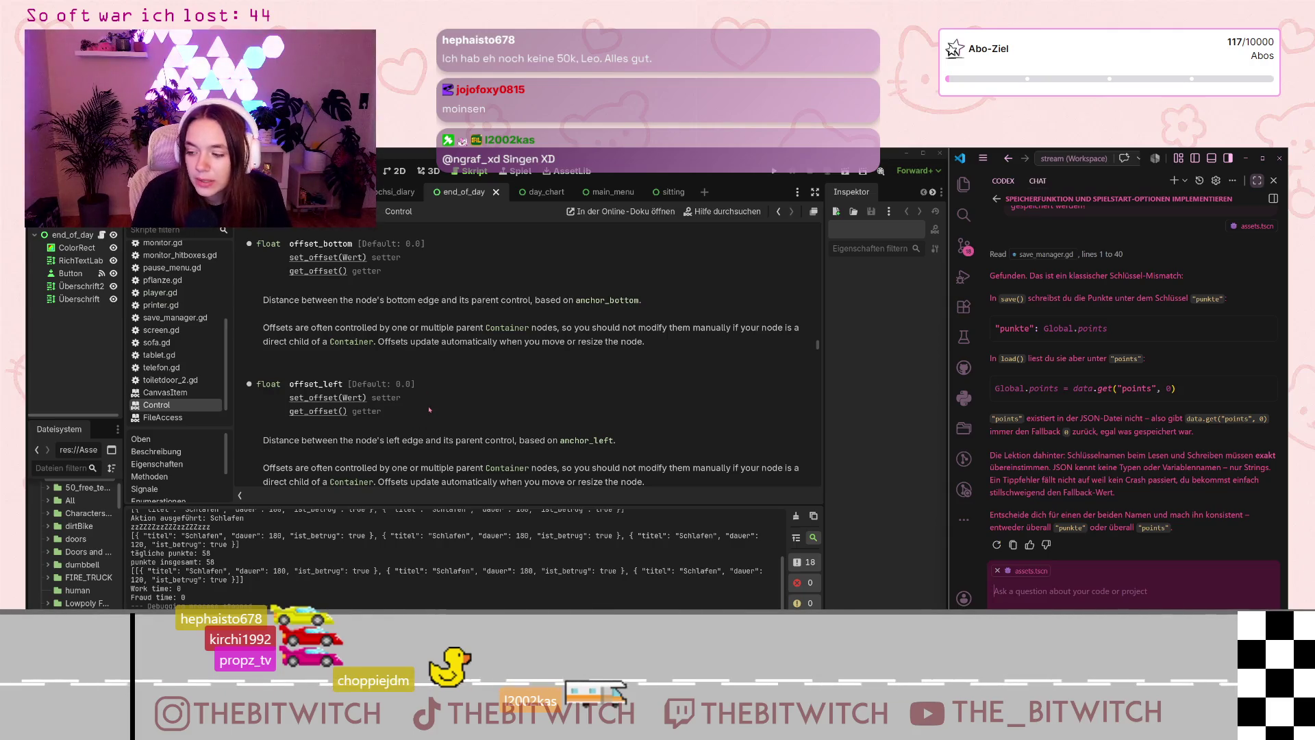
scroll(431, 405, down, 3)
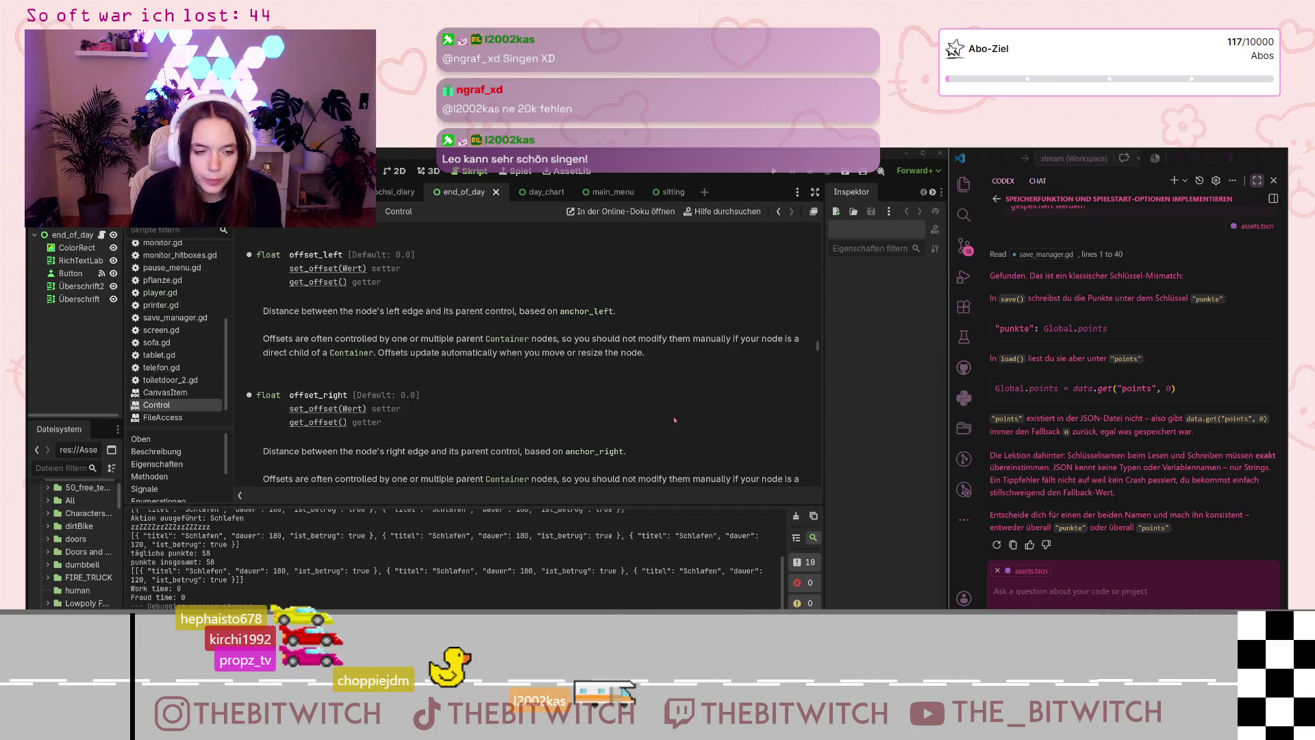
scroll(644, 370, down, 2)
scroll(644, 370, down, 3)
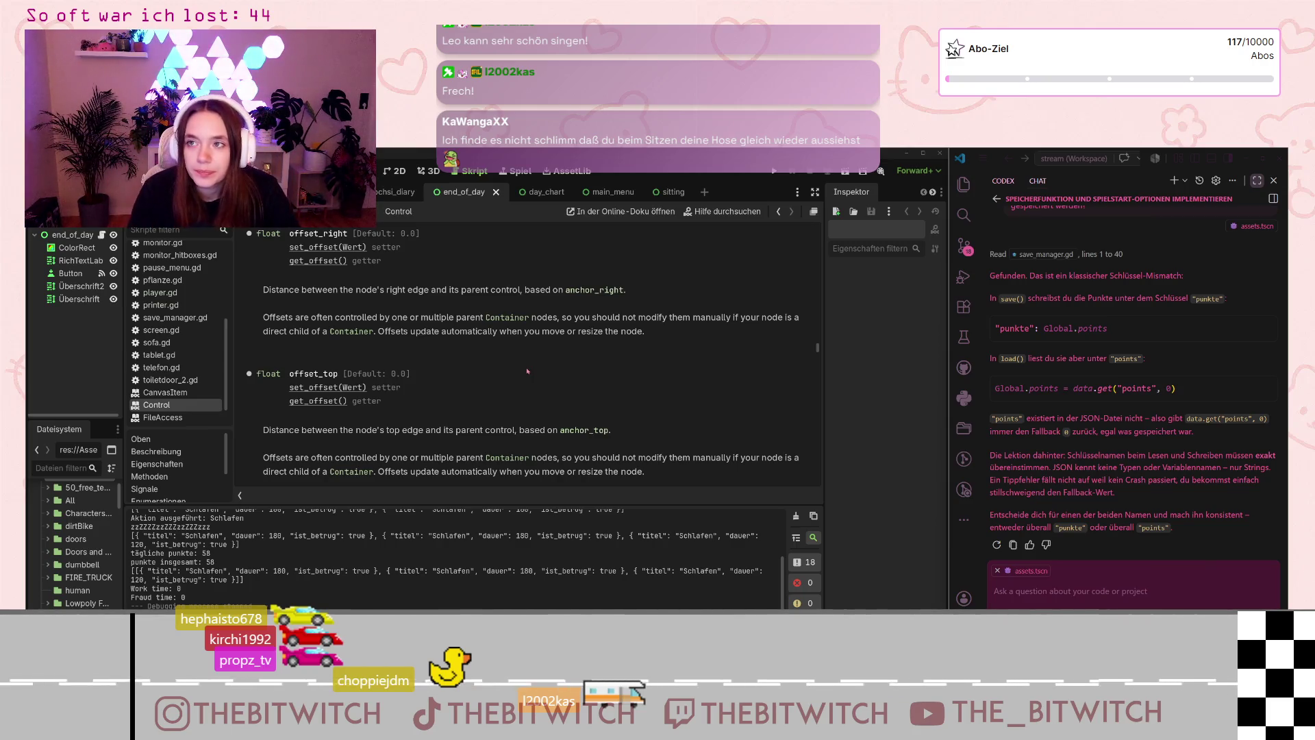
scroll(541, 394, down, 4)
scroll(551, 413, down, 5)
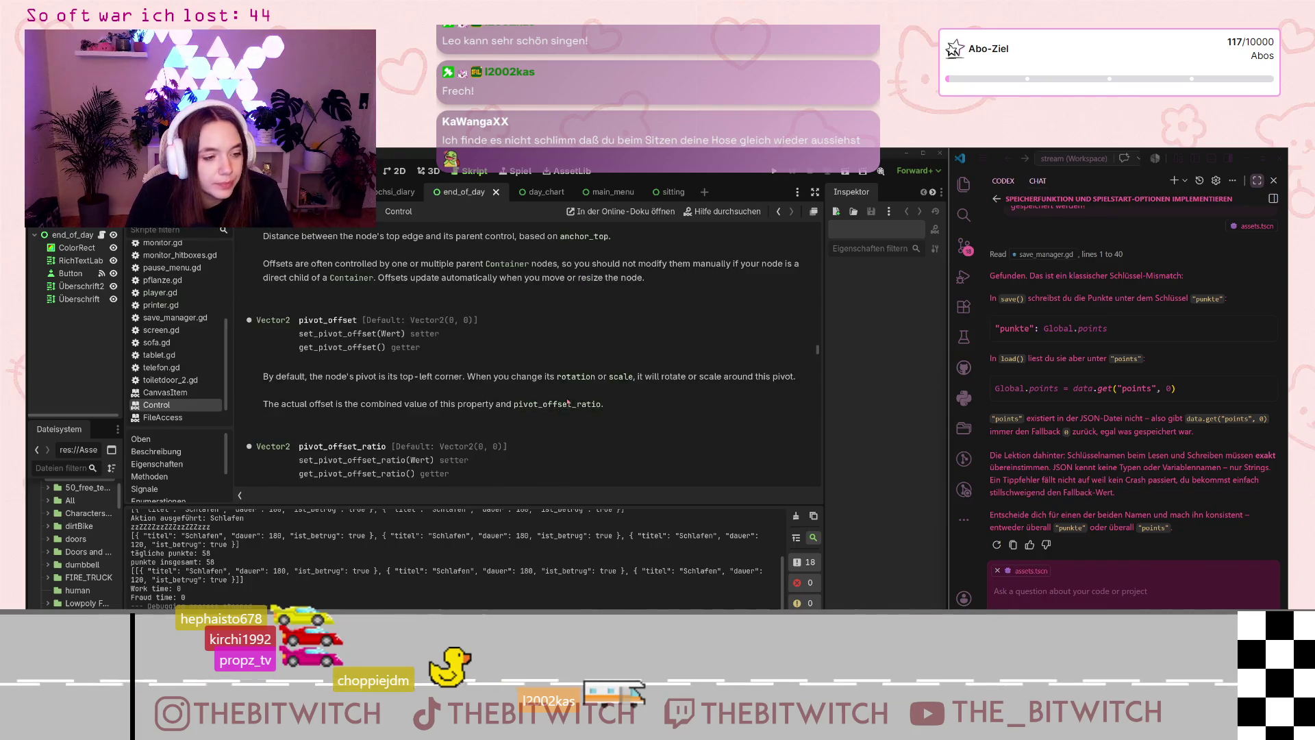
scroll(327, 370, up, 3)
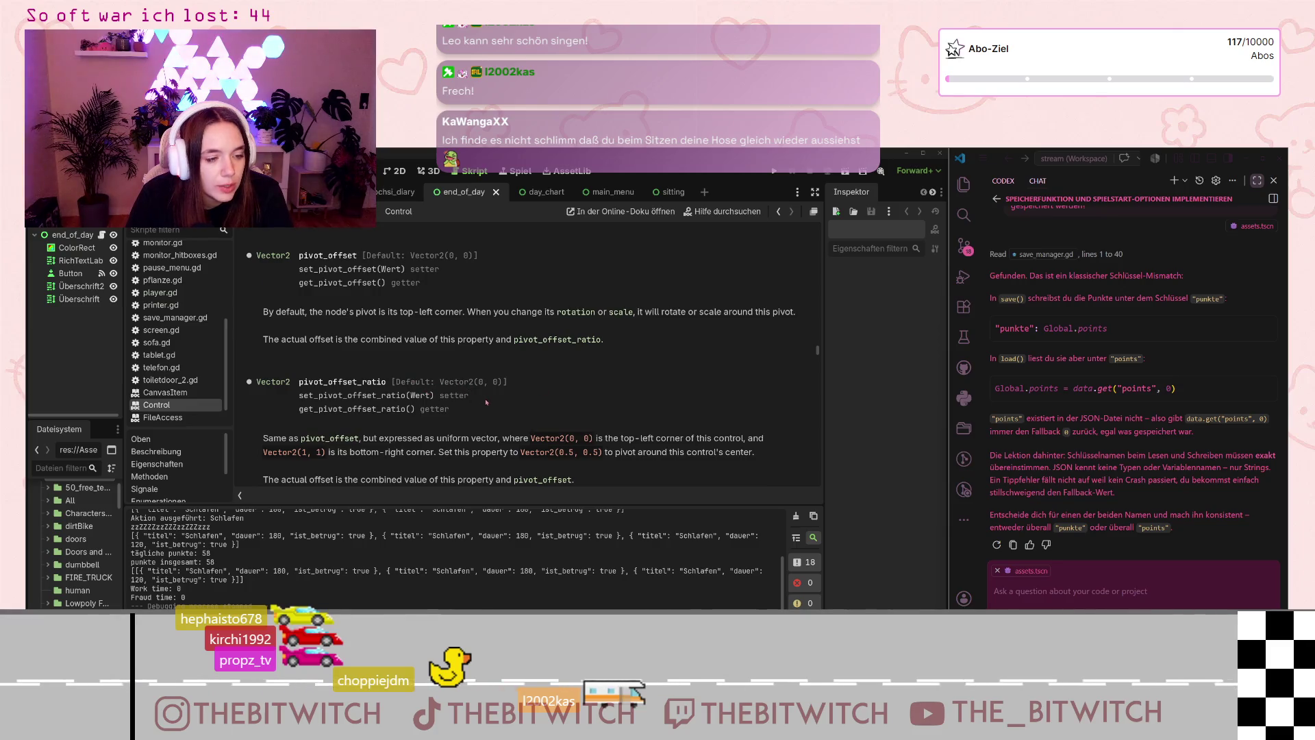
scroll(486, 402, up, 2)
scroll(481, 406, up, 3)
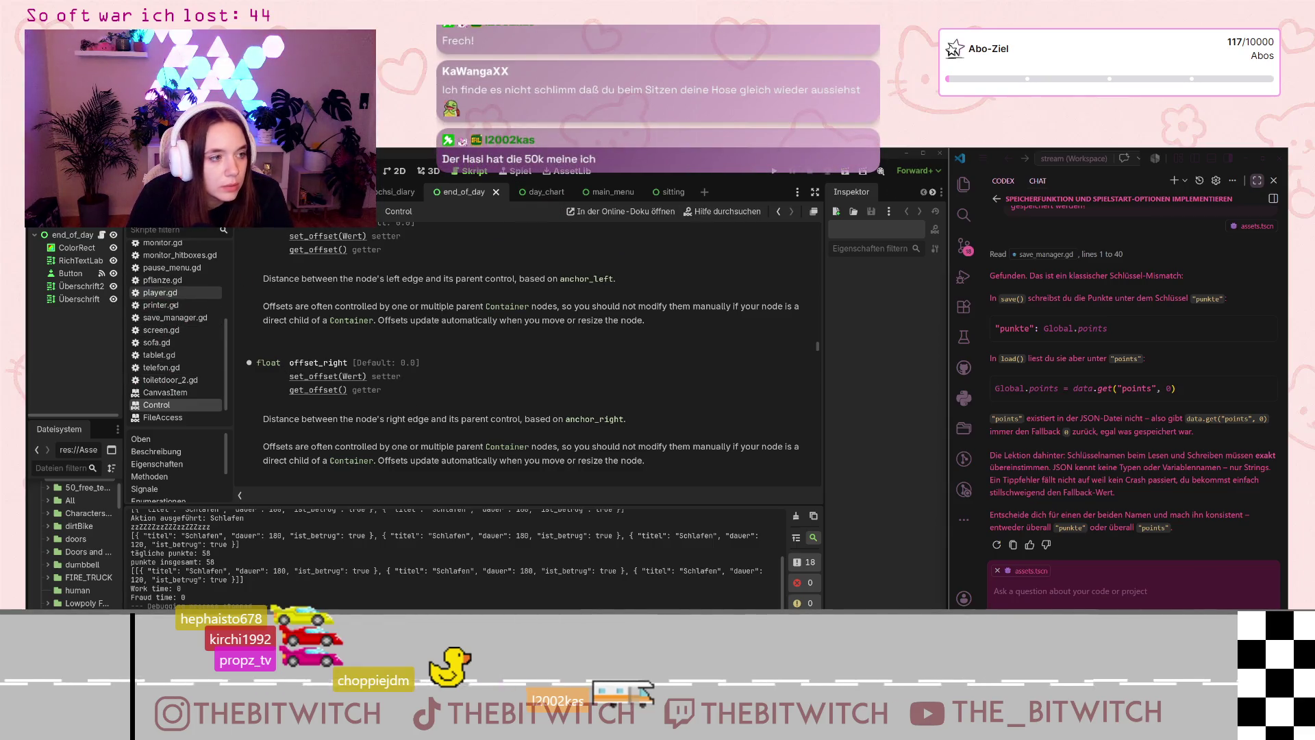
scroll(195, 312, up, 5)
click(193, 313)
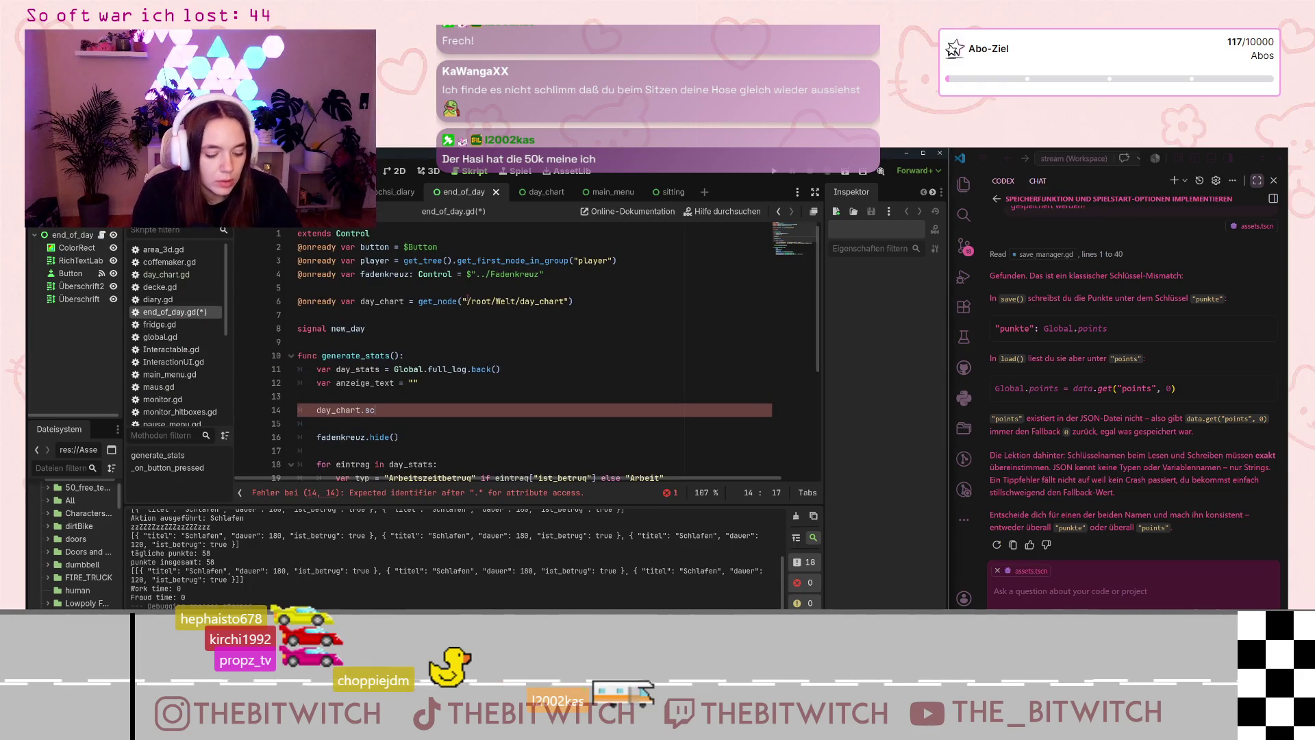
Complete line 14 as day_chart.scale(2, 2) and save the script.
text(ale)
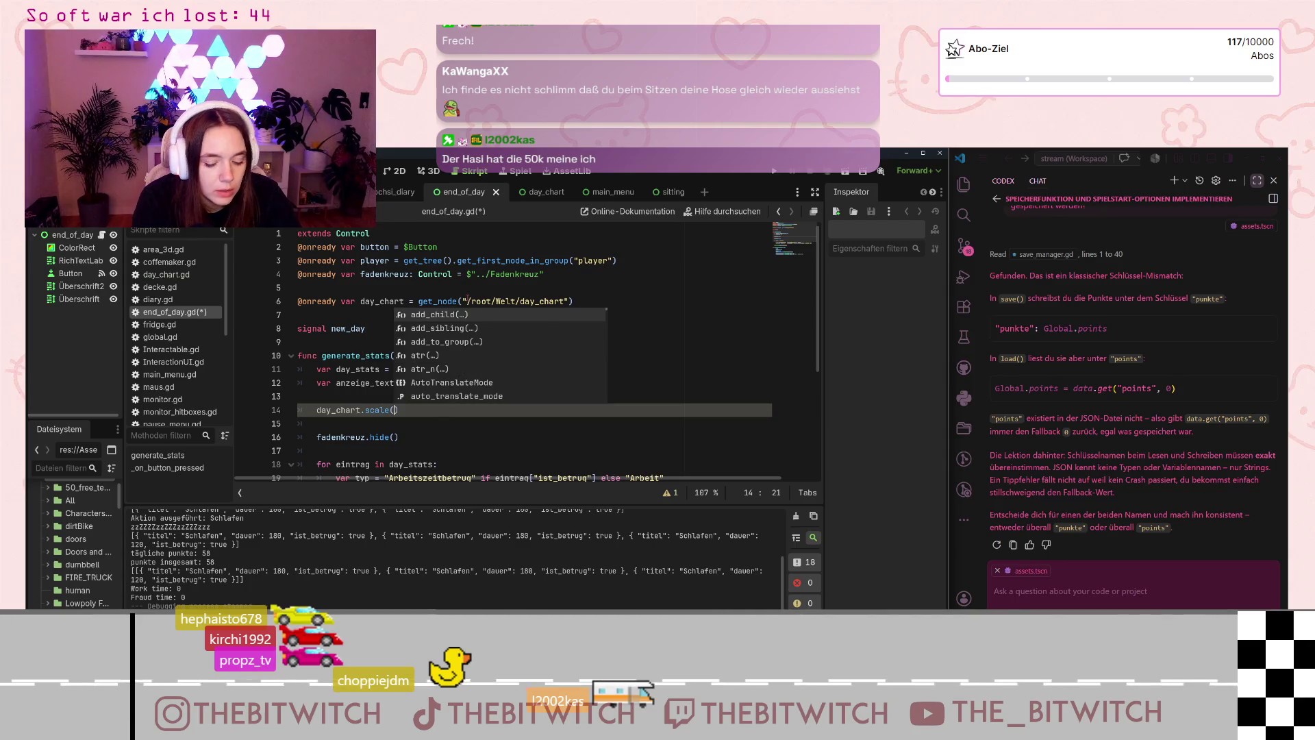
text(()
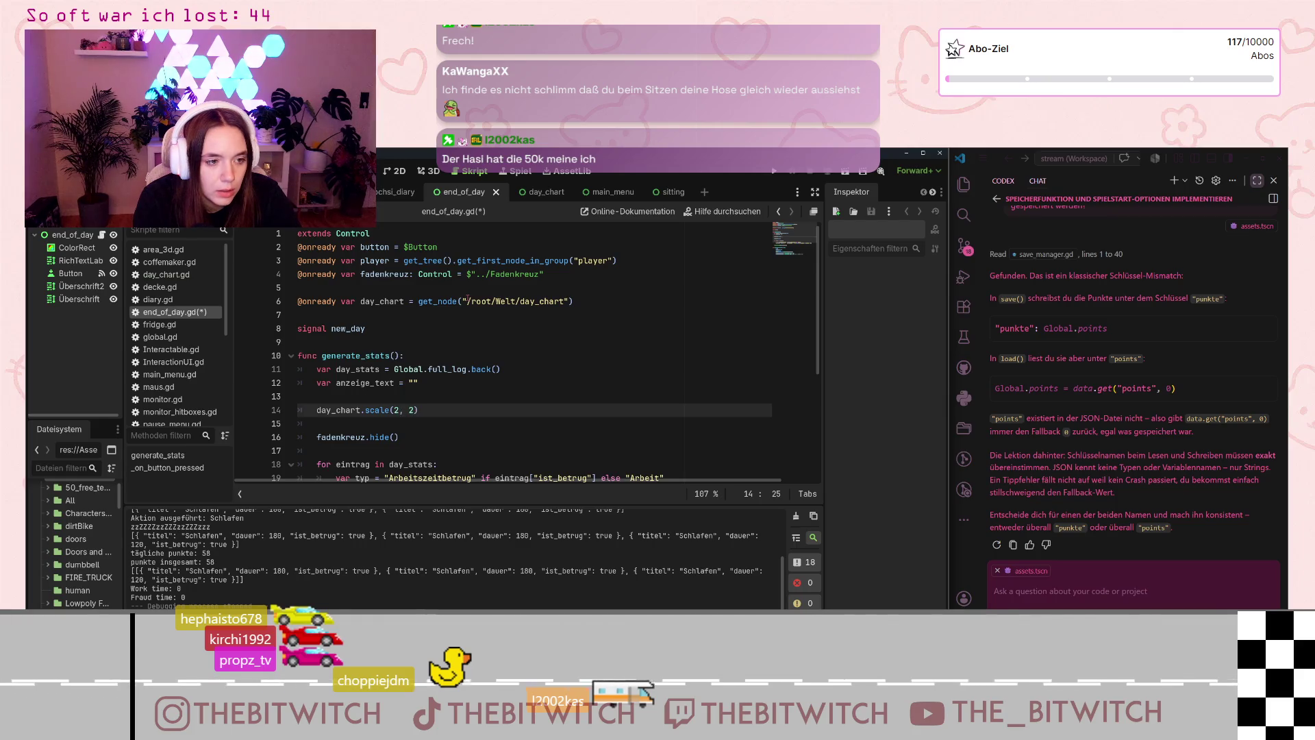
click(511, 358)
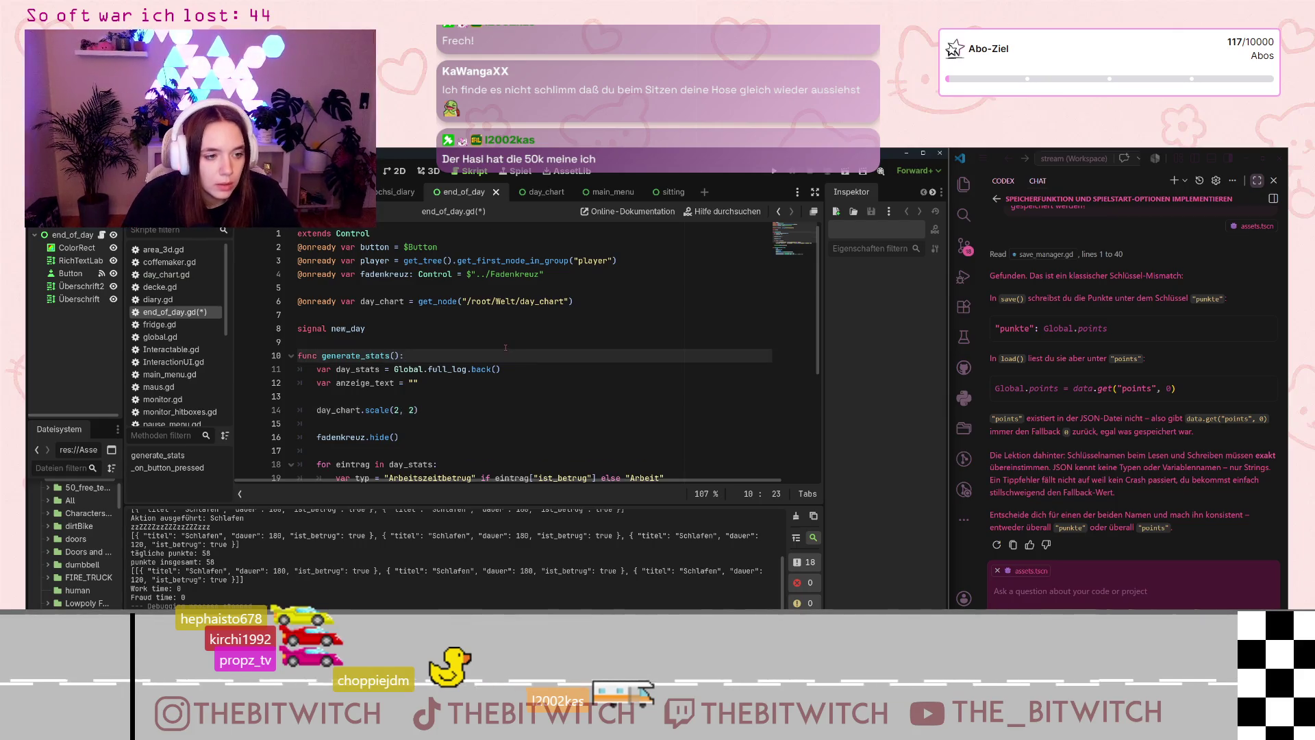
key(ctrl+s)
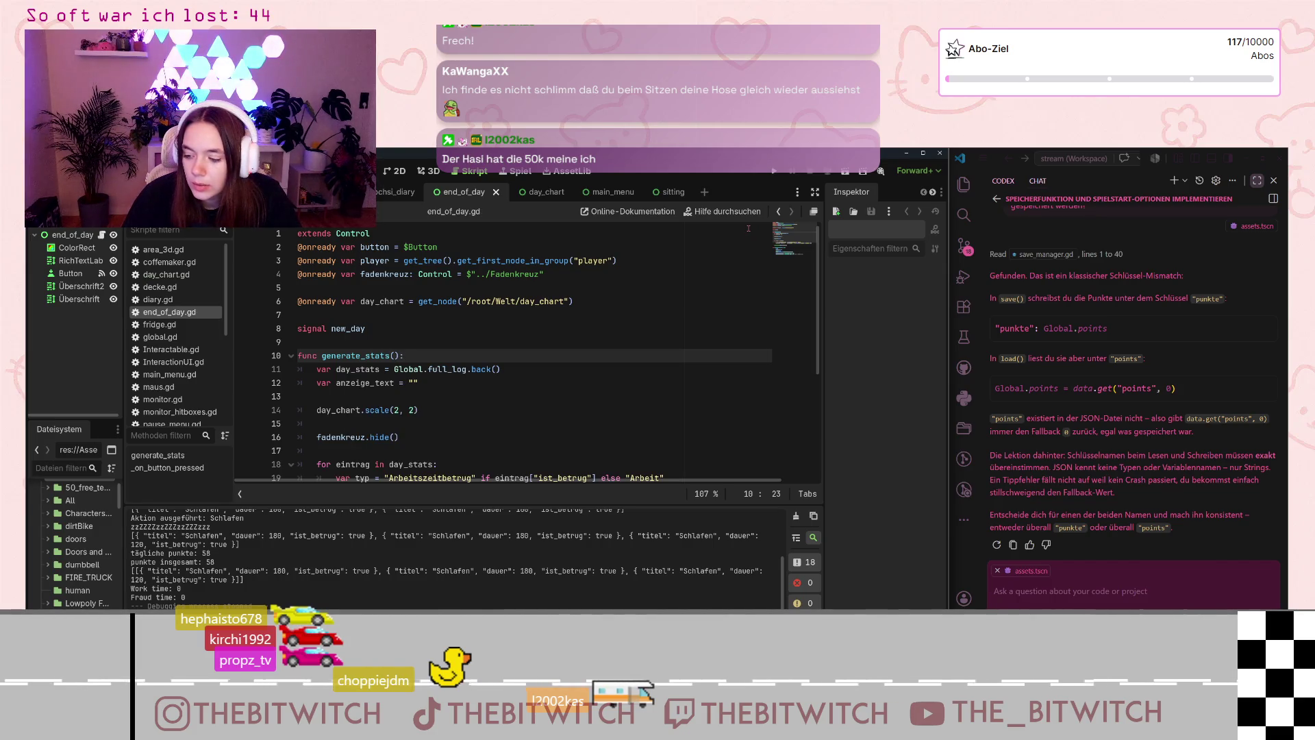
Run the game with a new save and sleep on the sofa, triggering the null-instance scale error.
click(775, 172)
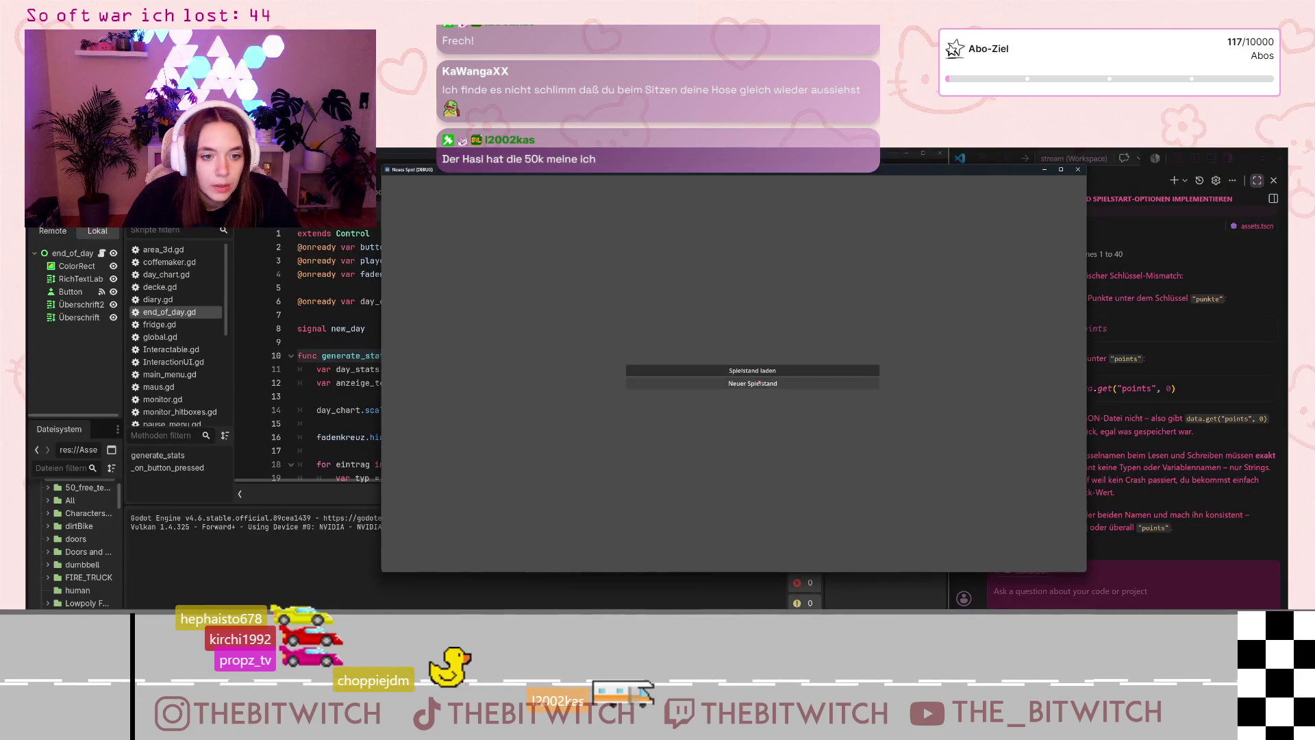
click(795, 383)
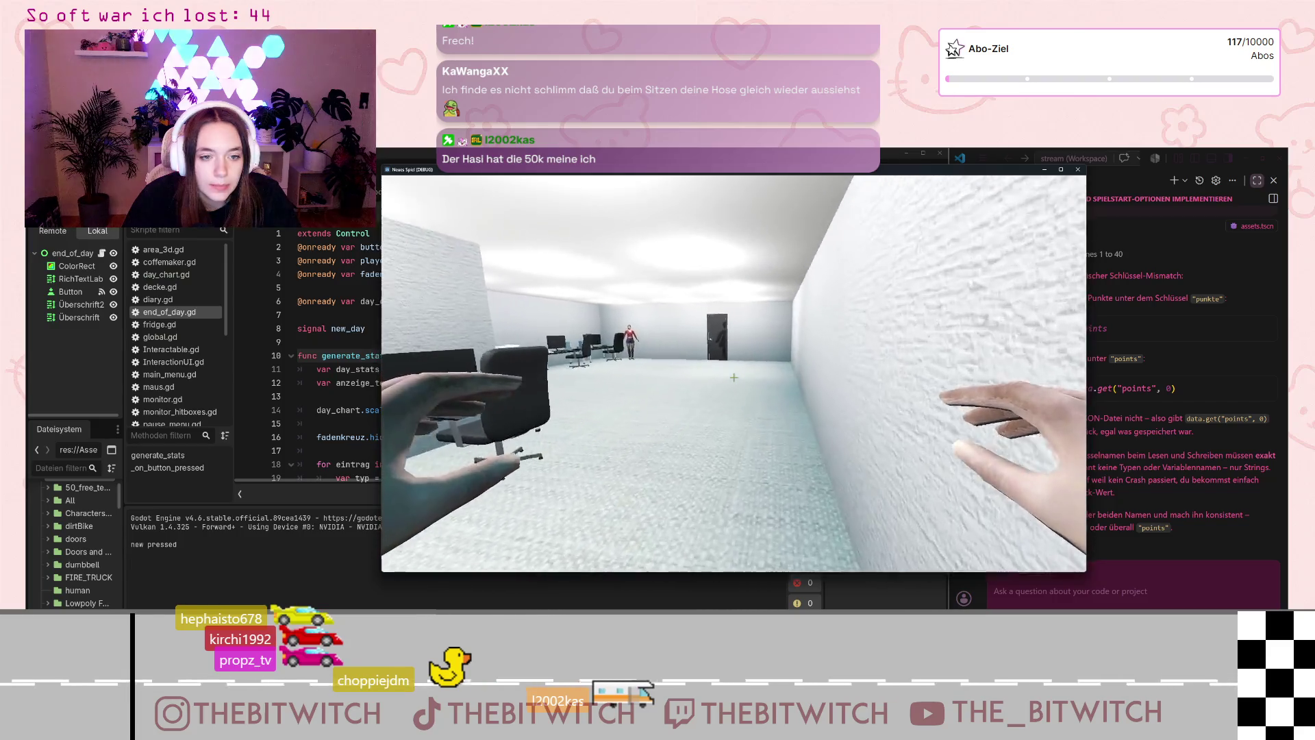
key(w)
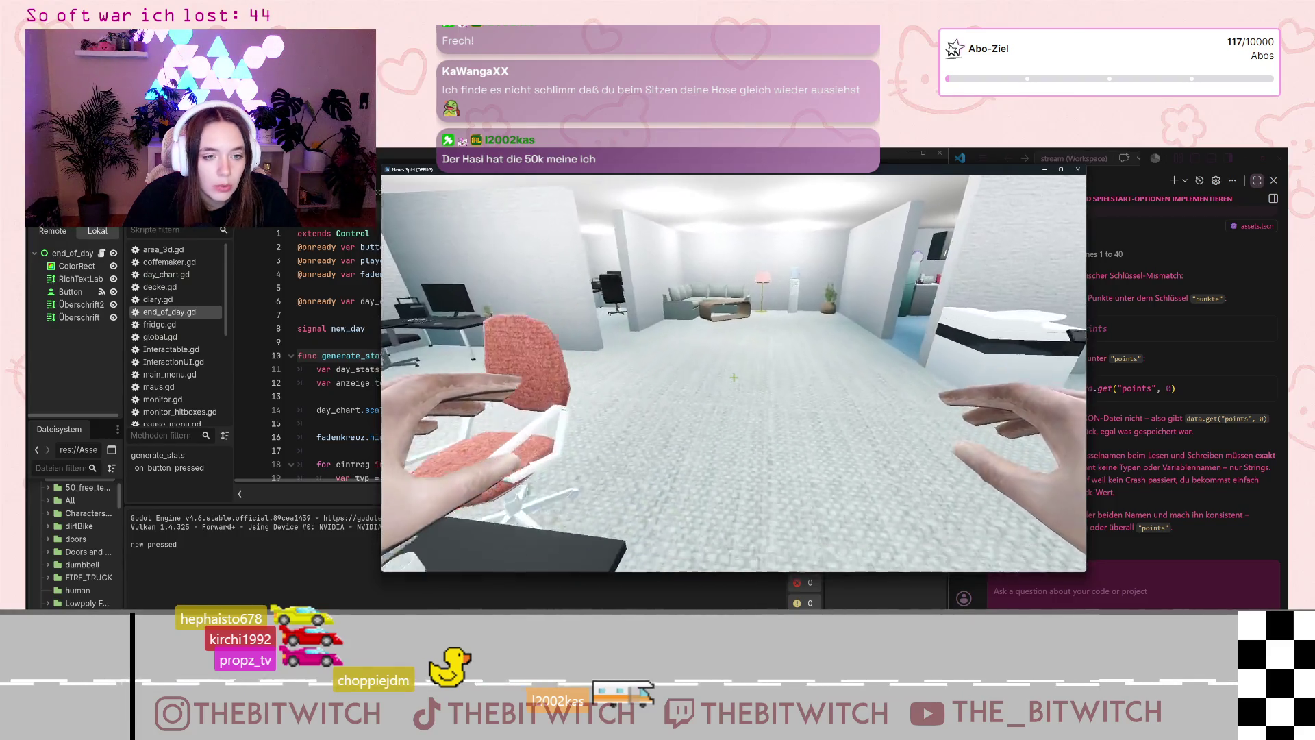
key(w)
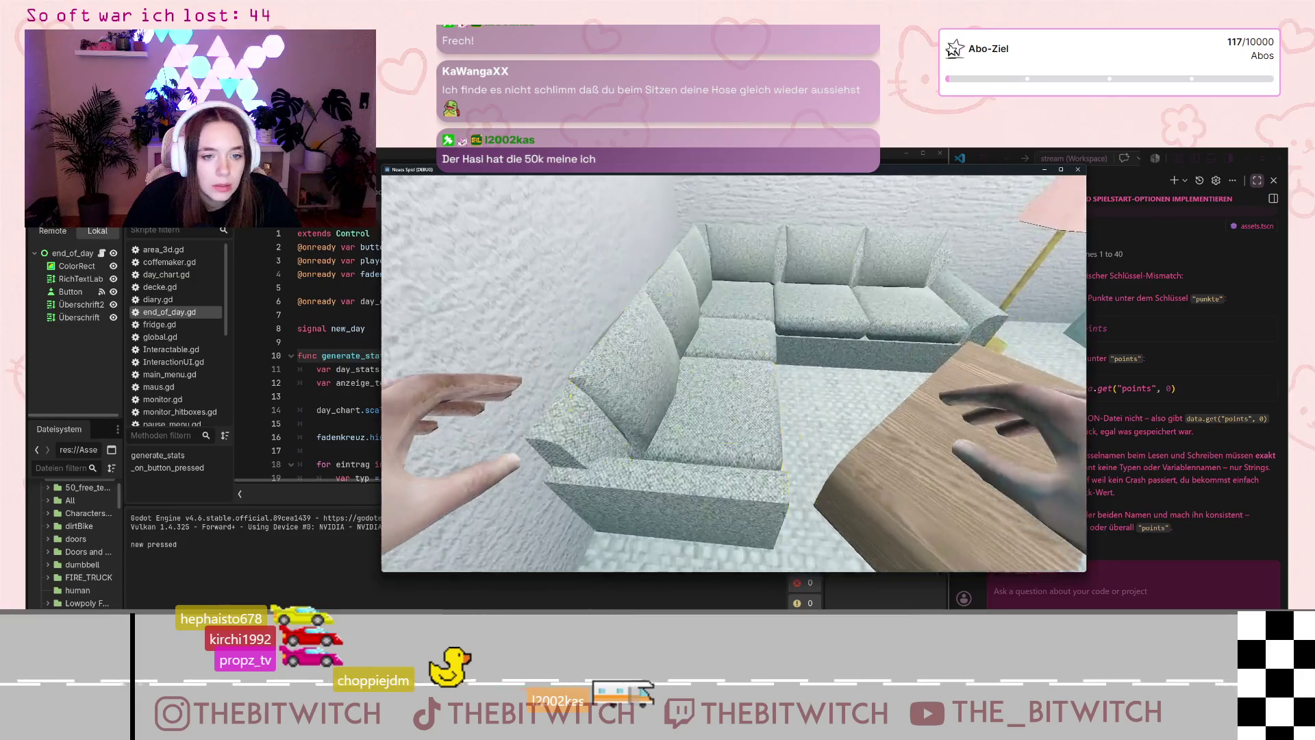
key(e)
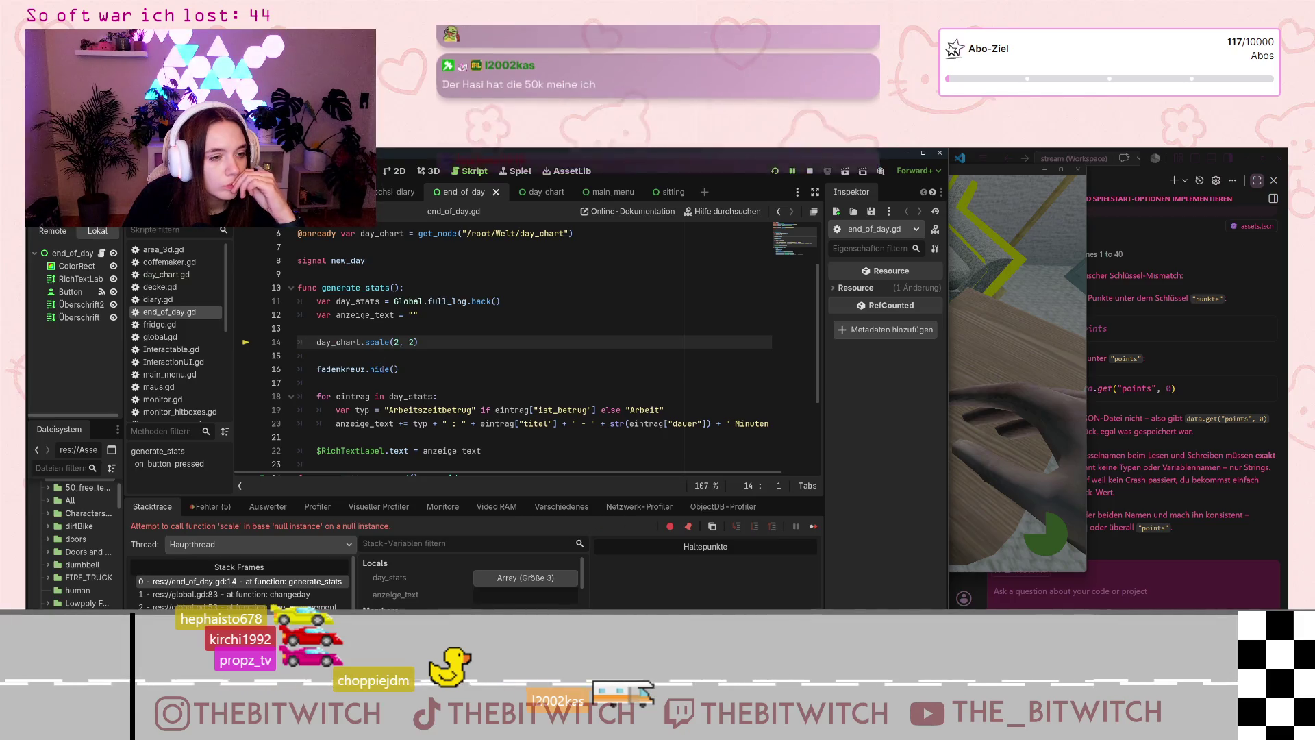
mouse_move(381, 370)
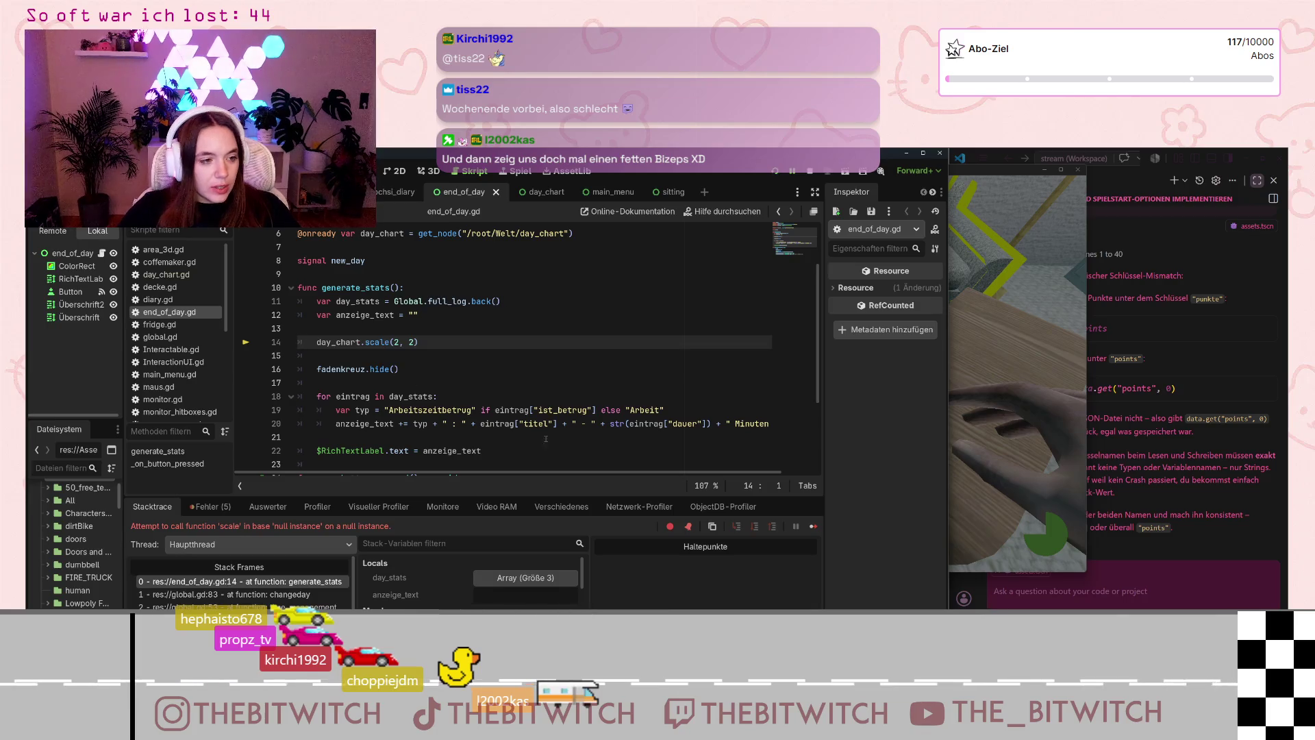
scroll(172, 402, down, 10)
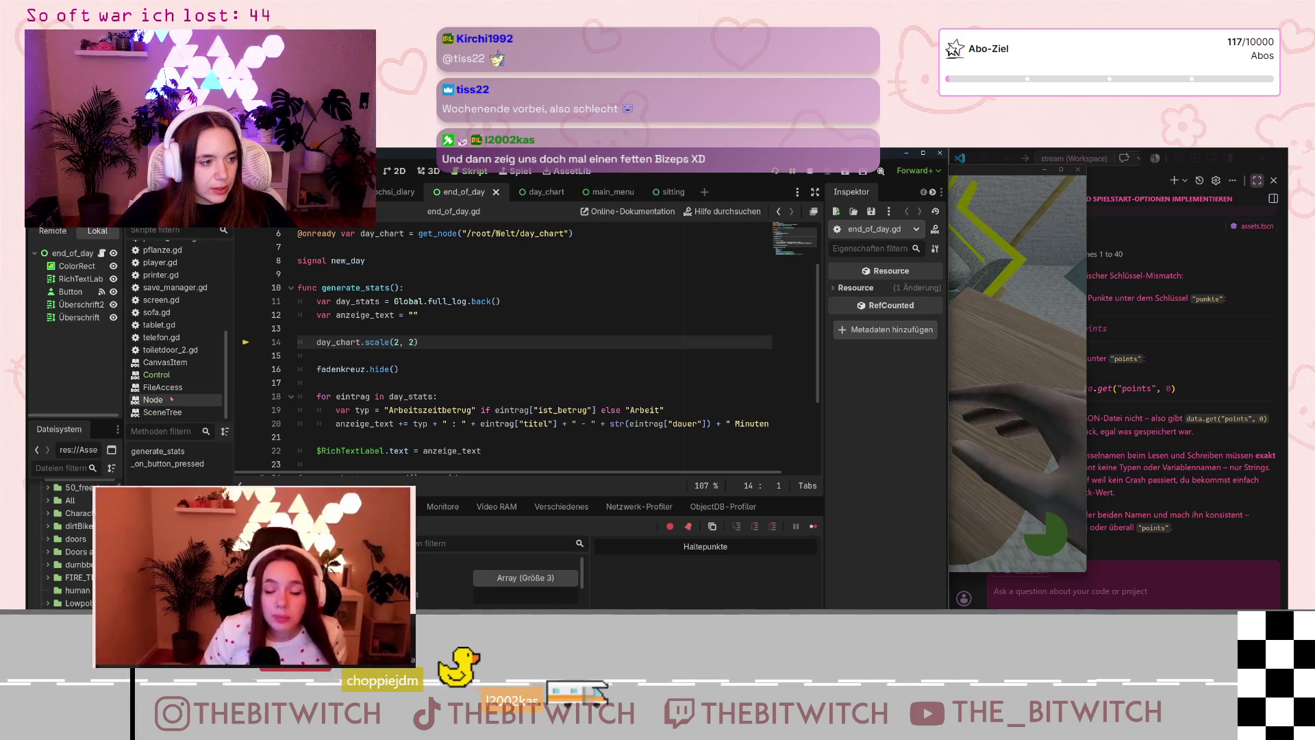
Search the help for 'scale' and read the Control scale property documentation.
click(165, 412)
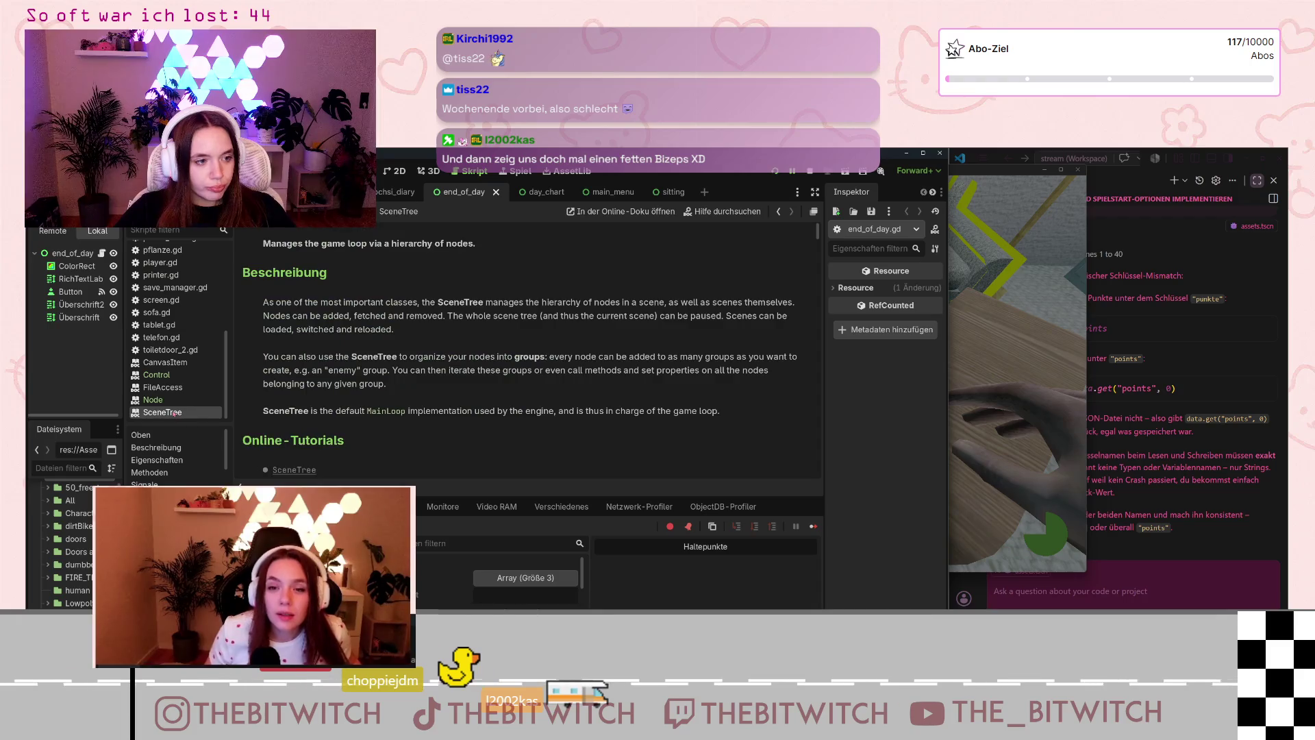
scroll(538, 355, up, 1)
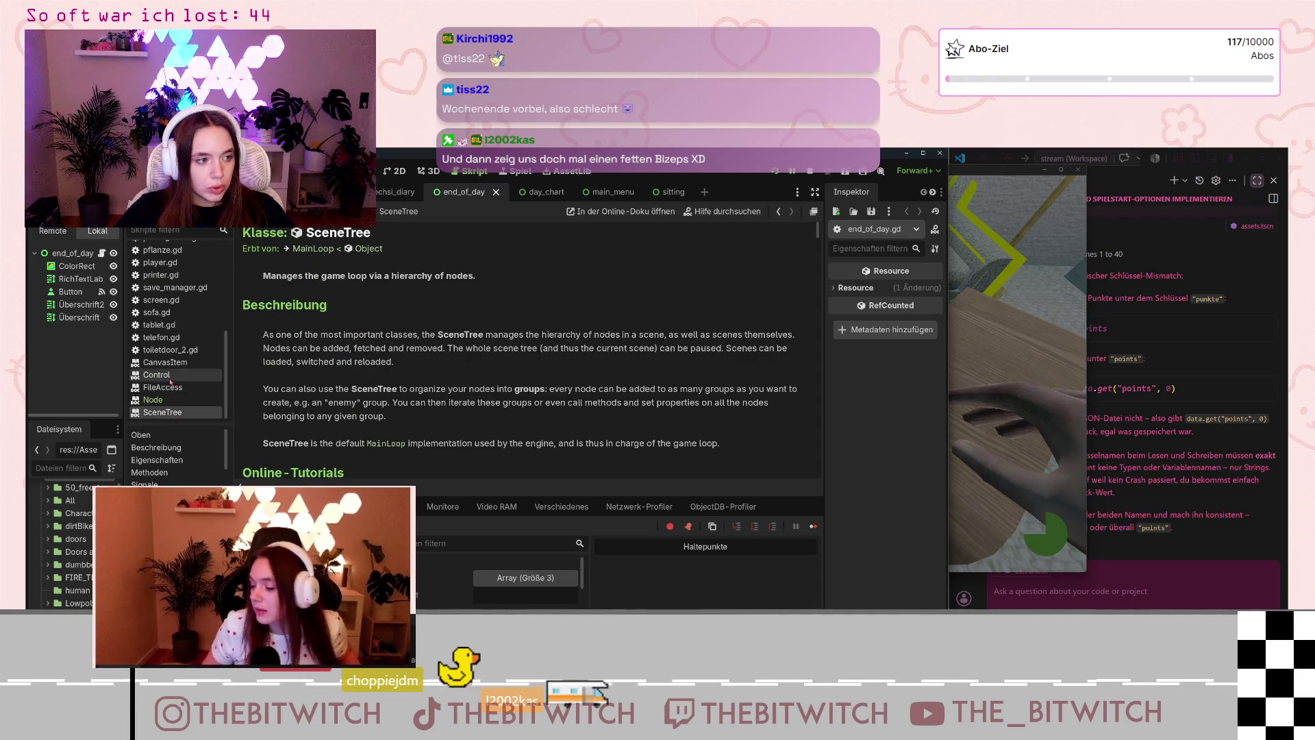
click(723, 211)
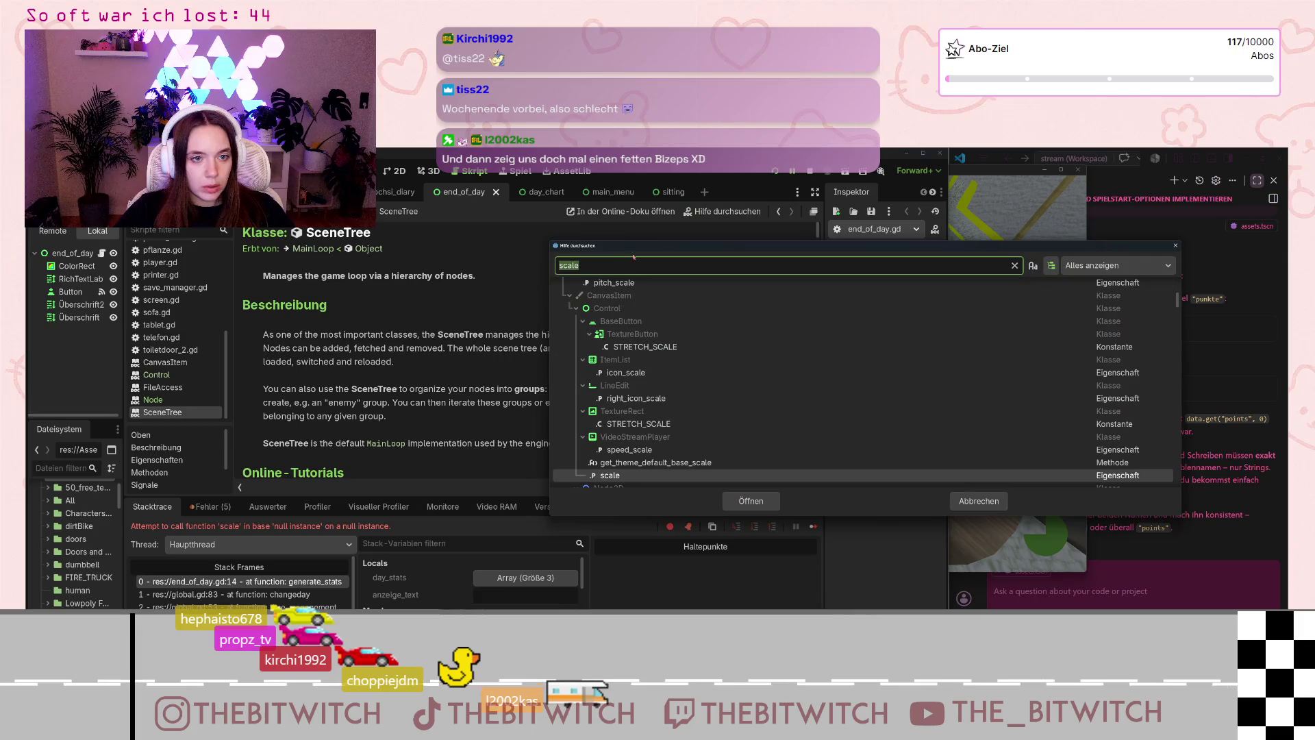
scroll(617, 425, down, 2)
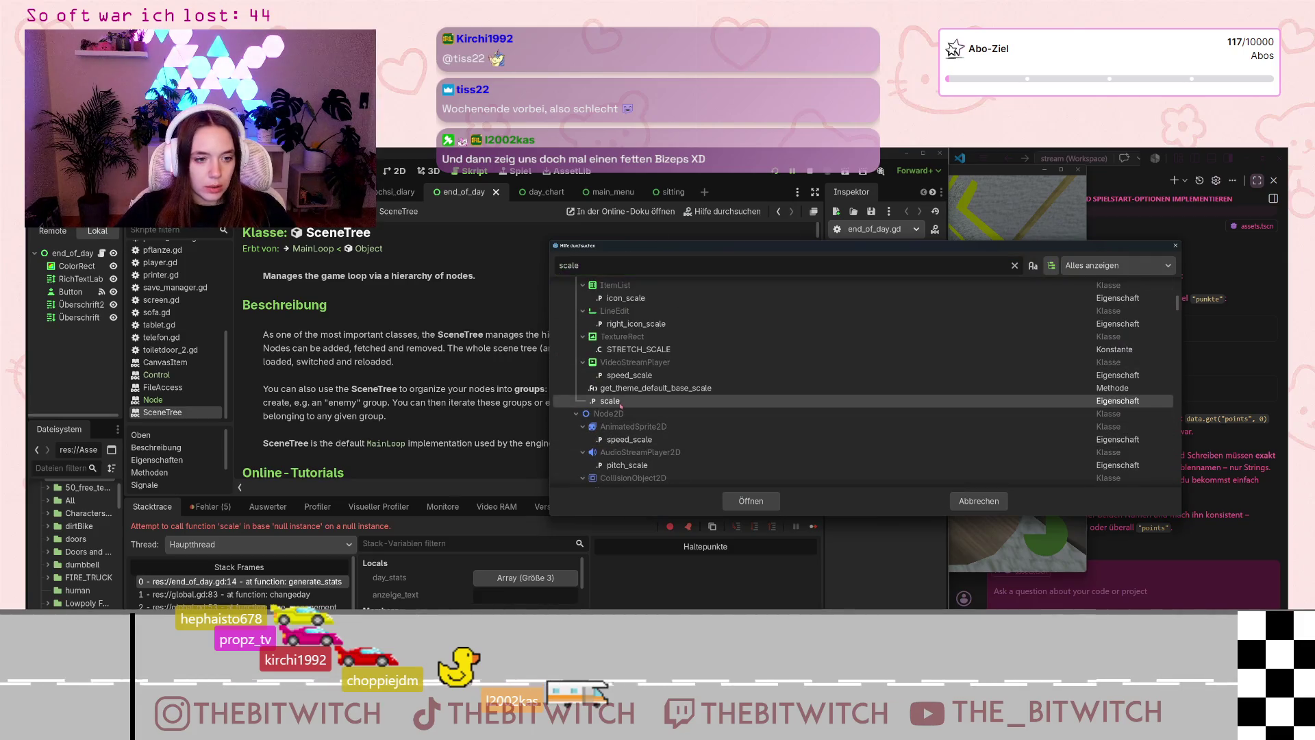
double_click(609, 419)
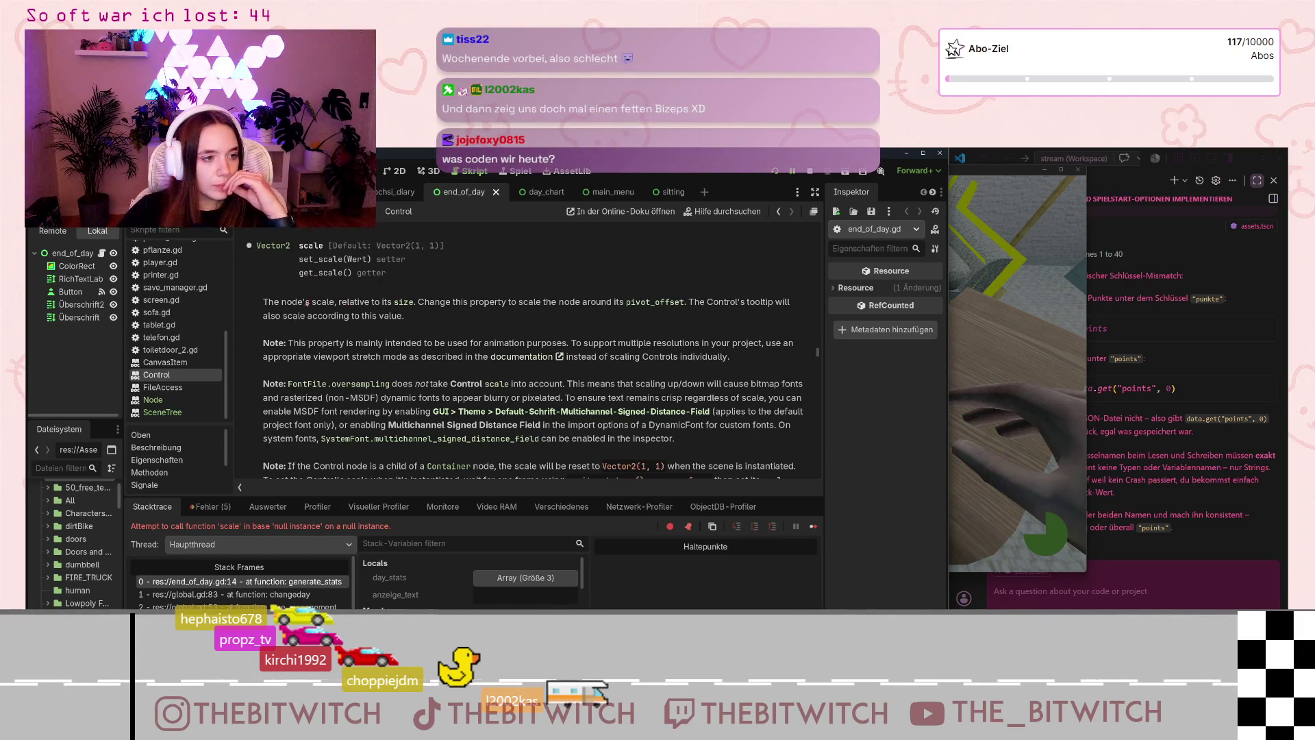
scroll(182, 276, up, 5)
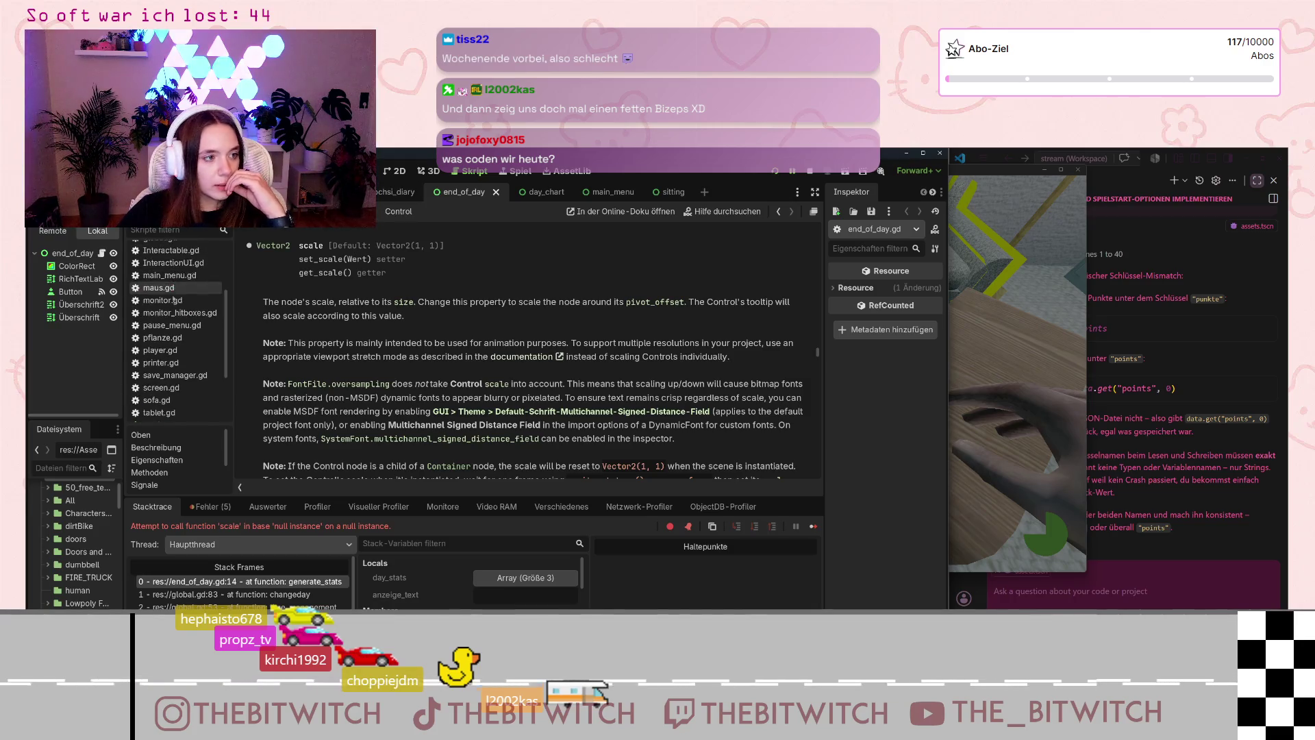
Change line 14 to day_chart.set_scale(2, 2), save, and stop the debug session.
click(169, 257)
click(365, 342)
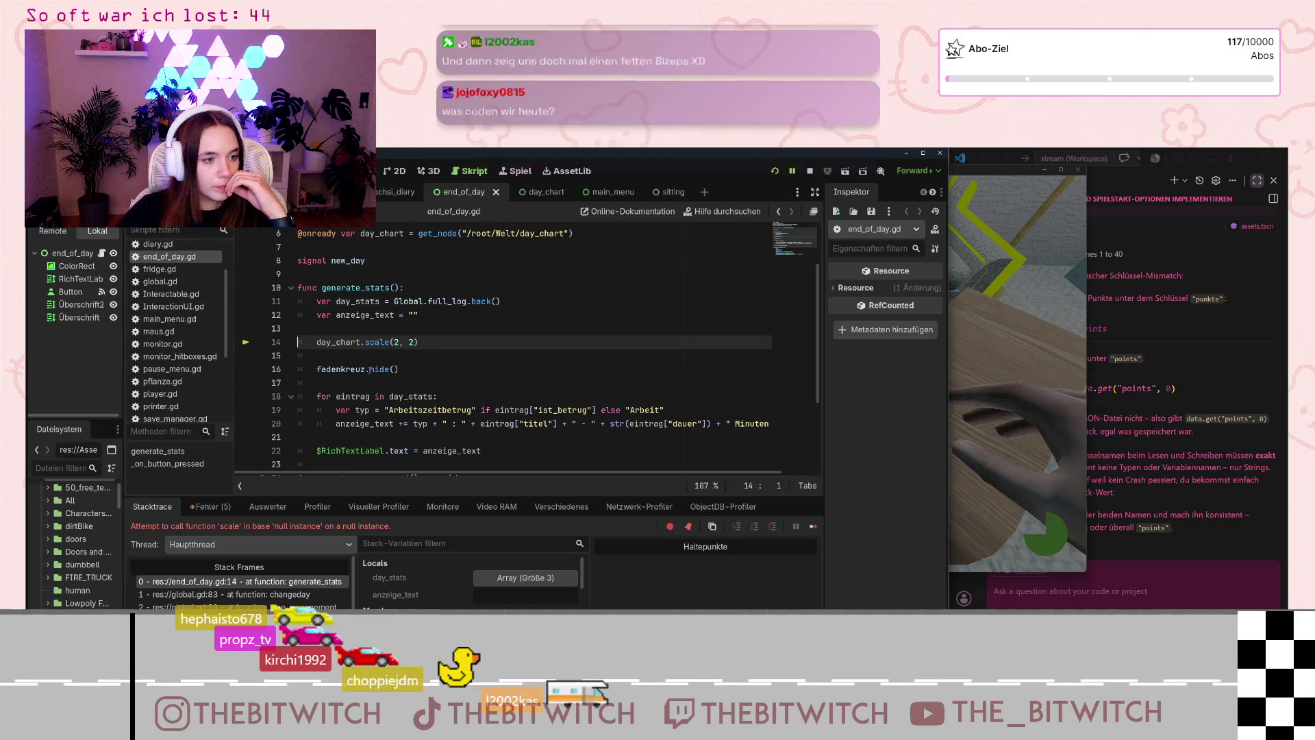
text(se)
text(t_)
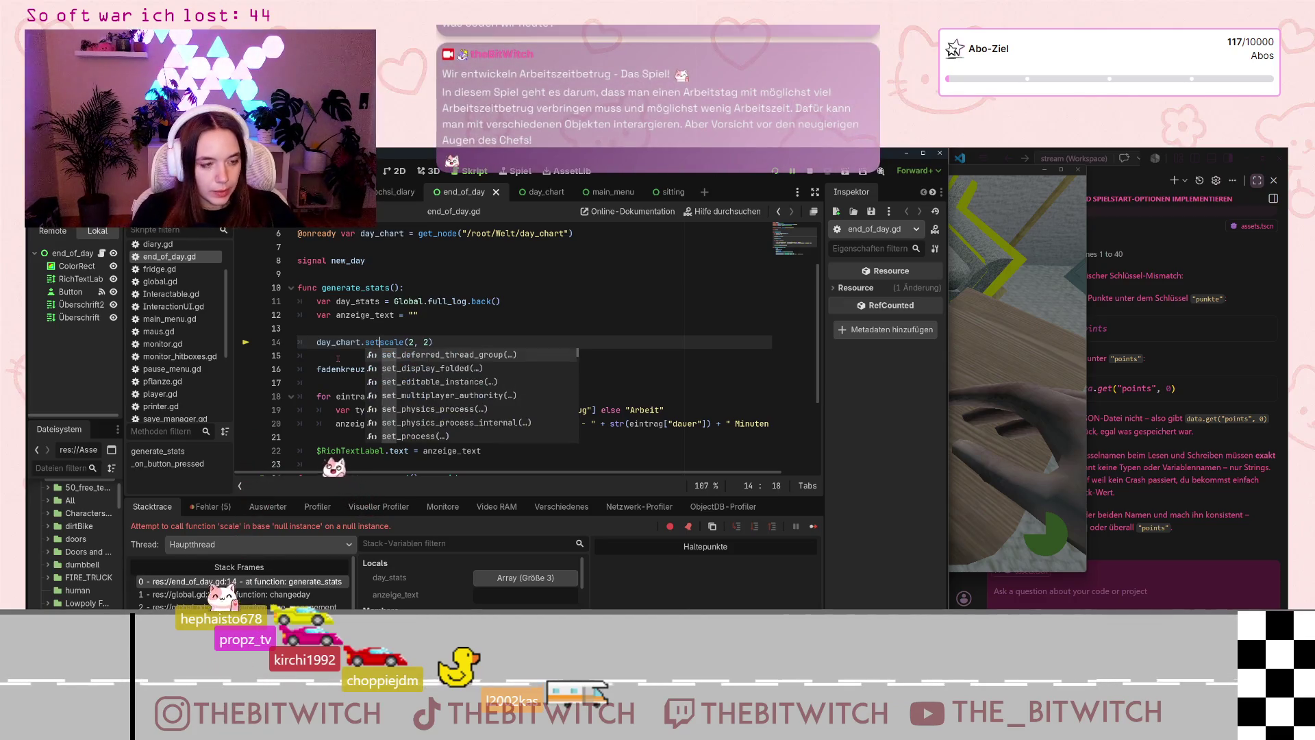
key(Escape)
key(End)
key(ctrl+s)
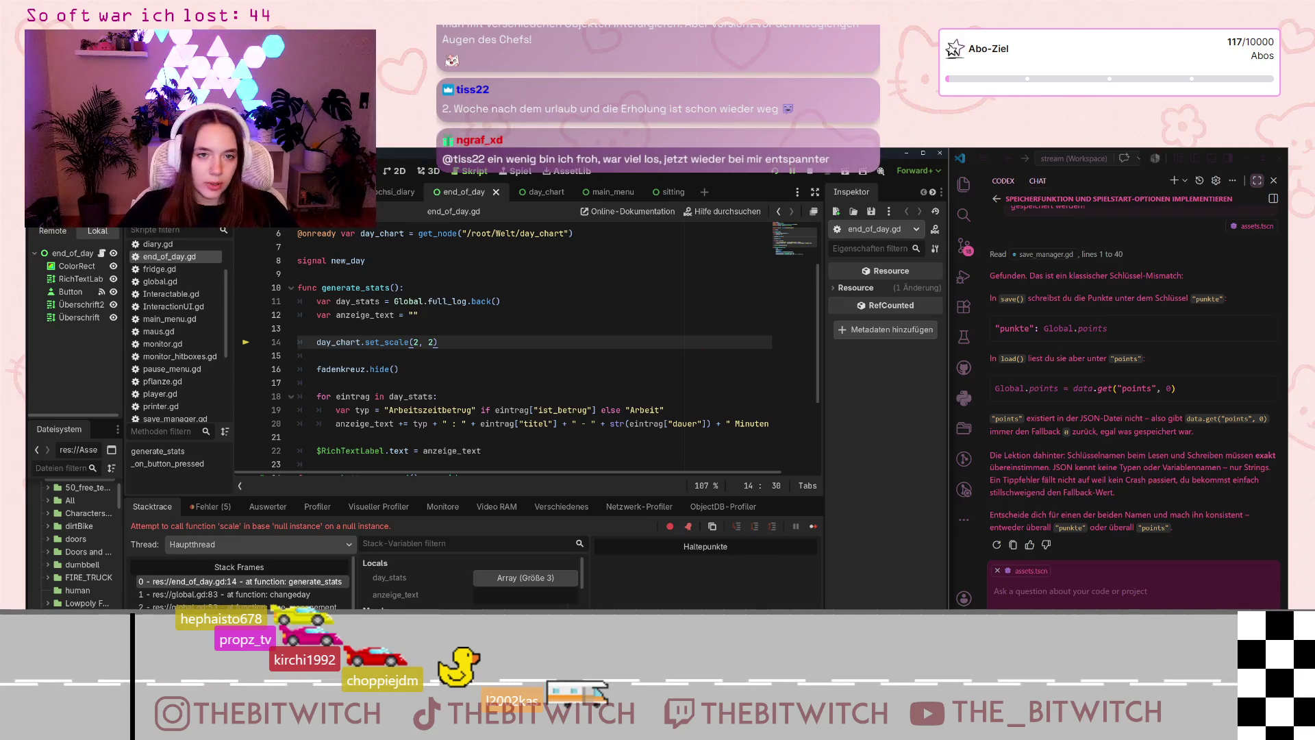
click(810, 170)
click(399, 369)
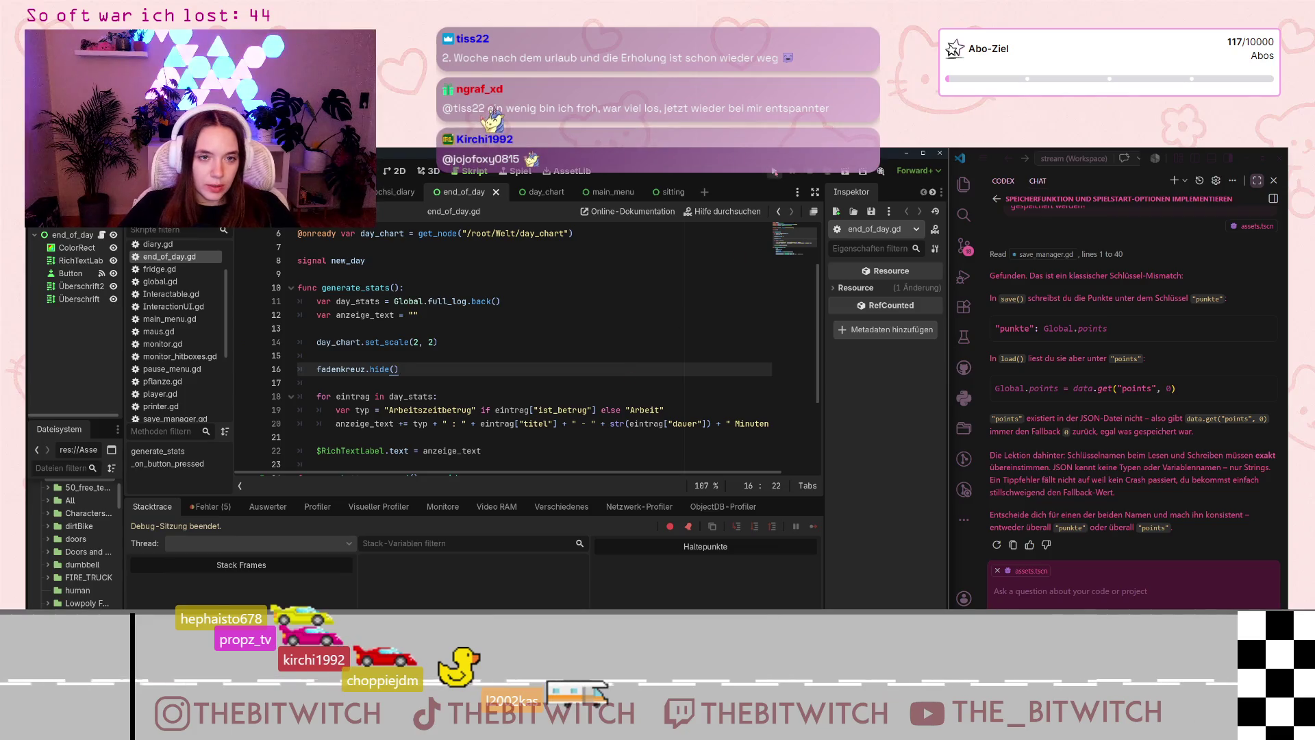
Run a new game and sleep on the sofa, reproducing the null-instance set_scale error.
click(774, 171)
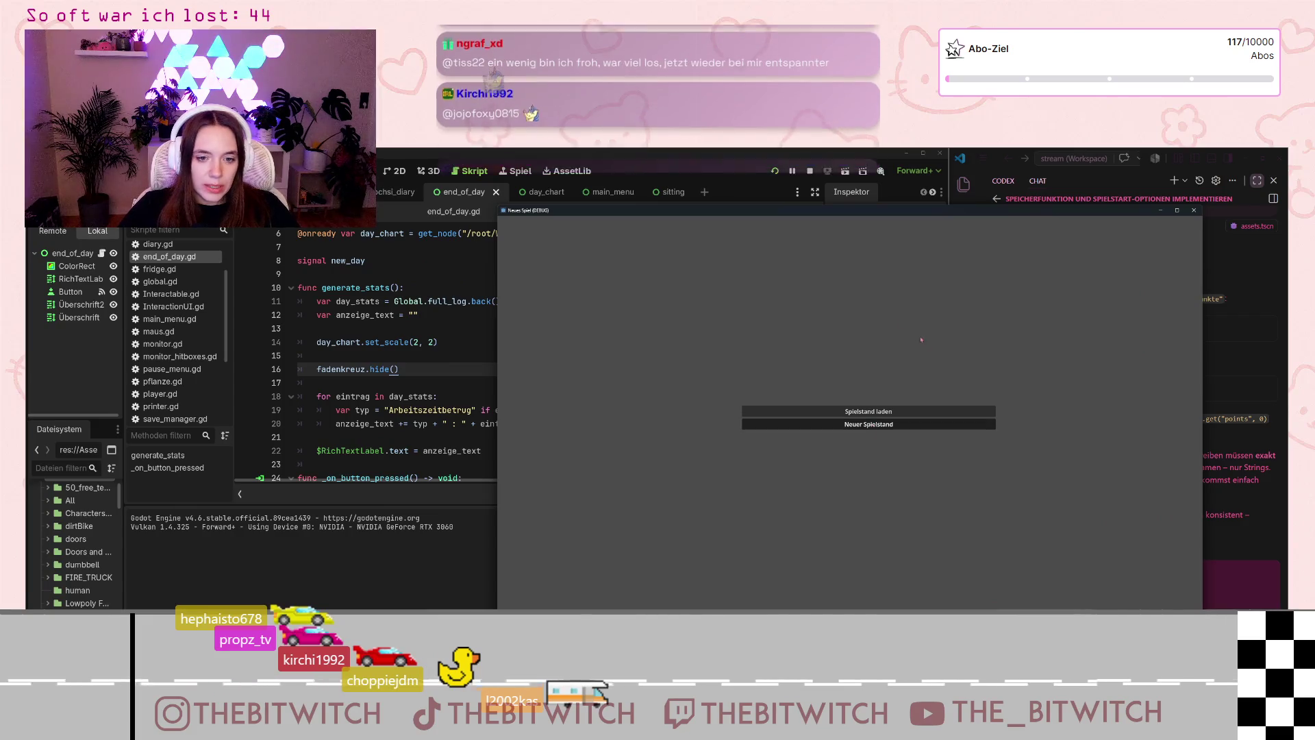
click(869, 424)
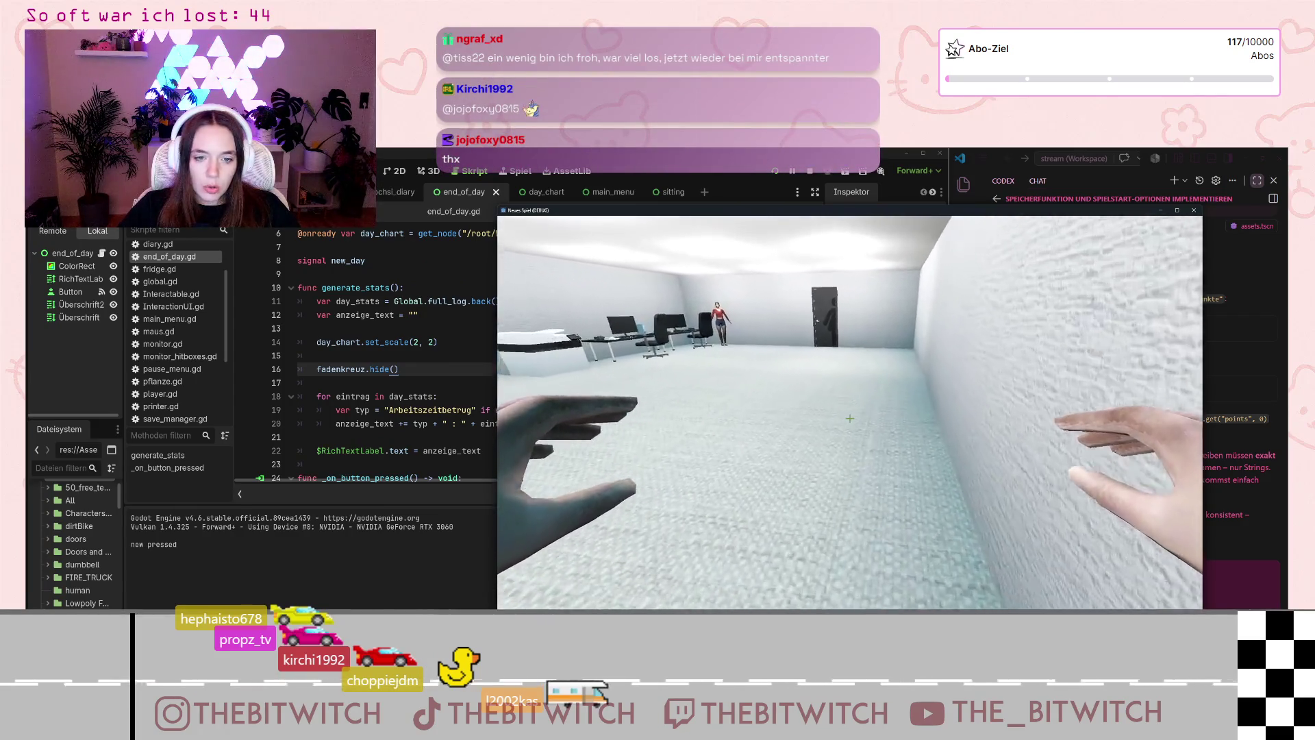
key(w)
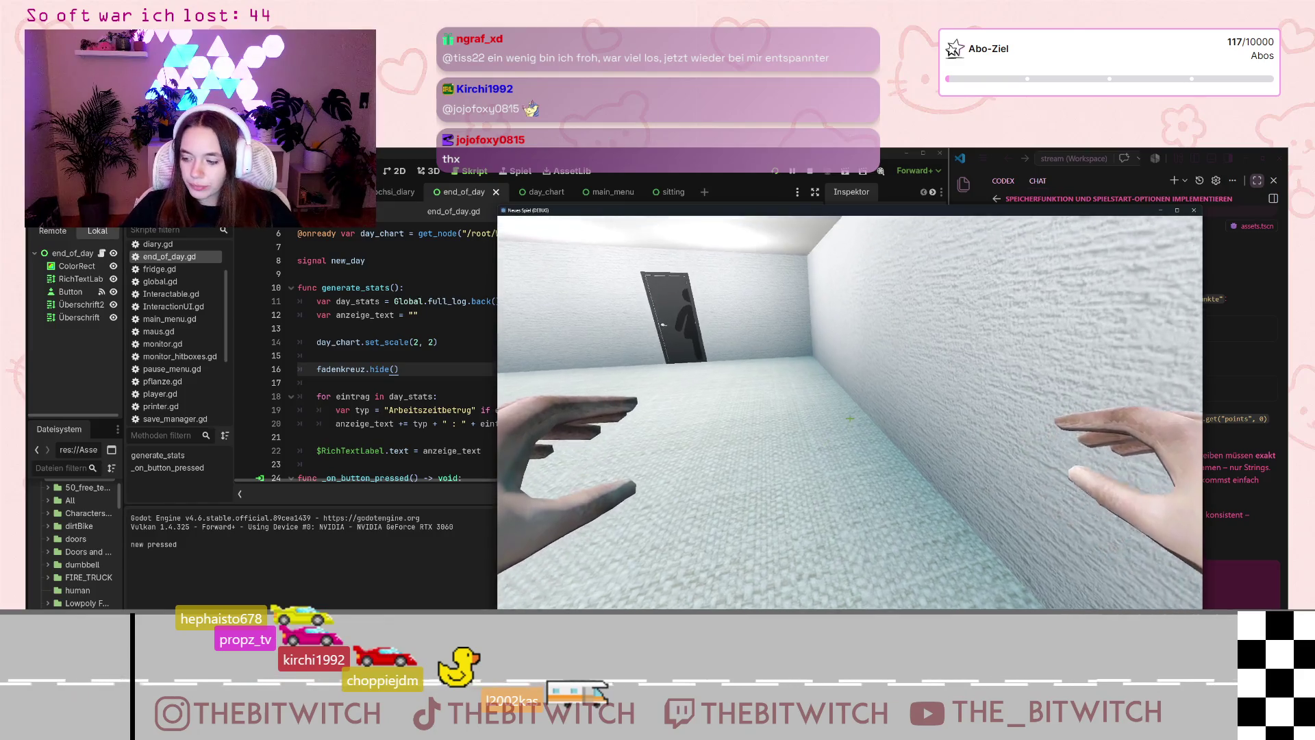
mouse_move(849, 418)
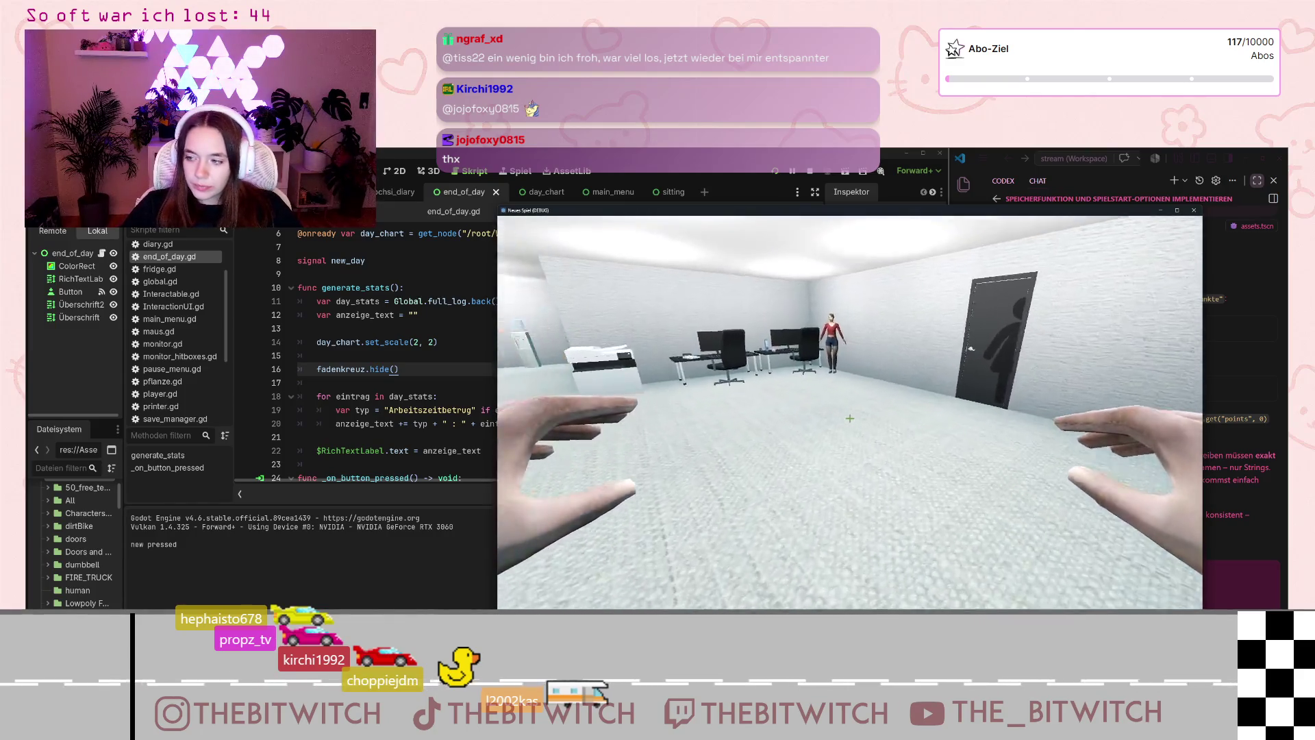
key(w)
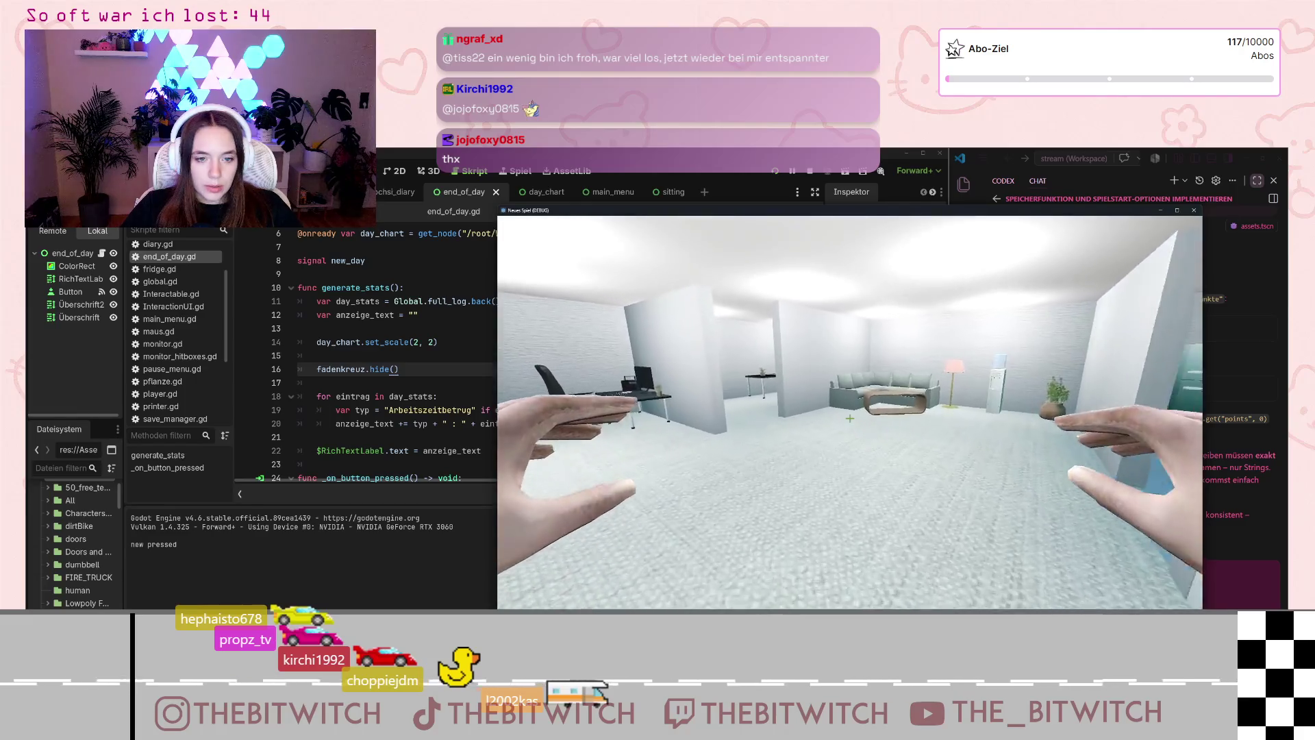
key(w)
key(e)
key(e)
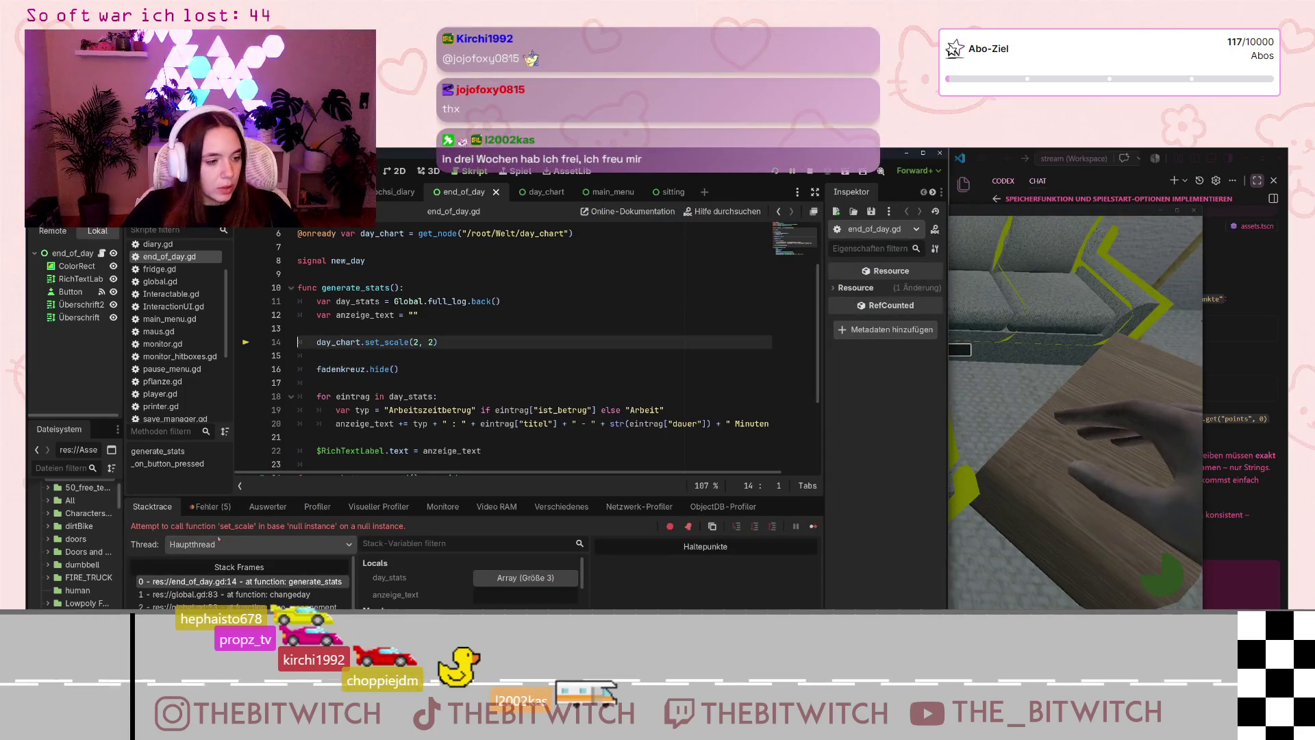
Jump from the error to the Control docs and look up the scale property via help search.
ctrl+click(388, 342)
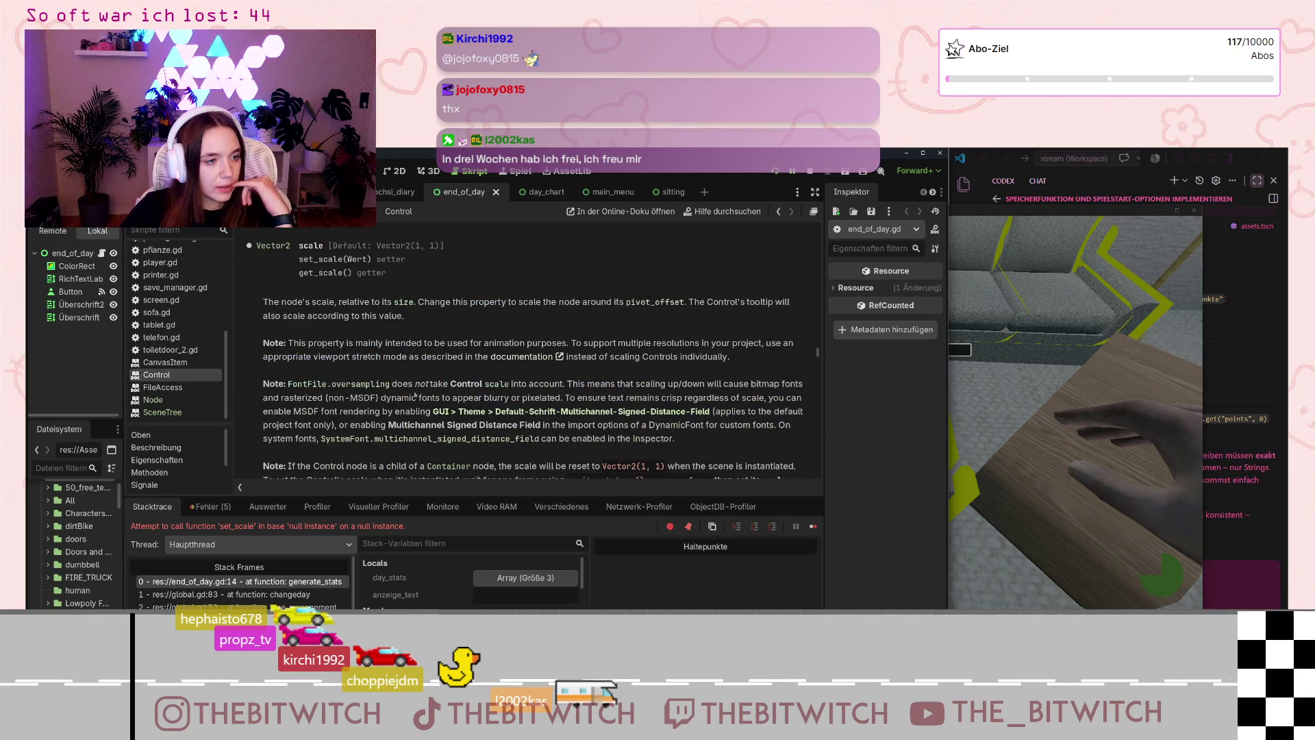
scroll(415, 396, up, 15)
scroll(418, 392, up, 10)
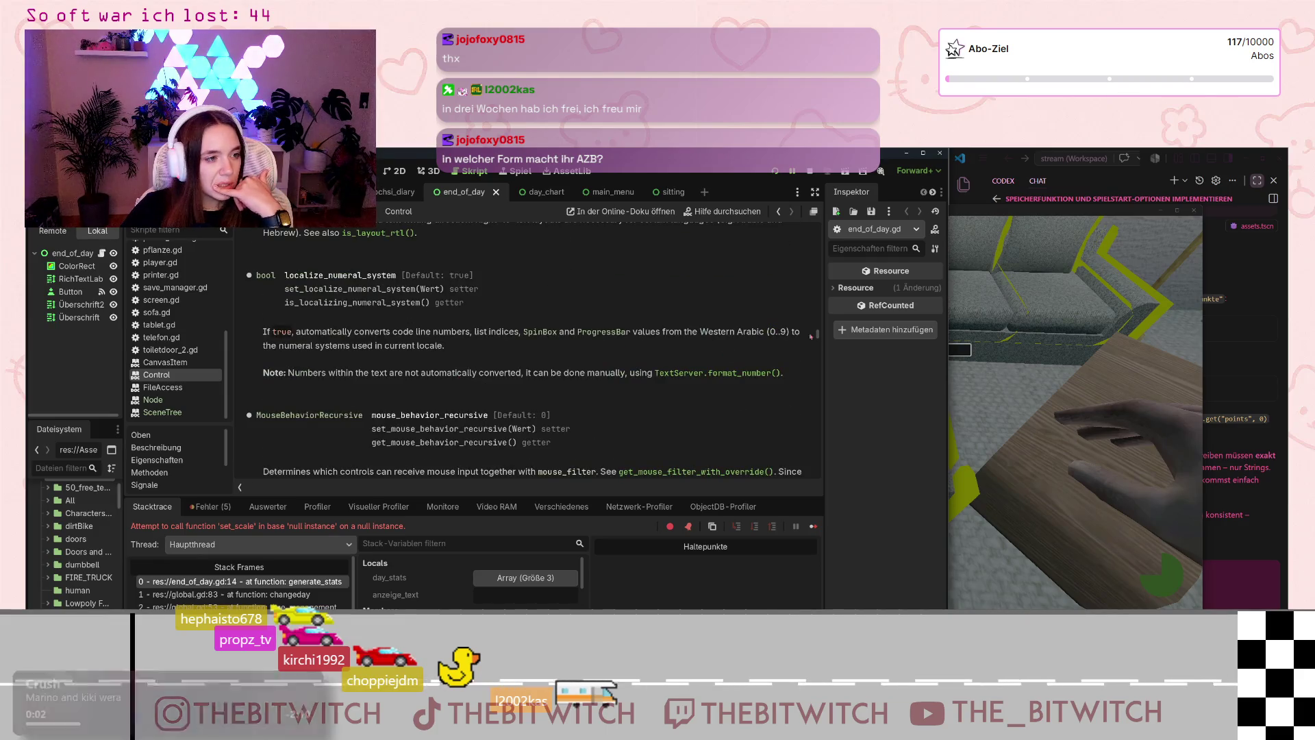
drag(817, 335, 822, 221)
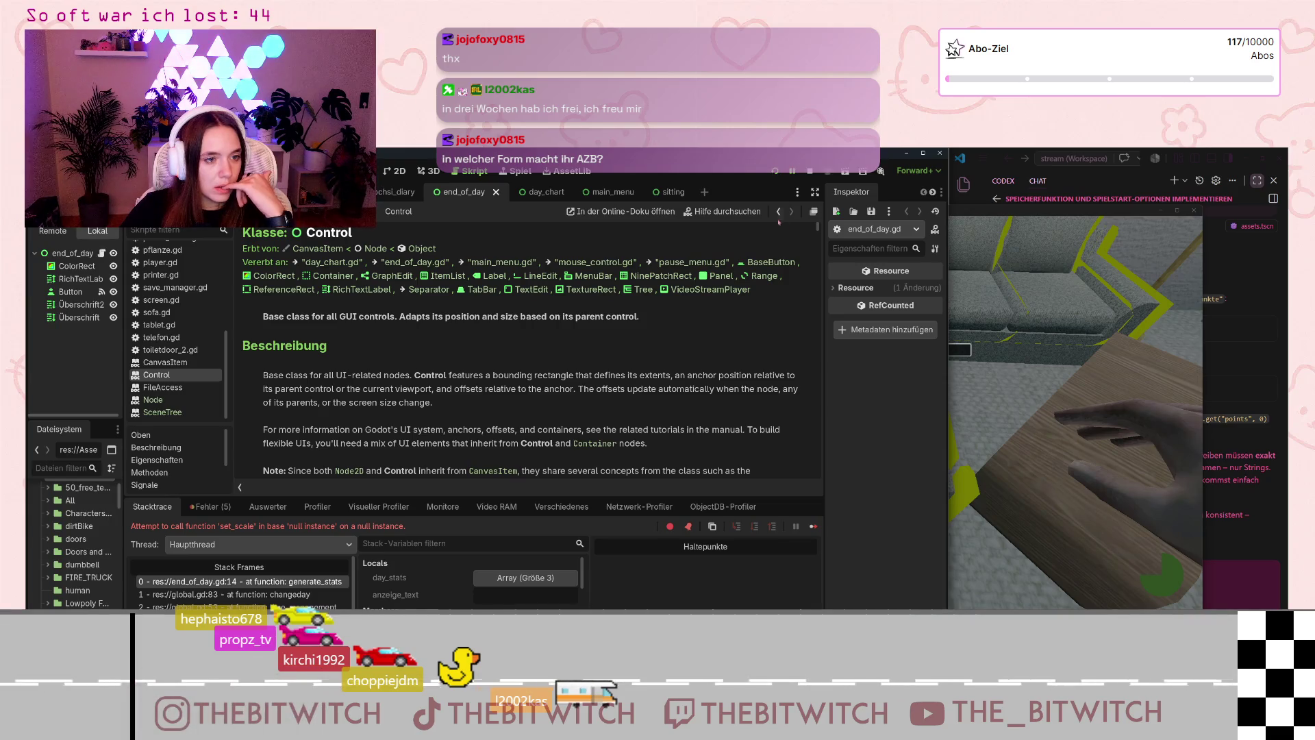
click(722, 211)
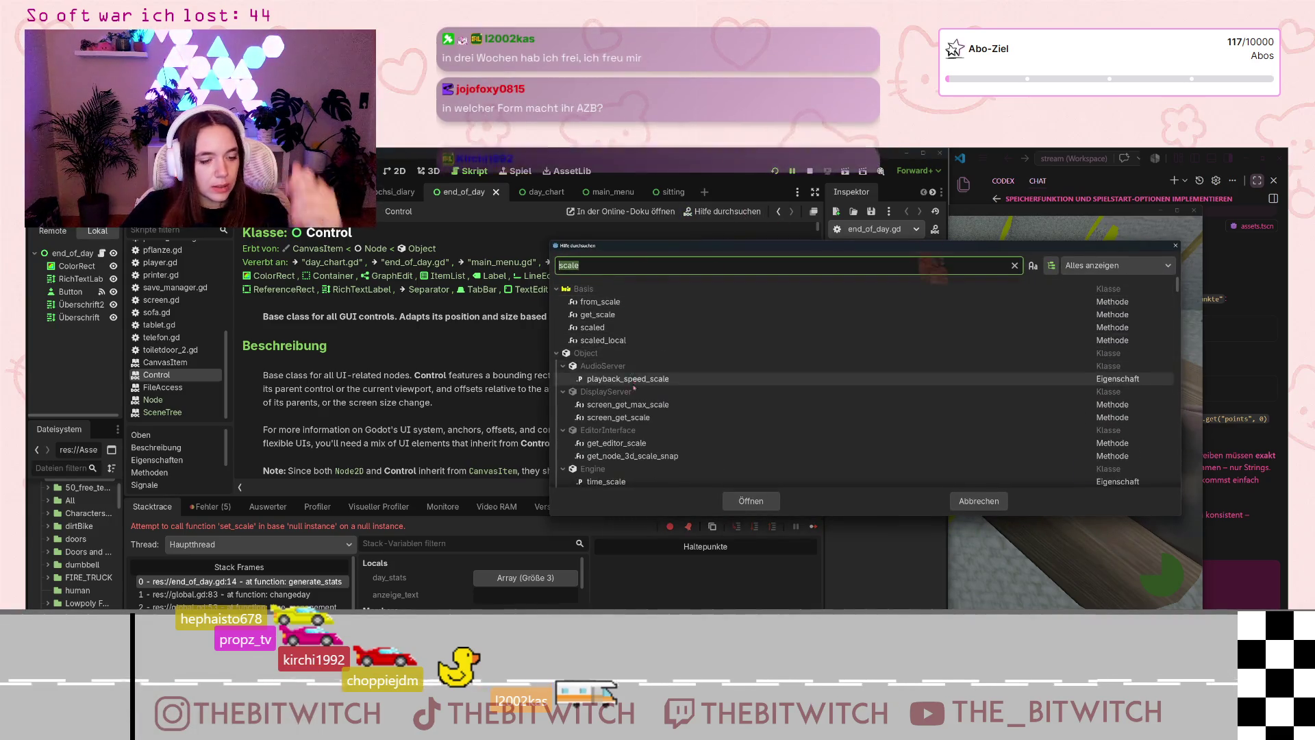
scroll(614, 277, down, 5)
double_click(609, 301)
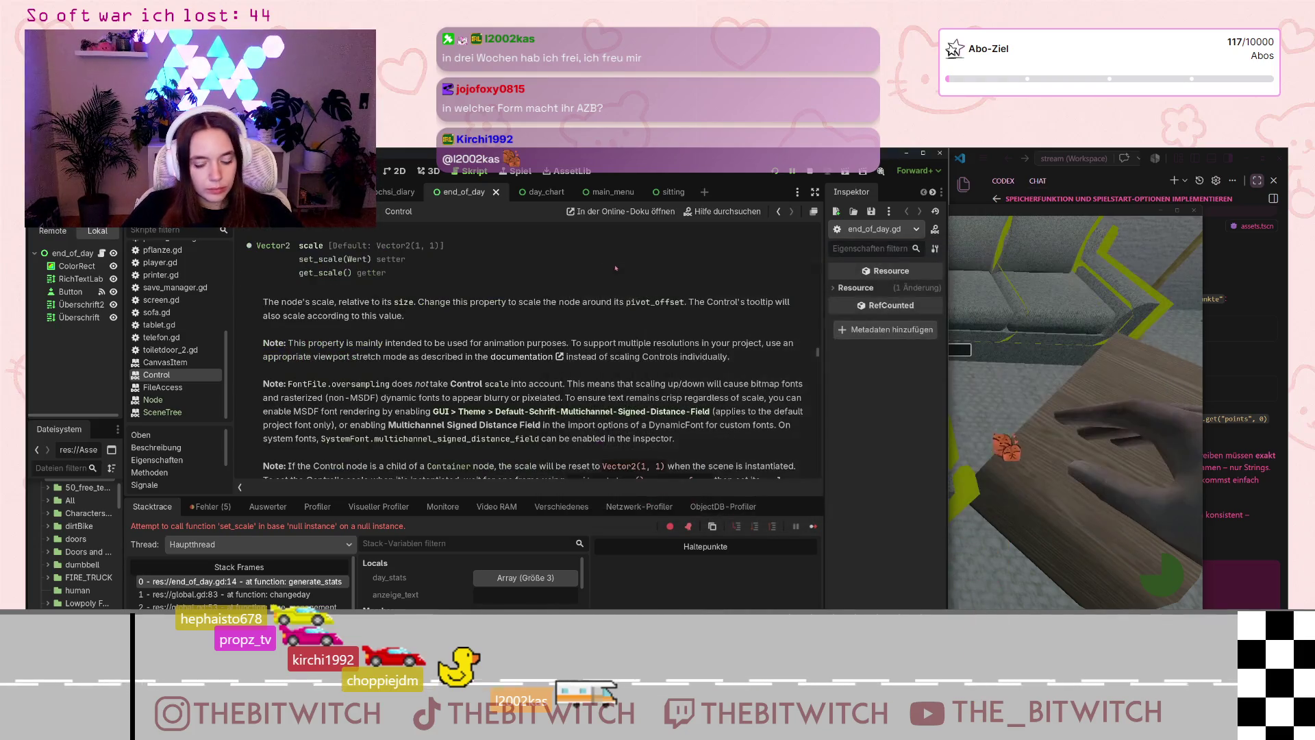
Browse the 'scale' search results again and read through the Control scale entry.
click(723, 211)
scroll(595, 351, down, 5)
scroll(595, 351, down, 10)
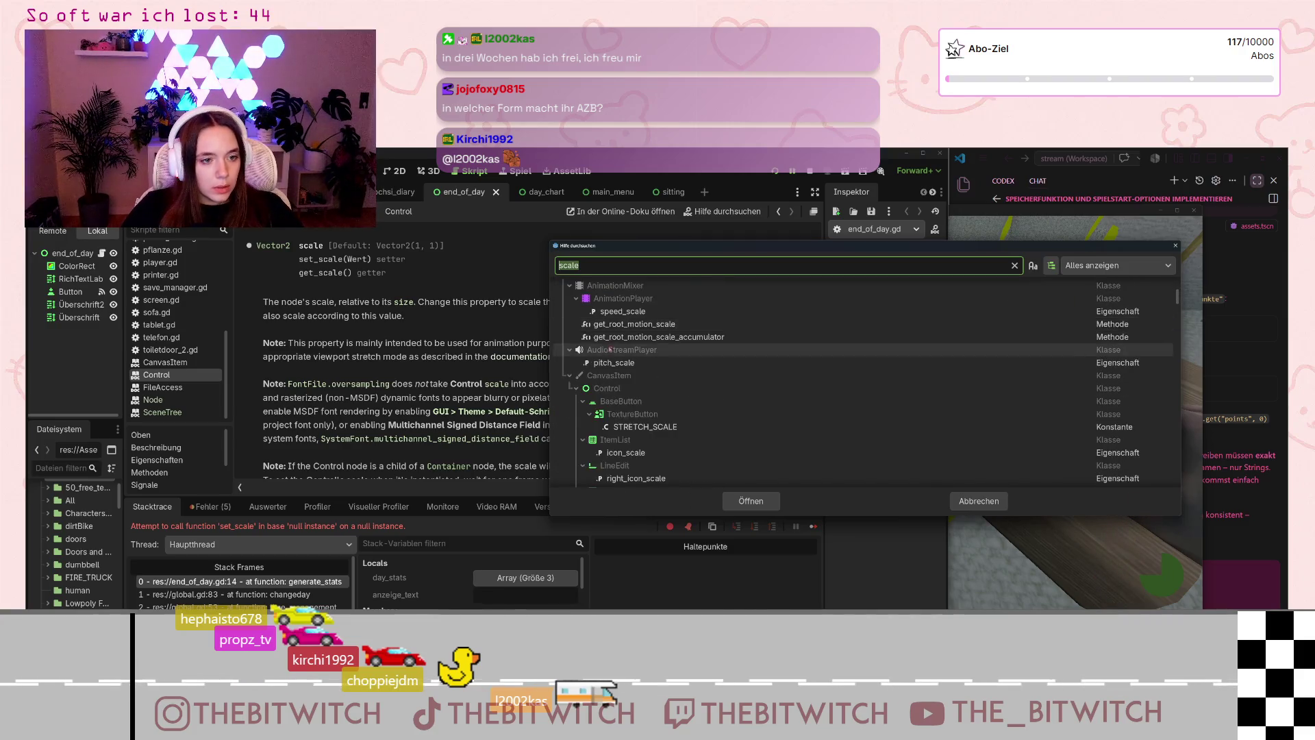
scroll(621, 341, down, 5)
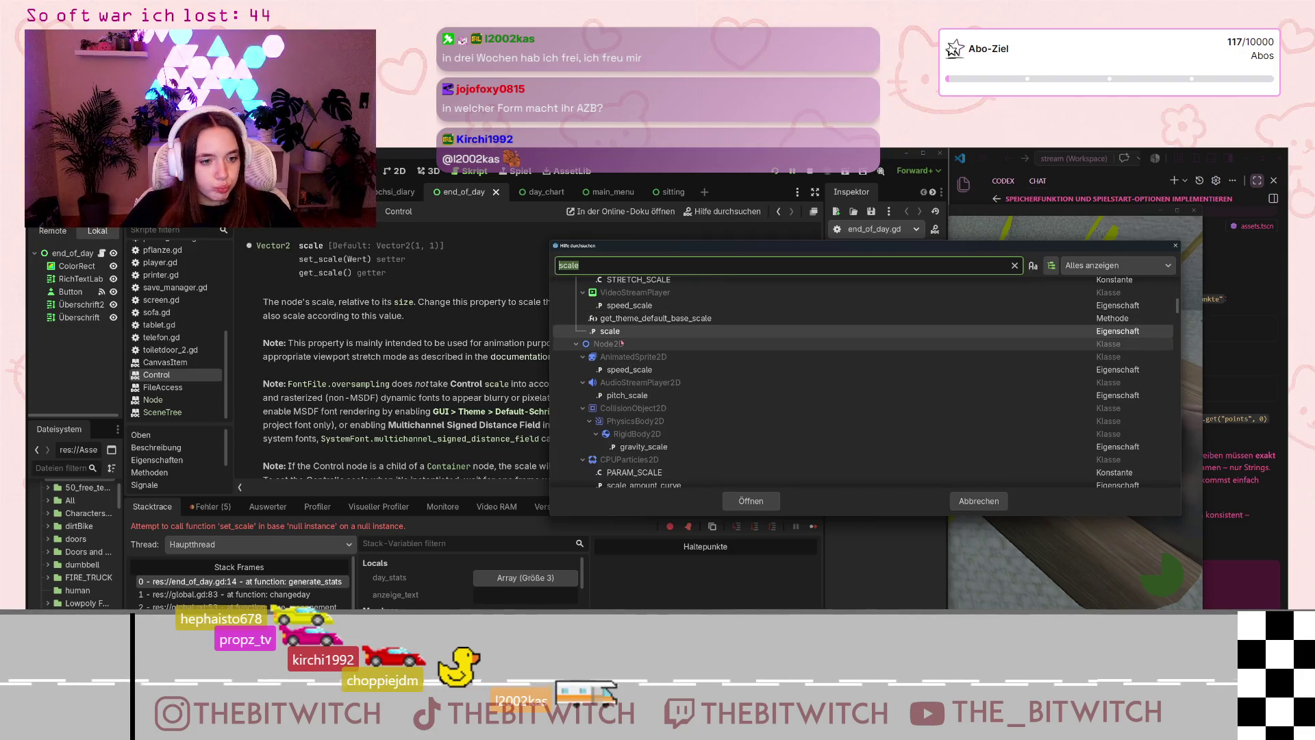
scroll(649, 363, down, 5)
scroll(650, 363, down, 4)
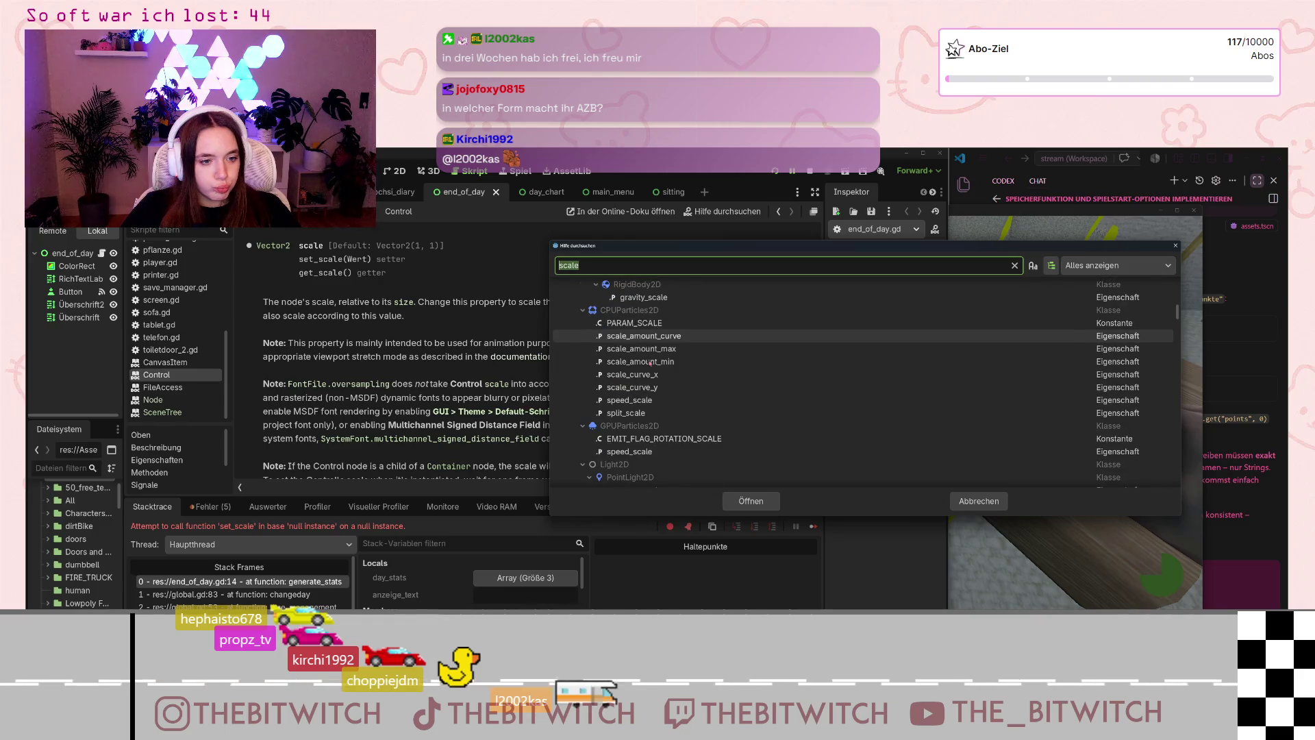
scroll(649, 363, up, 20)
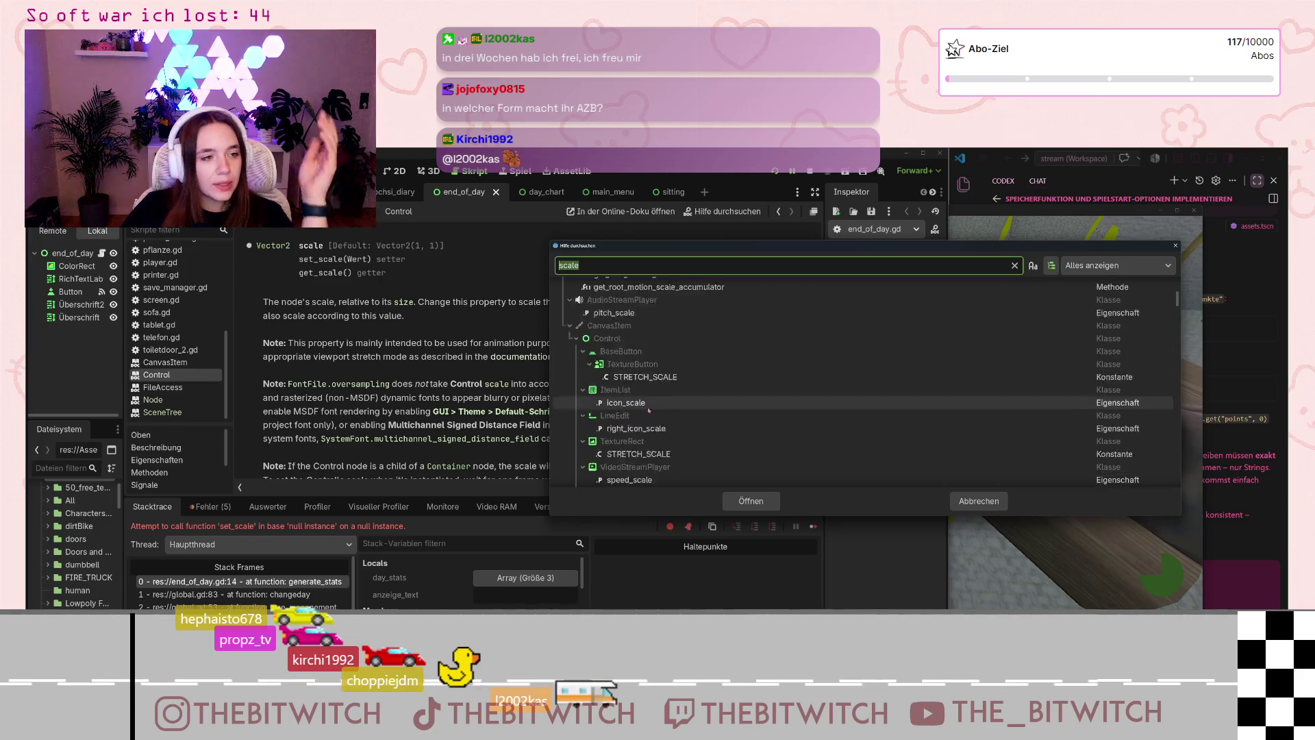
scroll(651, 416, down, 5)
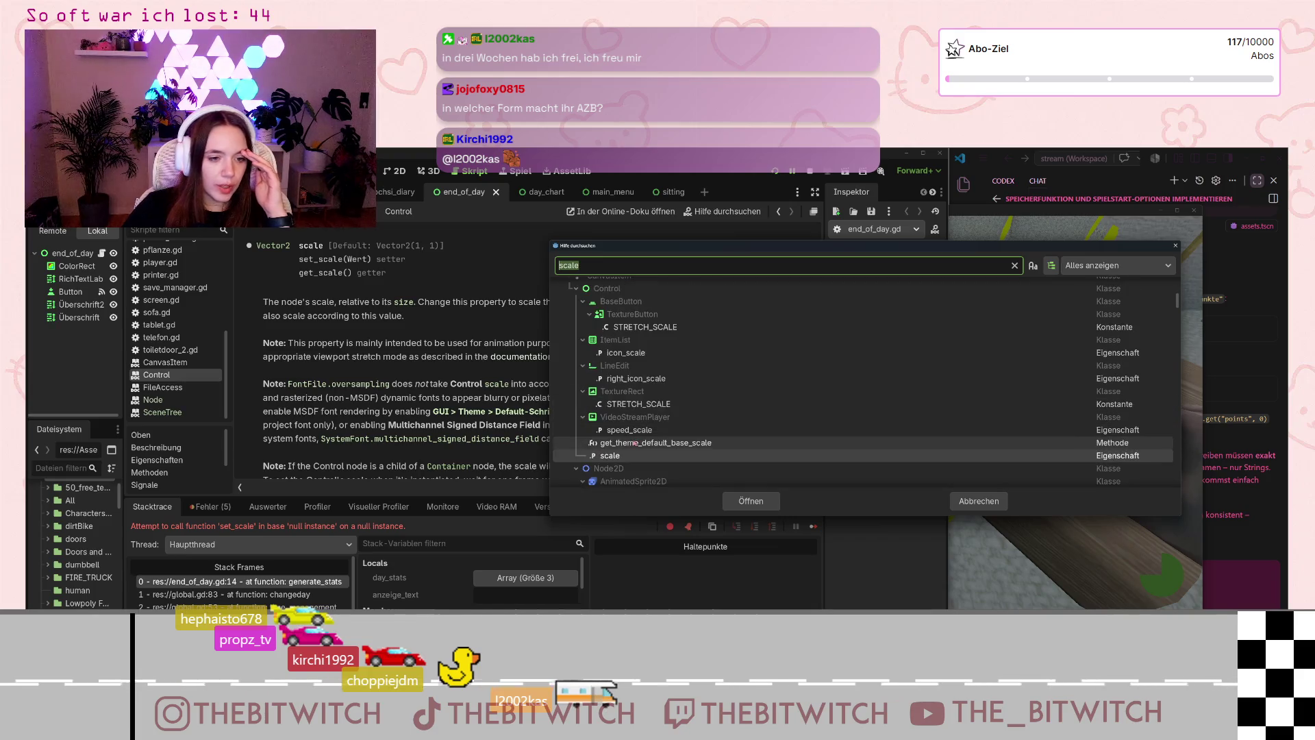
double_click(630, 456)
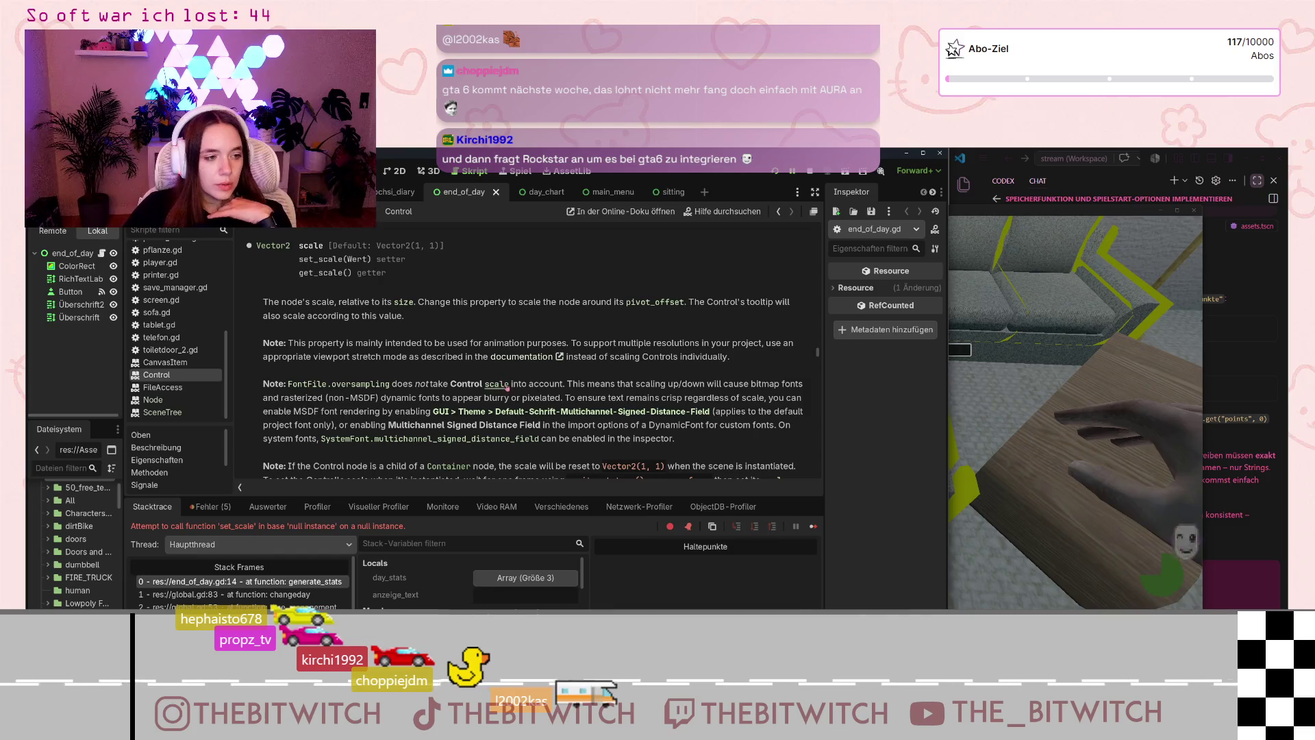
scroll(493, 328, down, 1)
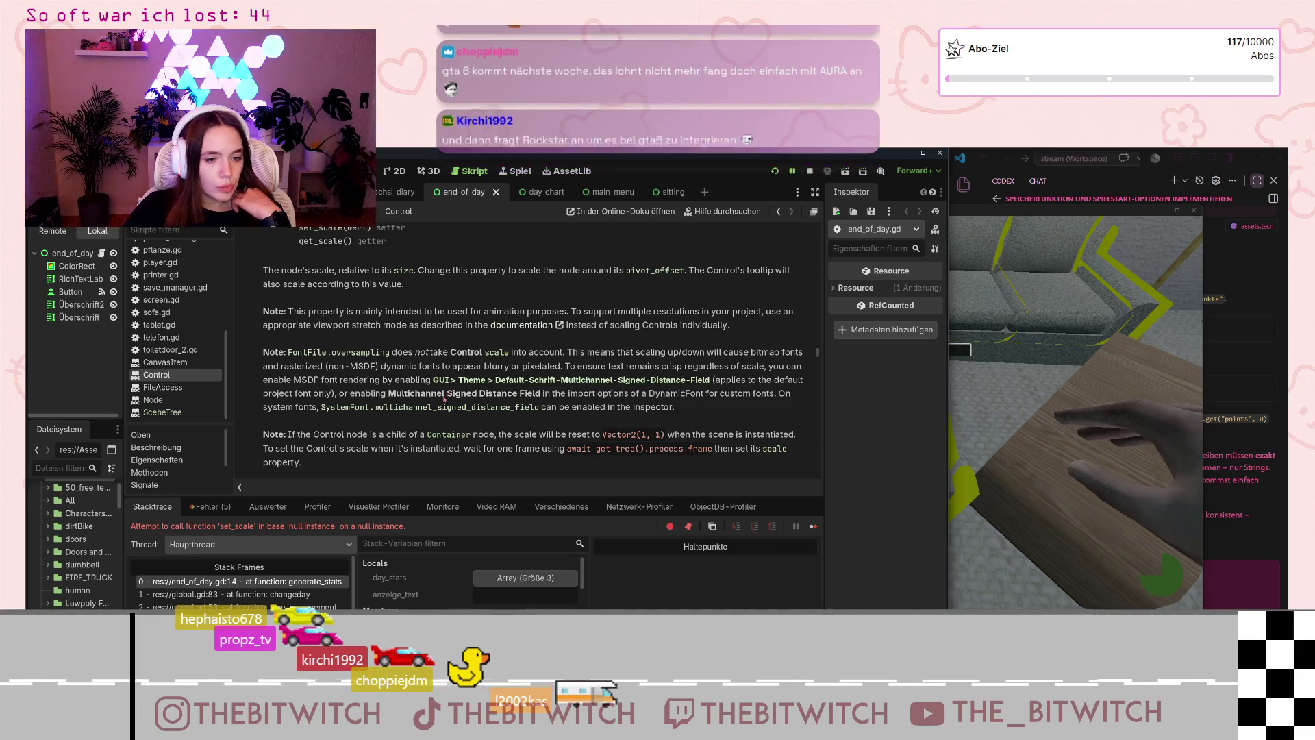
scroll(449, 389, down, 1)
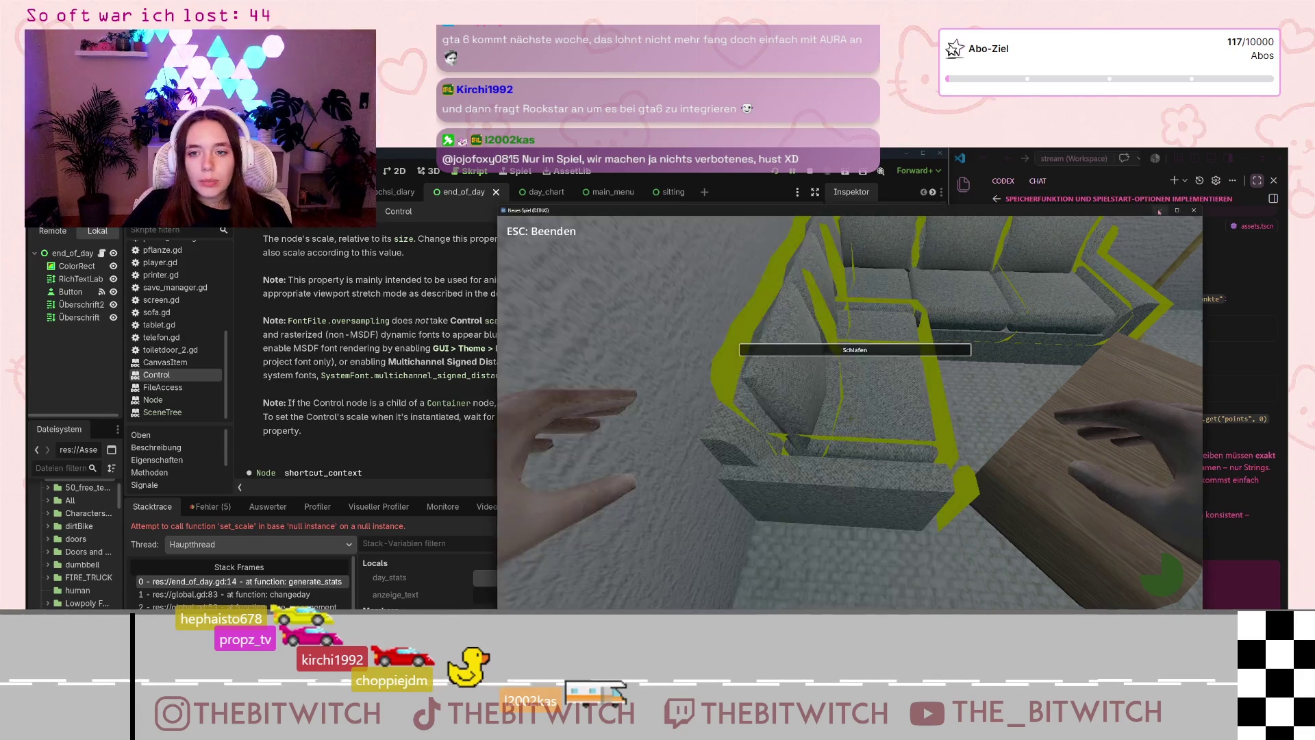
Close the game, then show the project file tree in VS Code and widen its window.
key(F8)
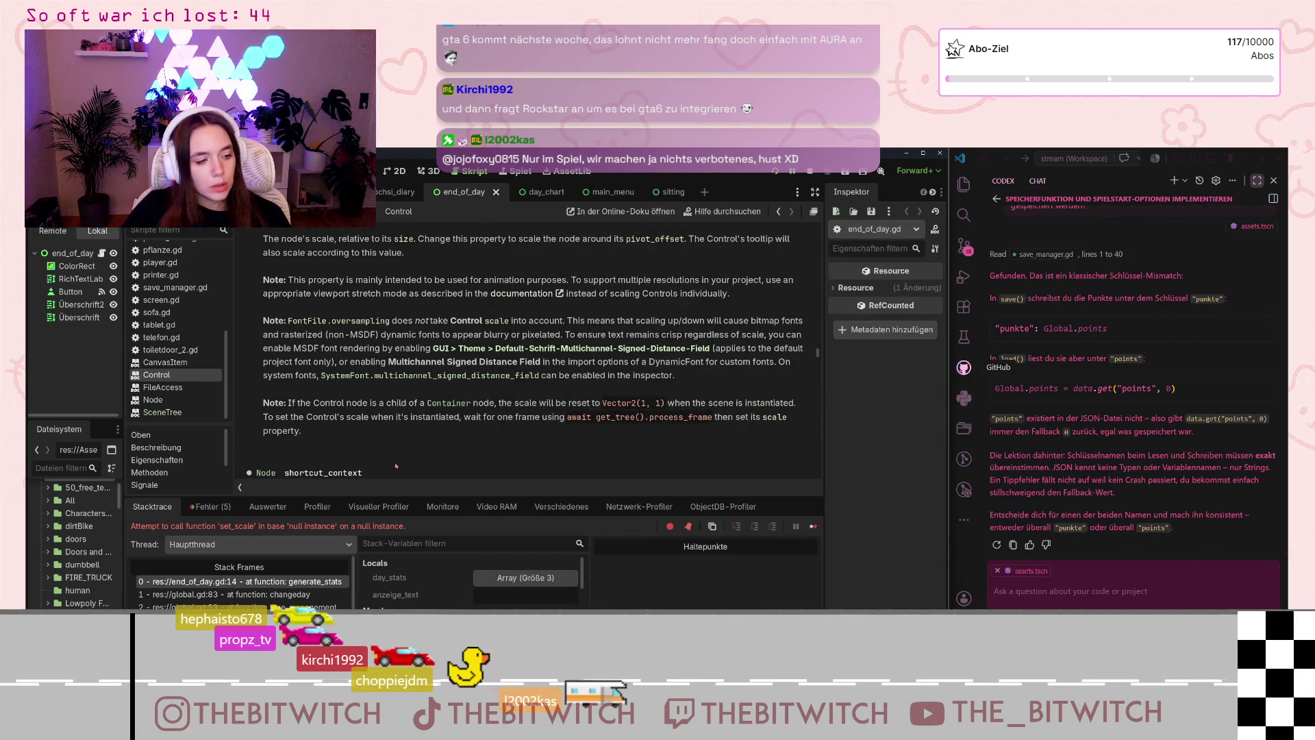
click(1016, 593)
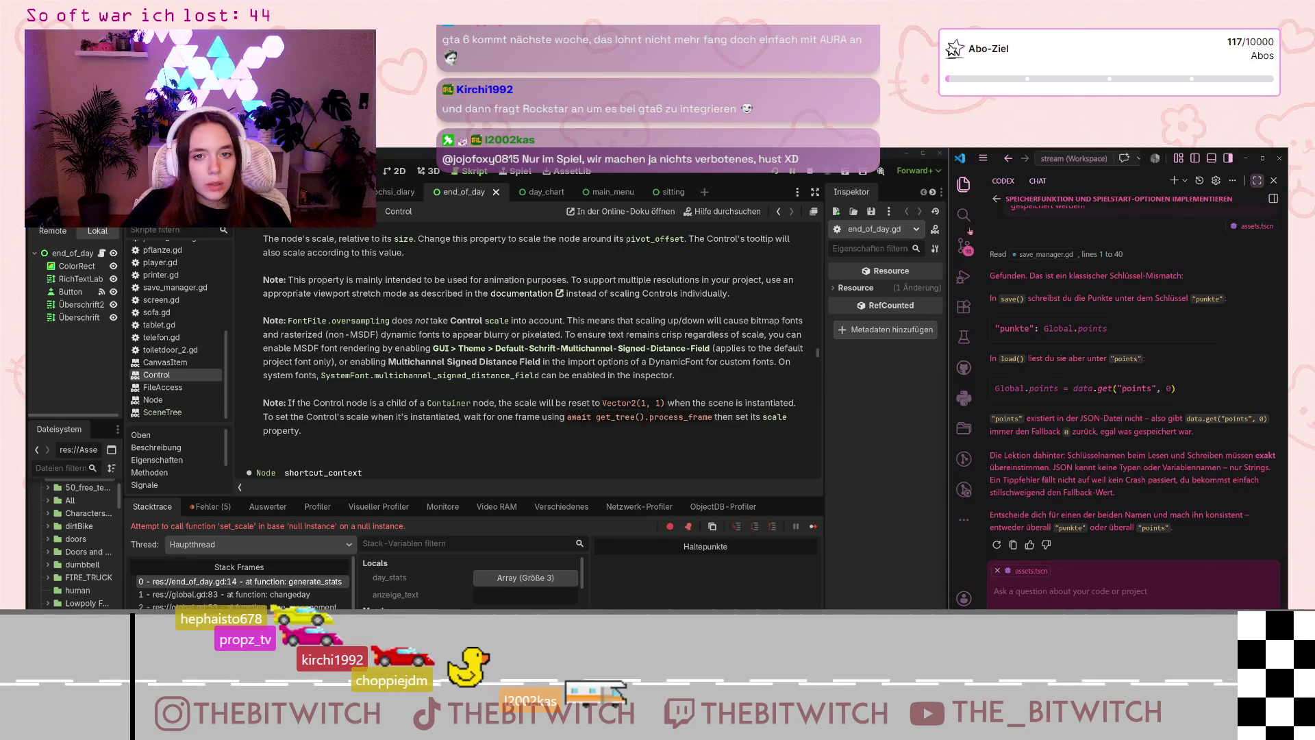
click(963, 183)
drag(949, 329, 631, 329)
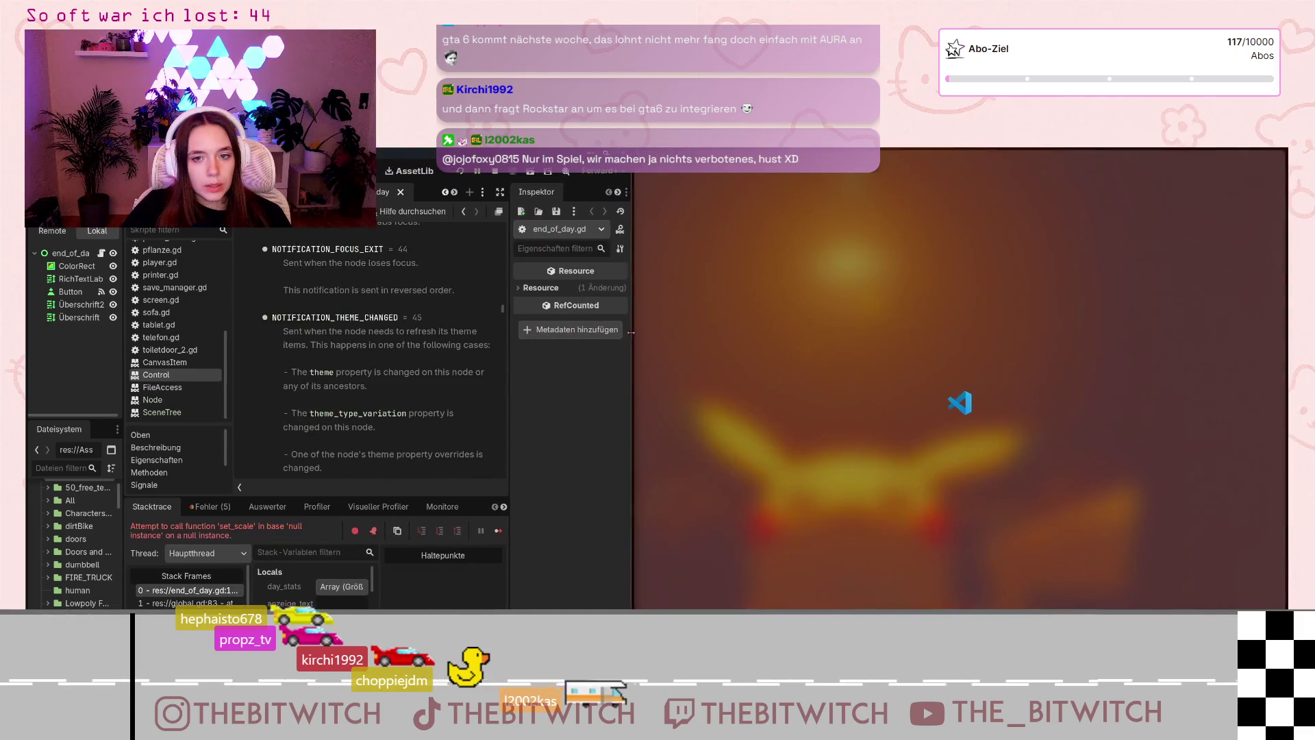
Open end_of_day.gd at the day_chart.set_scale(2, 2) line and start asking the assistant why it fails.
scroll(730, 363, down, 2)
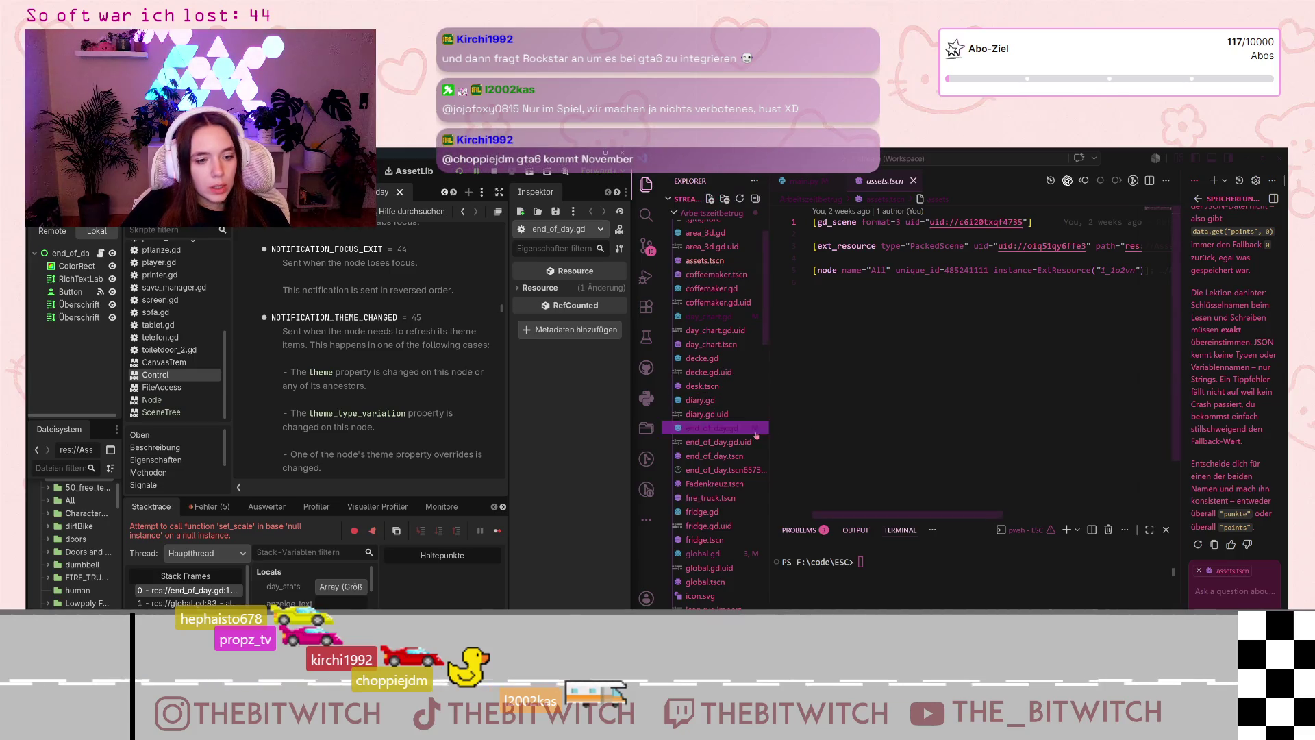
scroll(716, 438, down, 2)
click(713, 354)
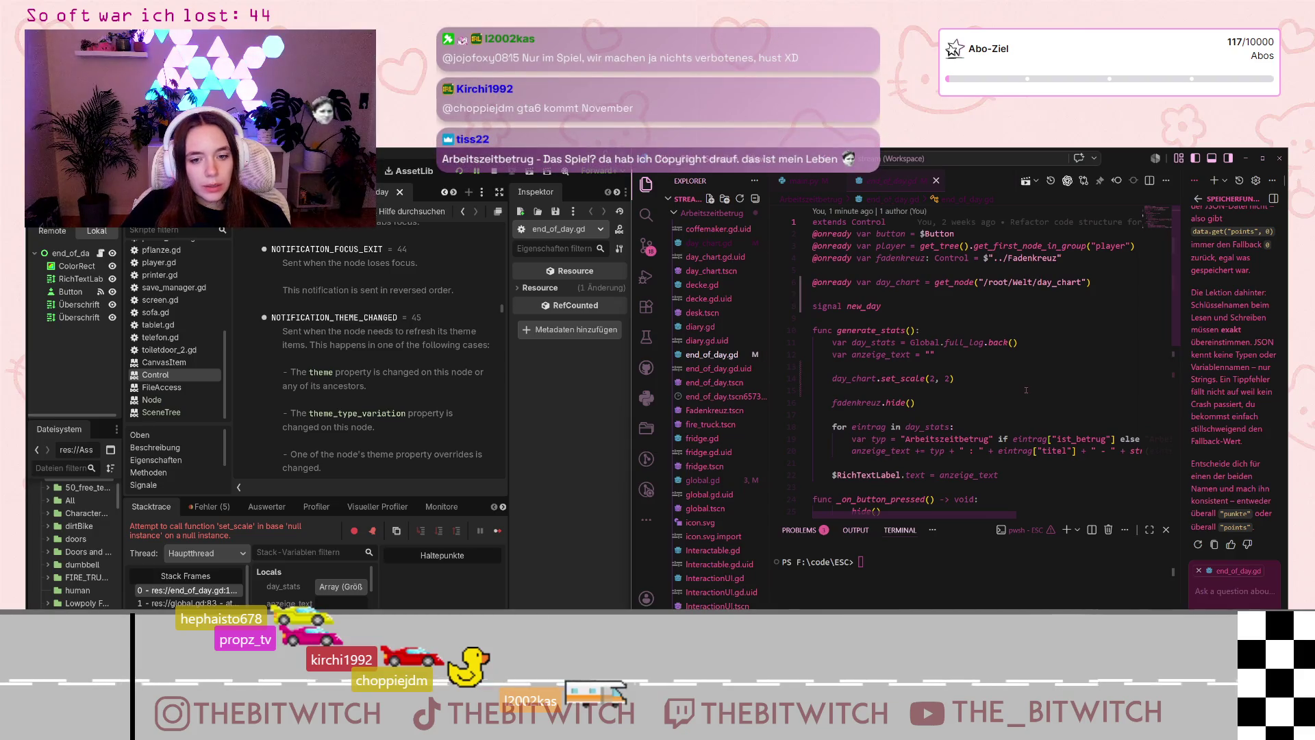
scroll(1025, 390, down, 2)
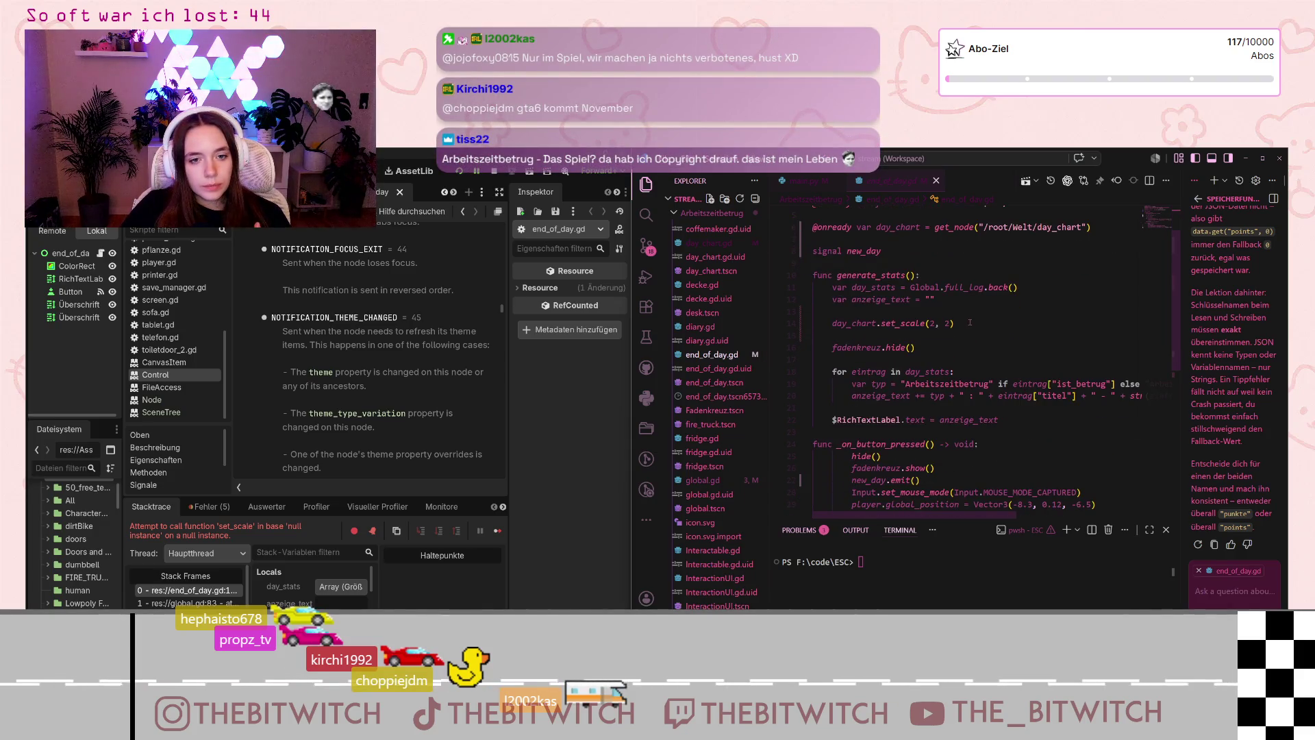
click(970, 322)
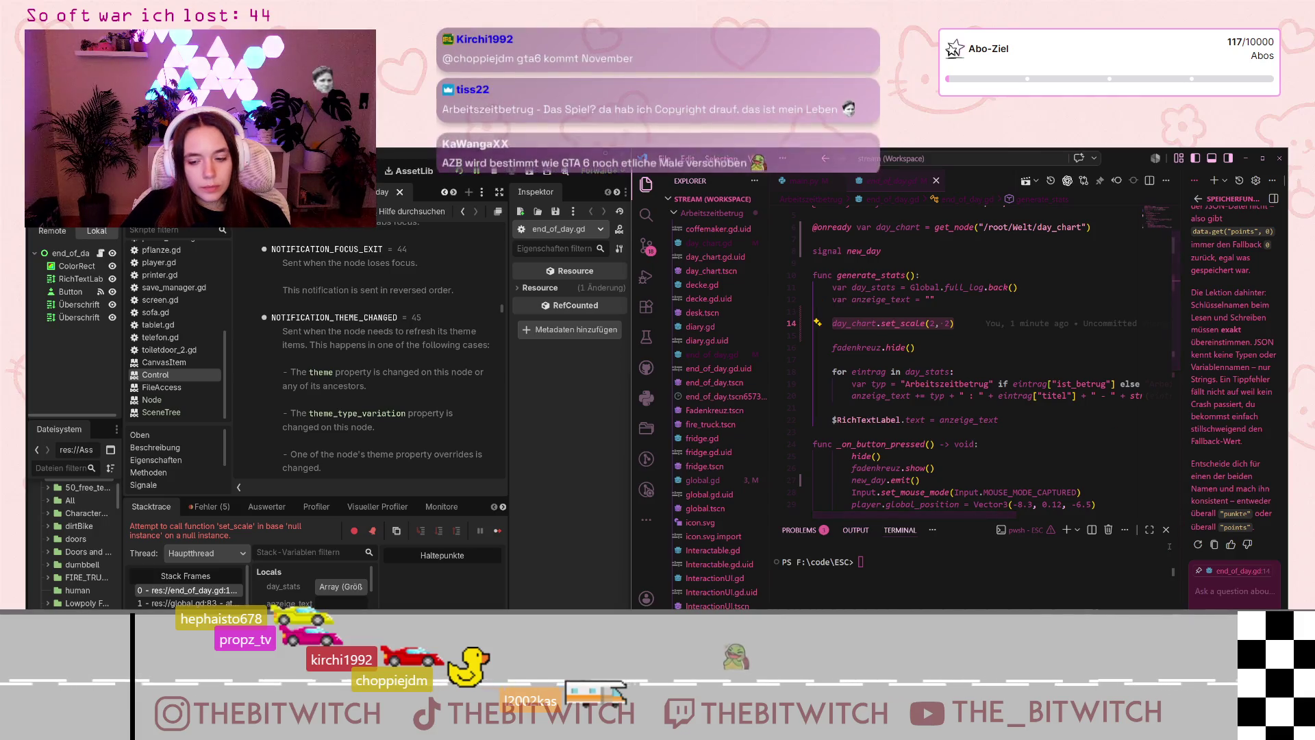
click(1216, 589)
text(warum wirft das)
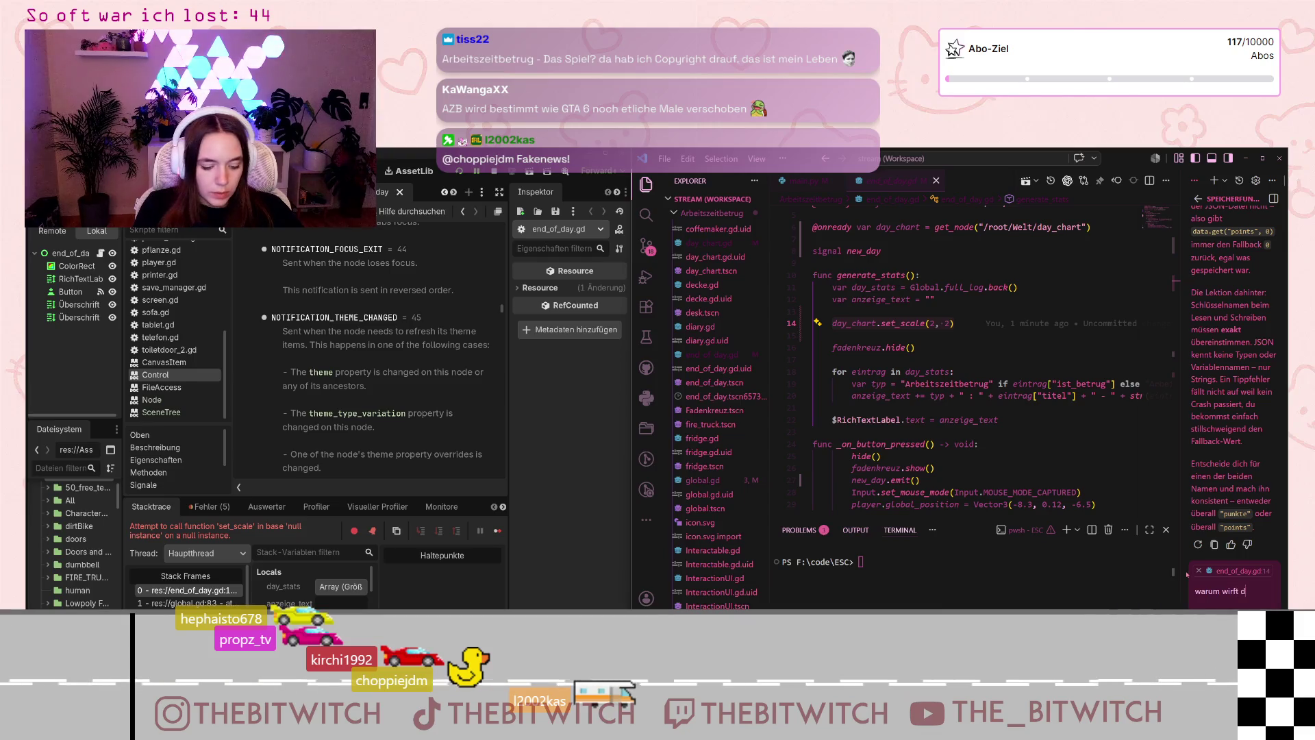
text( hier einen fehler?)
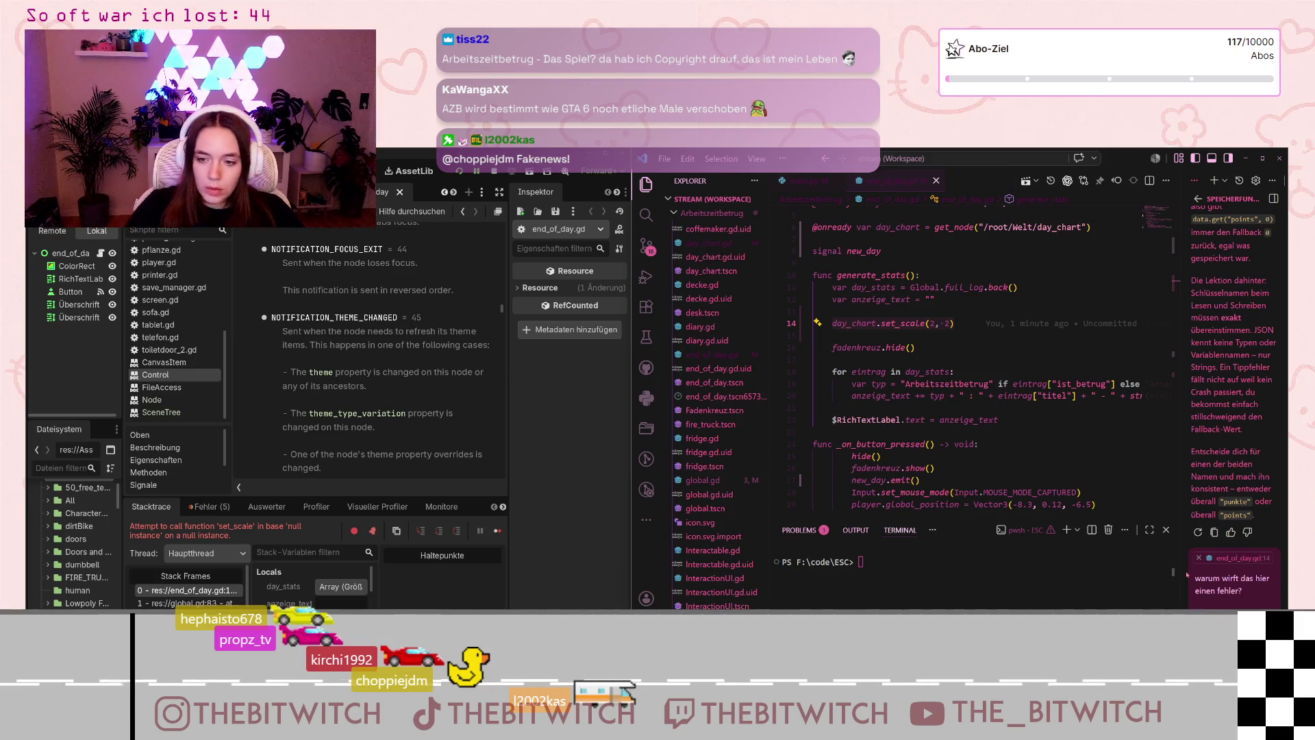
Send the error question and enlarge the chat to read the day_chart.scale = Vector2(2, 2) fix.
key(Return)
drag(1156, 454, 1054, 457)
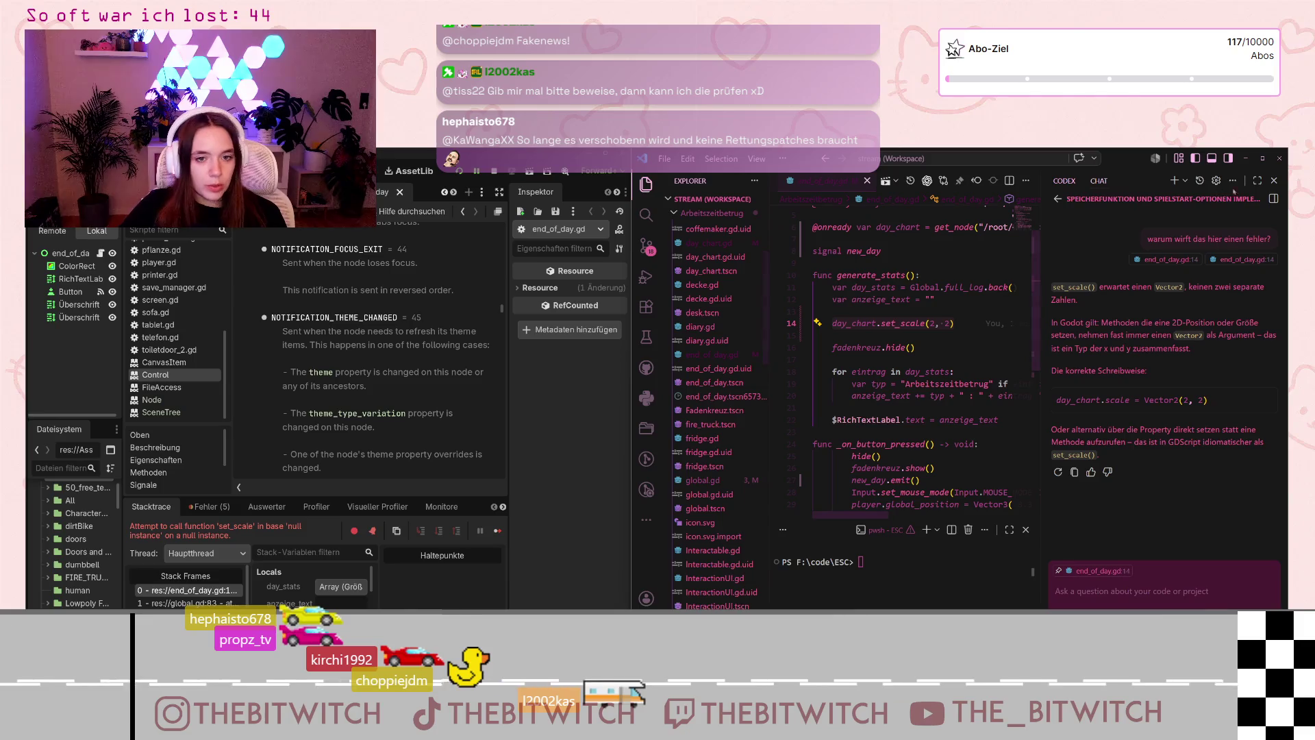
click(1257, 184)
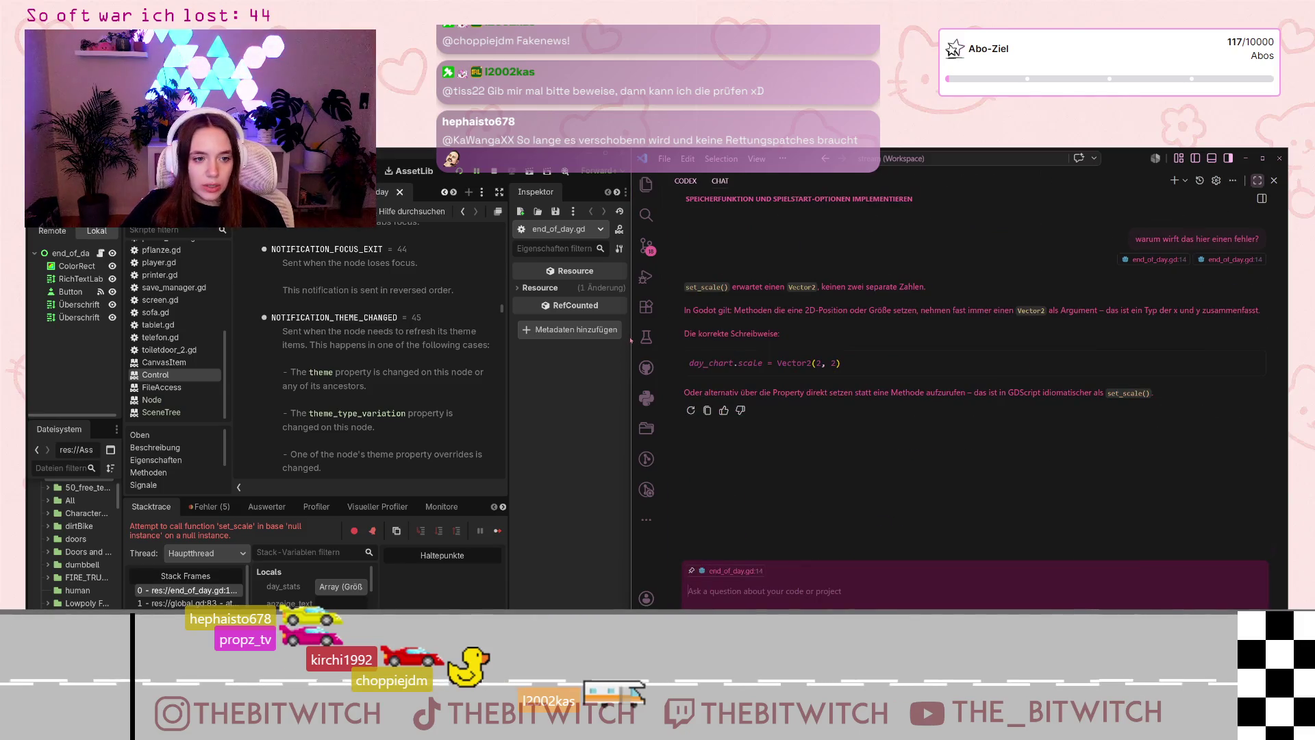
mouse_move(633, 337)
mouse_down()
mouse_move(631, 356)
mouse_move(1051, 384)
mouse_move(999, 407)
mouse_up()
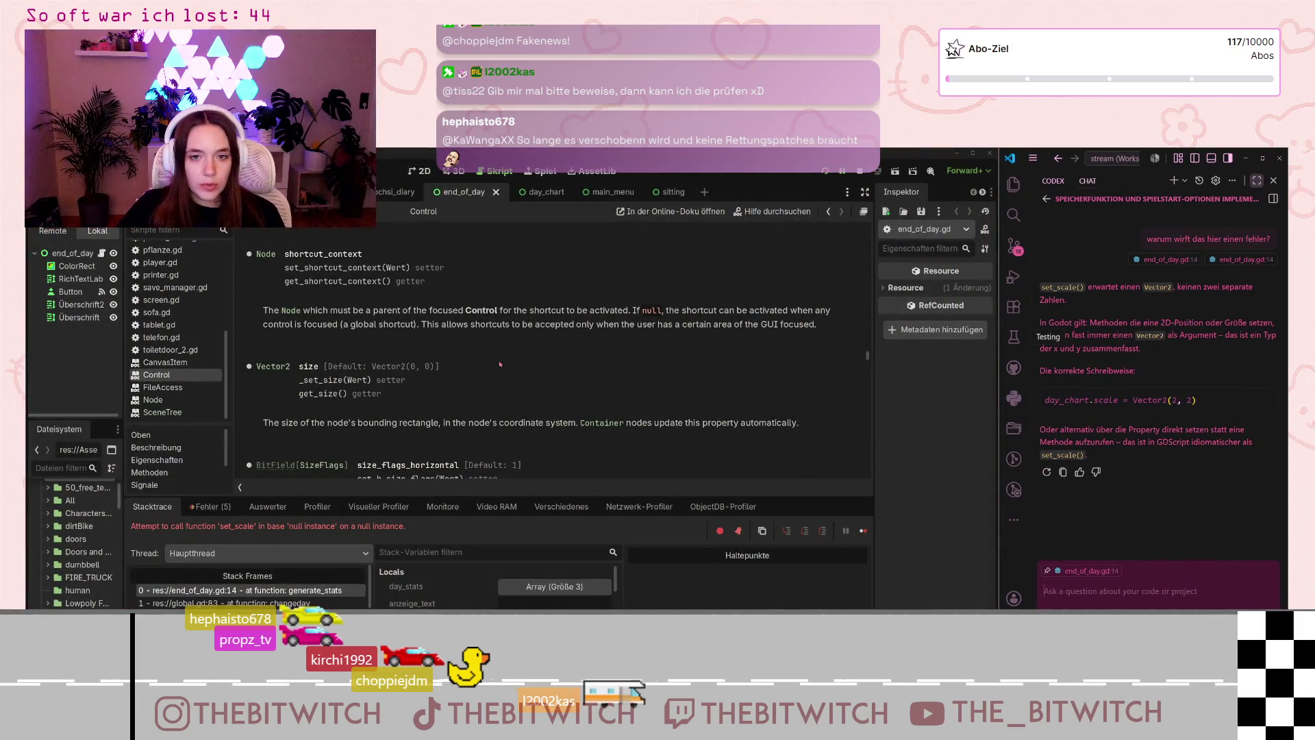
In end_of_day.gd, change line 14 from set_scale(2, 2) to day_chart.scale = Vector2(2, 2).
scroll(204, 319, up, 10)
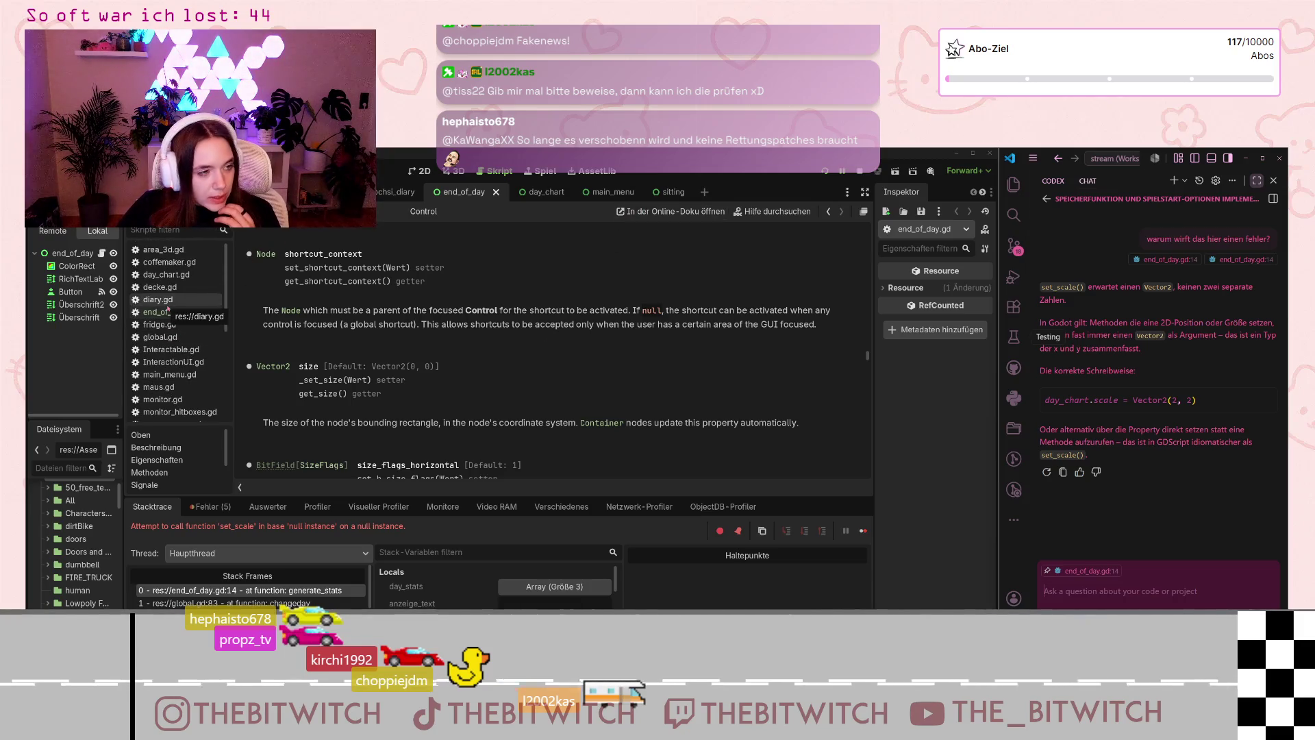
click(177, 313)
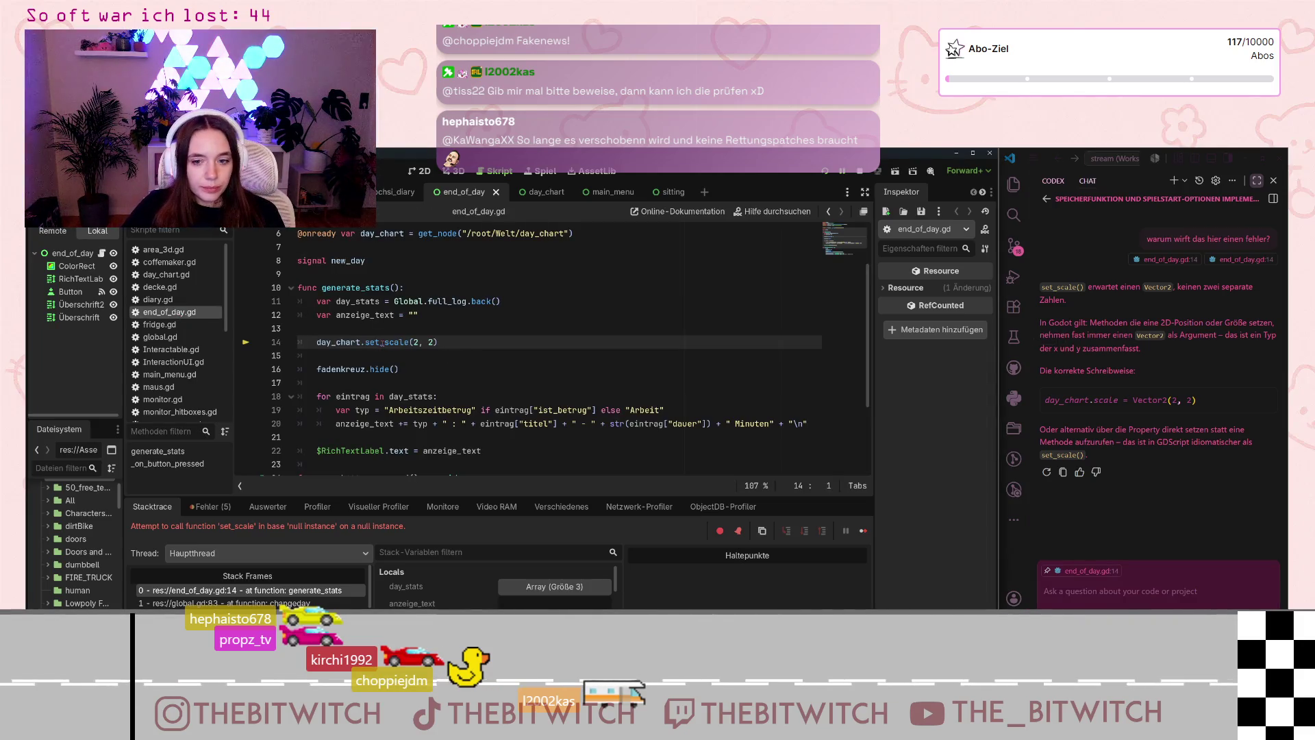
drag(365, 342, 384, 341)
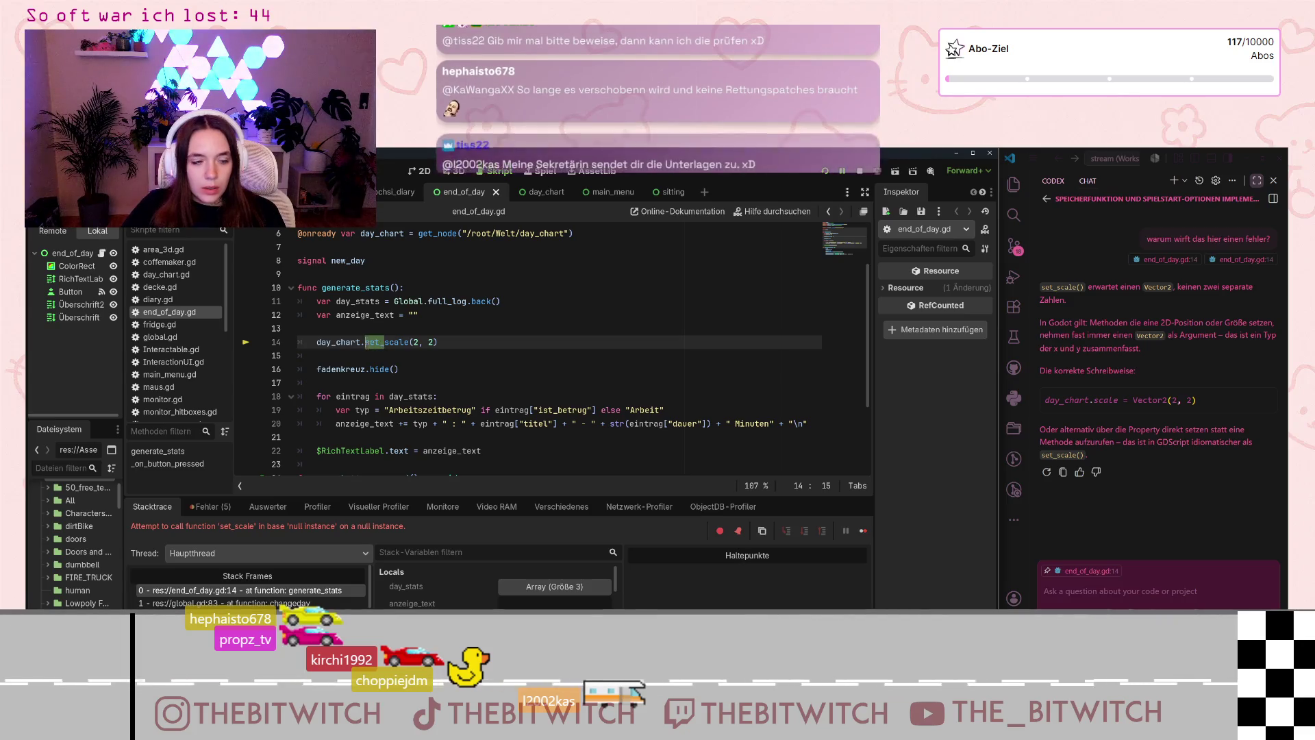
key(BackSpace)
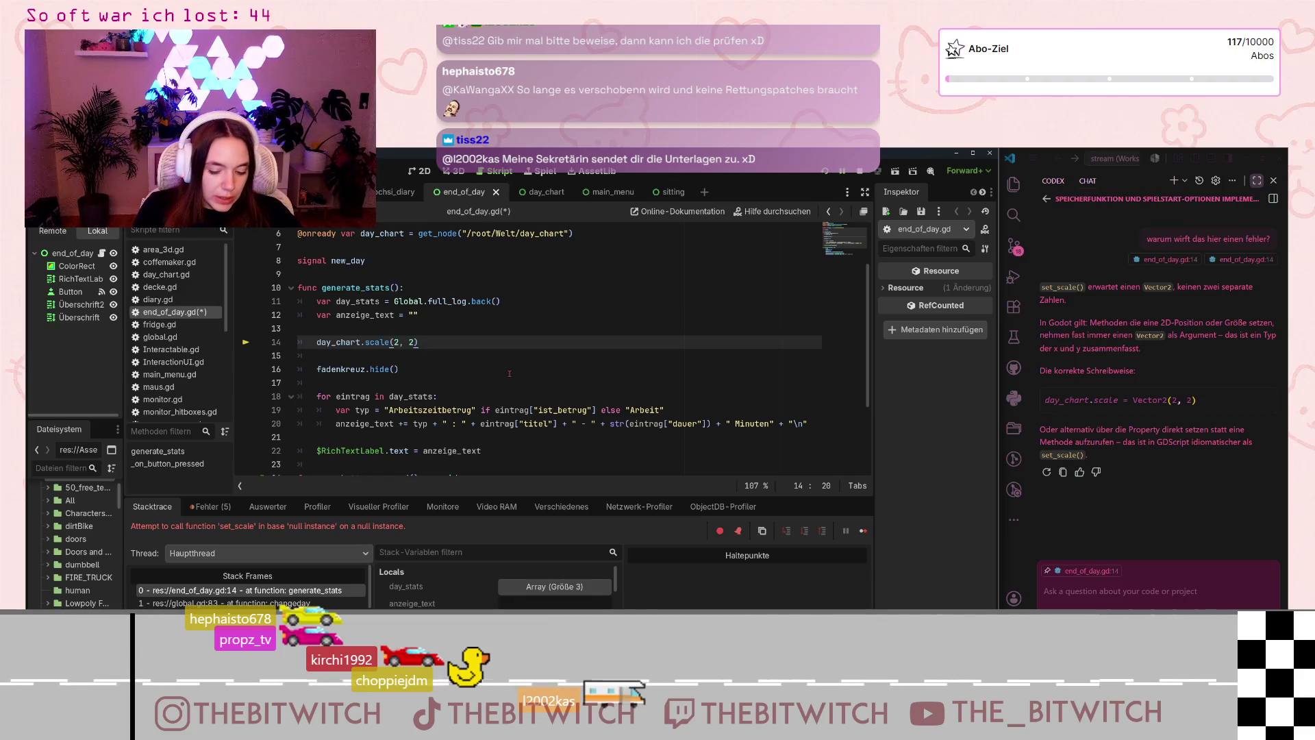
text(Vecr)
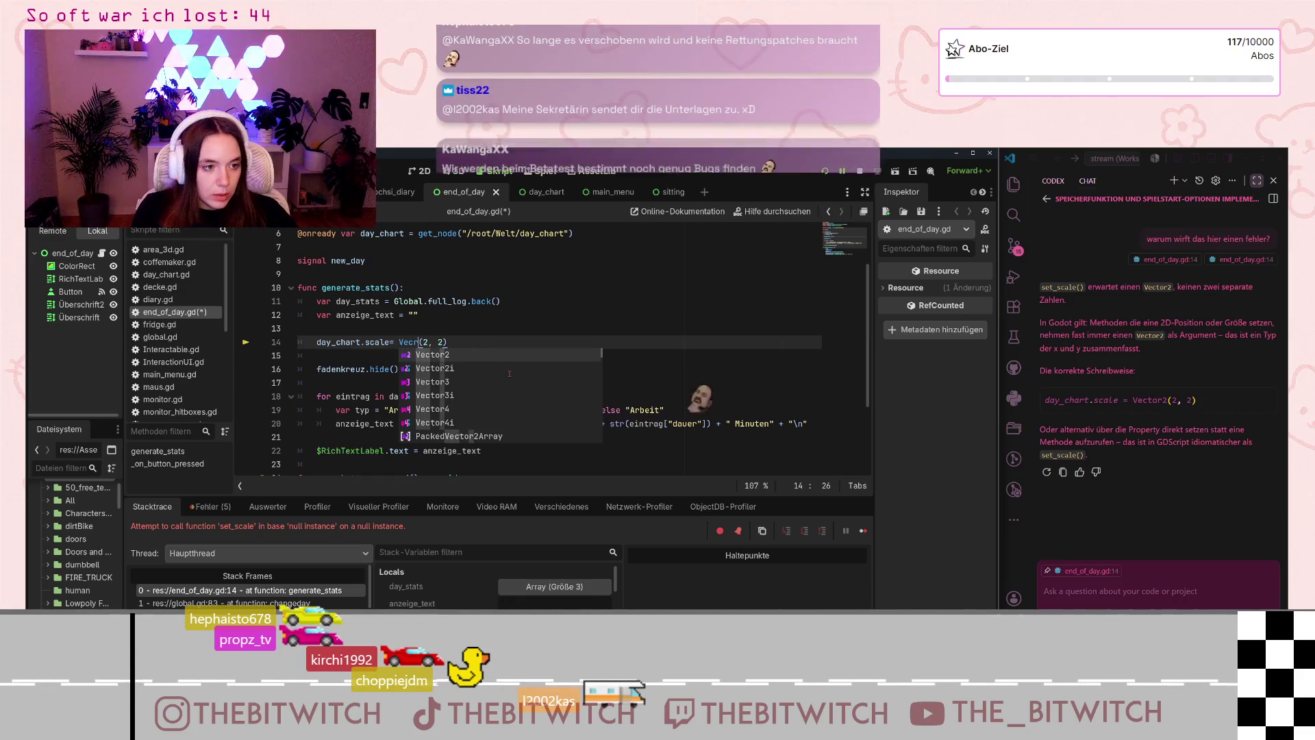
text(tor2)
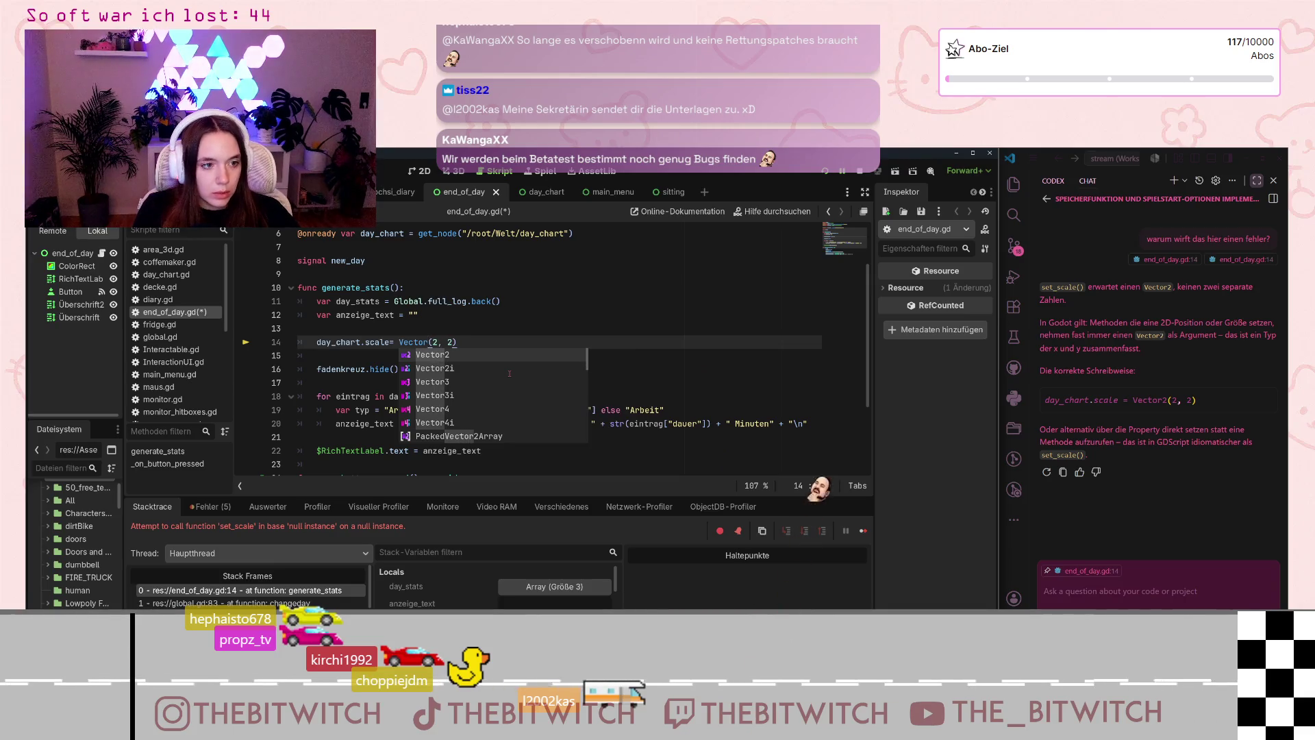
key(Escape)
key(Up)
key(Up)
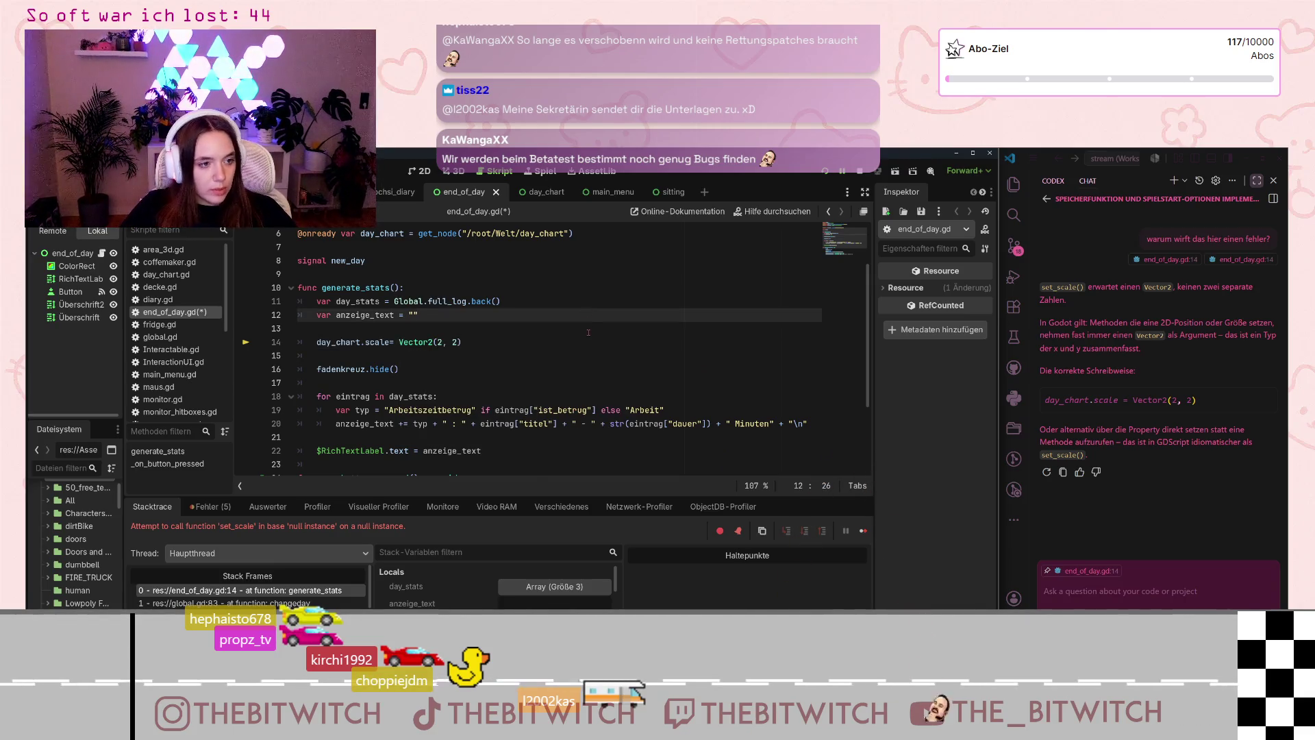
click(391, 343)
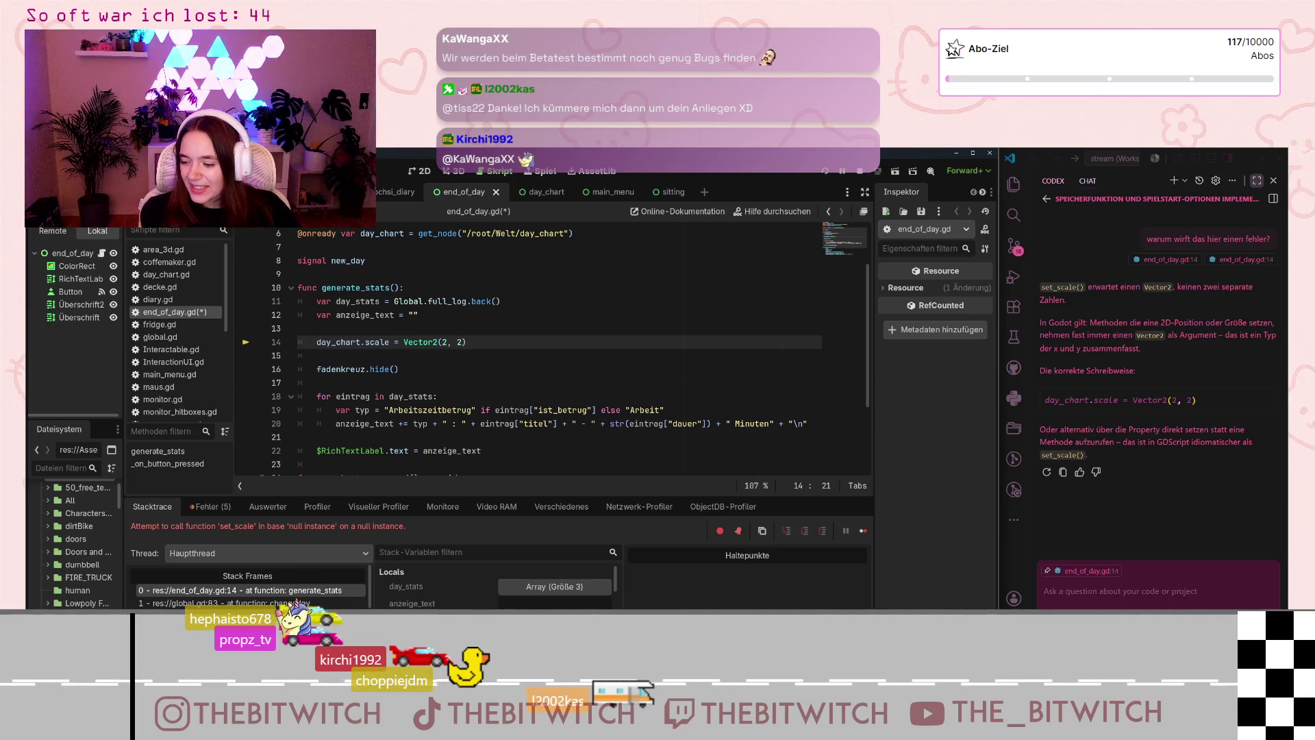
click(542, 346)
Save the script, stop the paused session and run the project again.
key(ctrl+s)
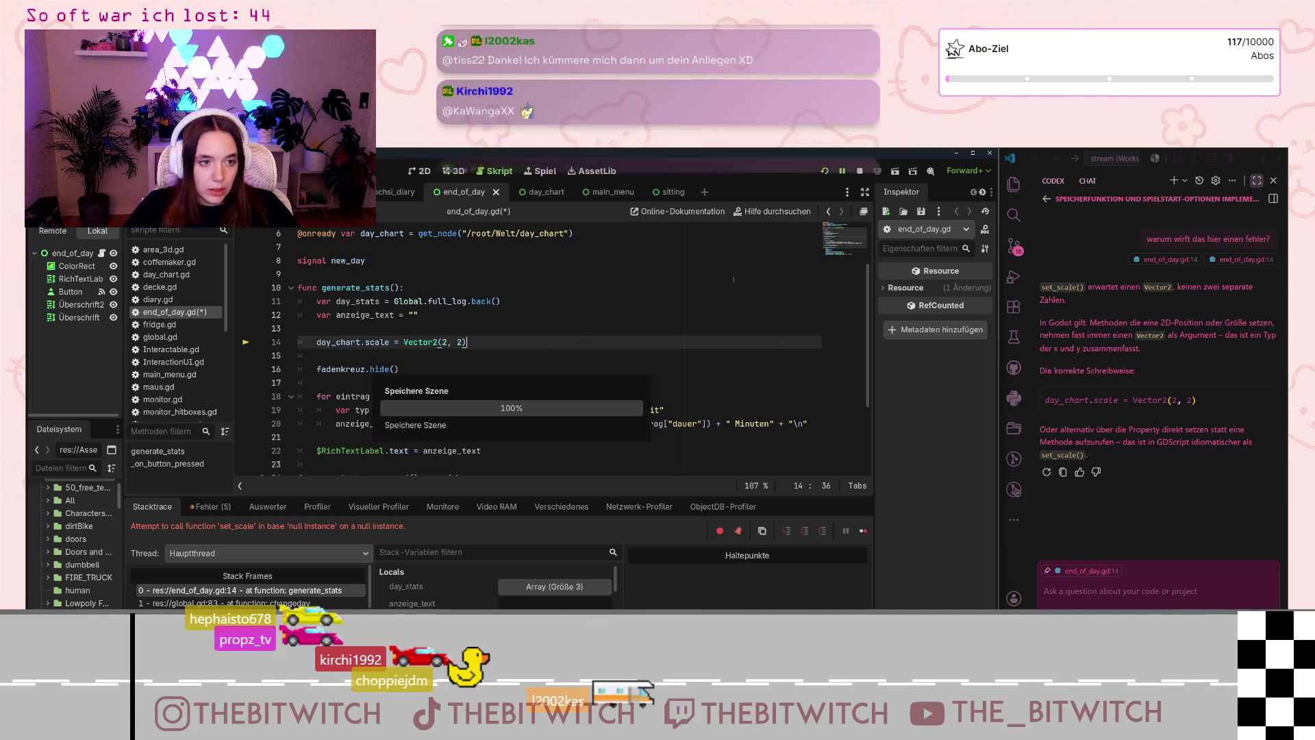
click(863, 174)
click(830, 172)
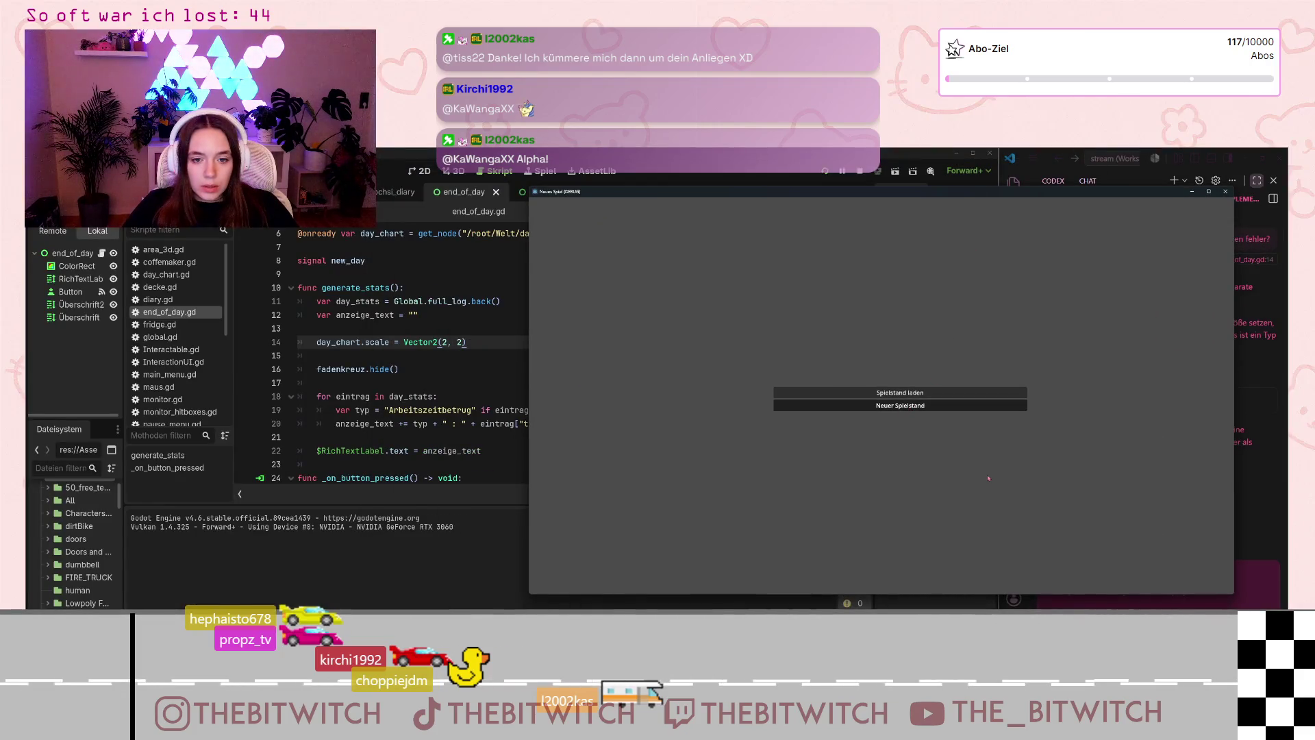
Start a new game, walk to the sofa and sleep, hitting the null-instance error on line 14.
key(Return)
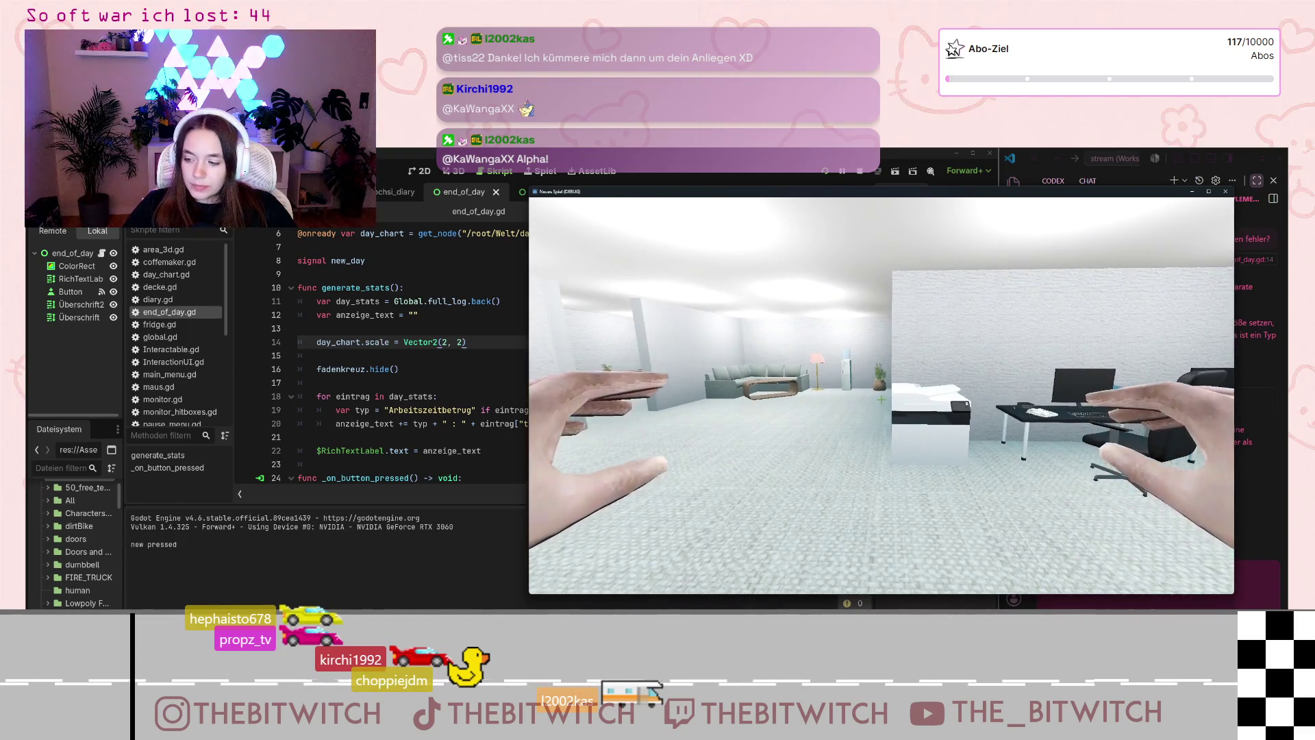
key(w)
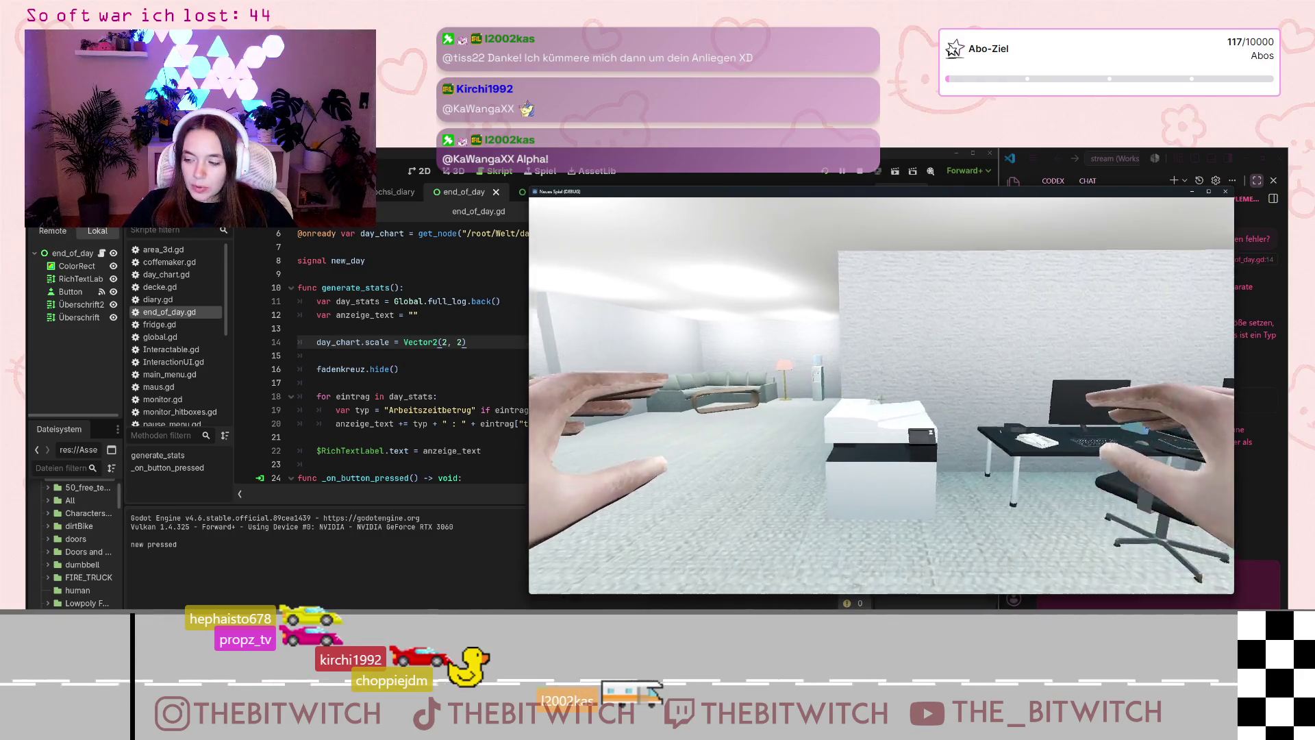
key(w)
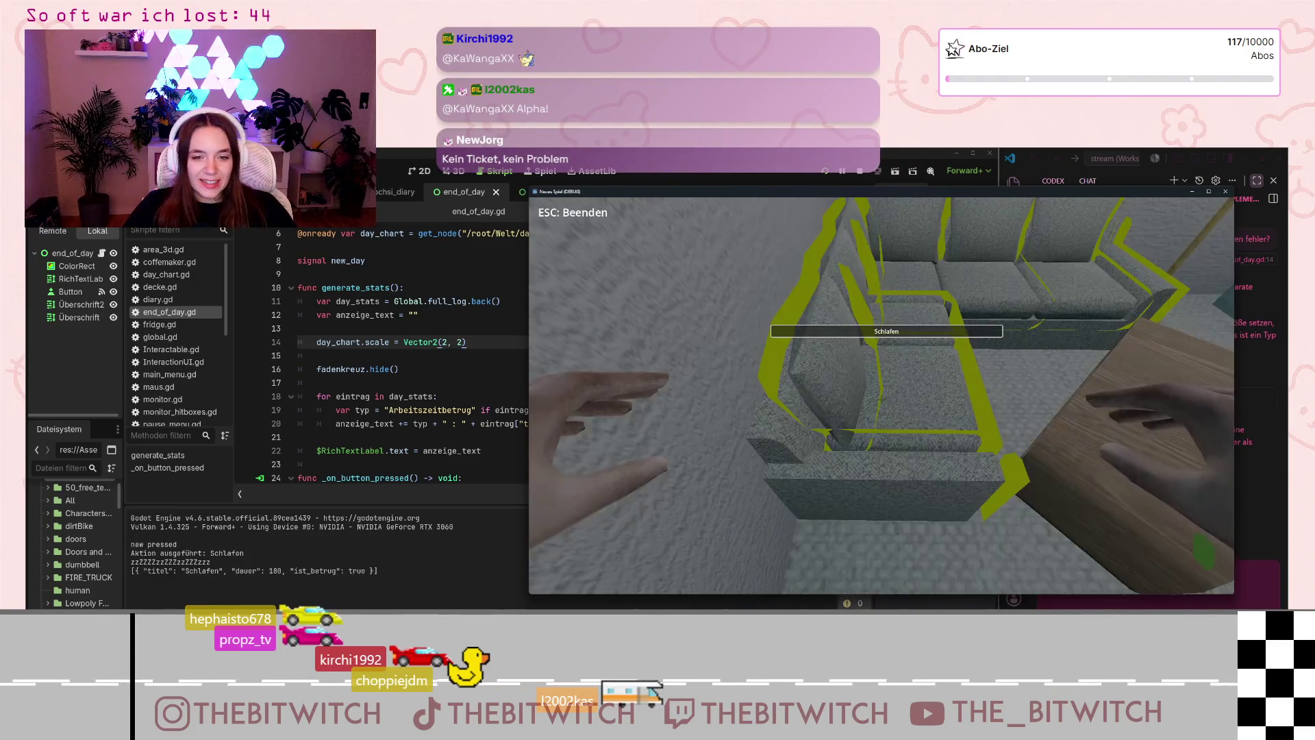
key(e)
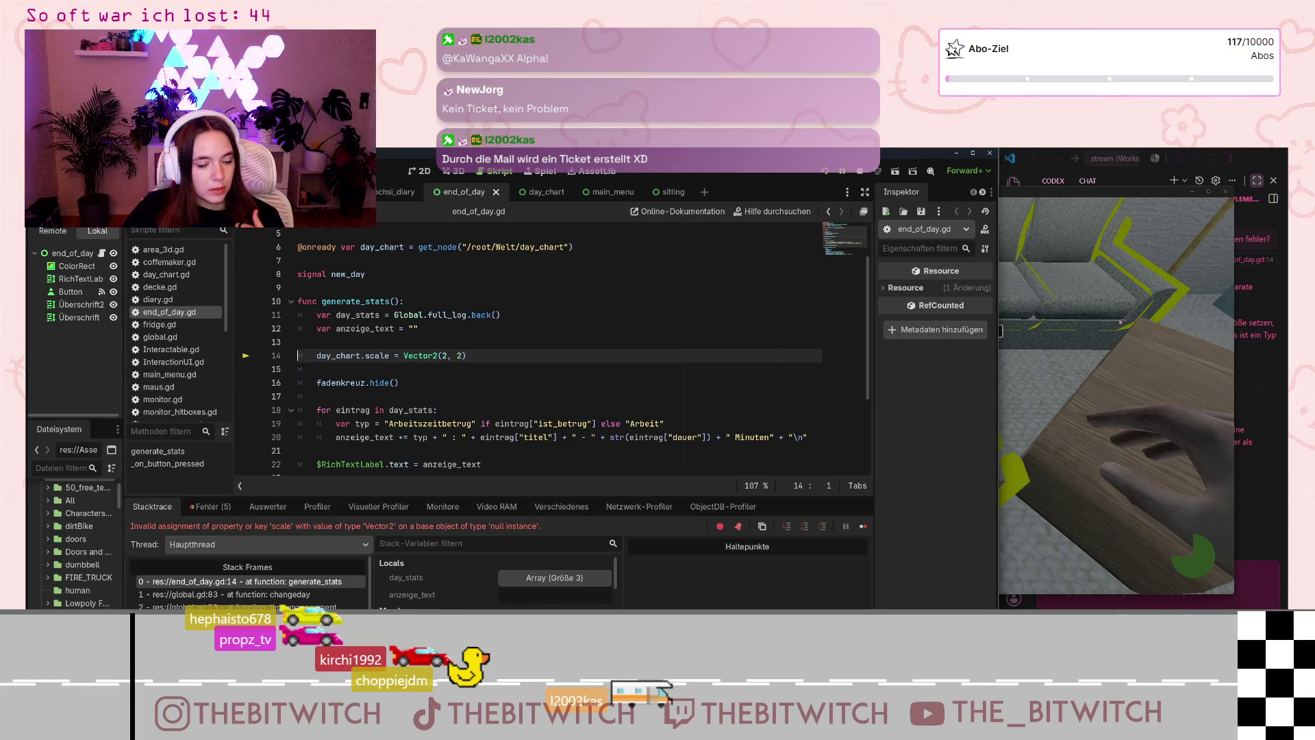
Bring up the Fehler list, which shows node /root/Welt/day_chart cannot be found.
click(1238, 499)
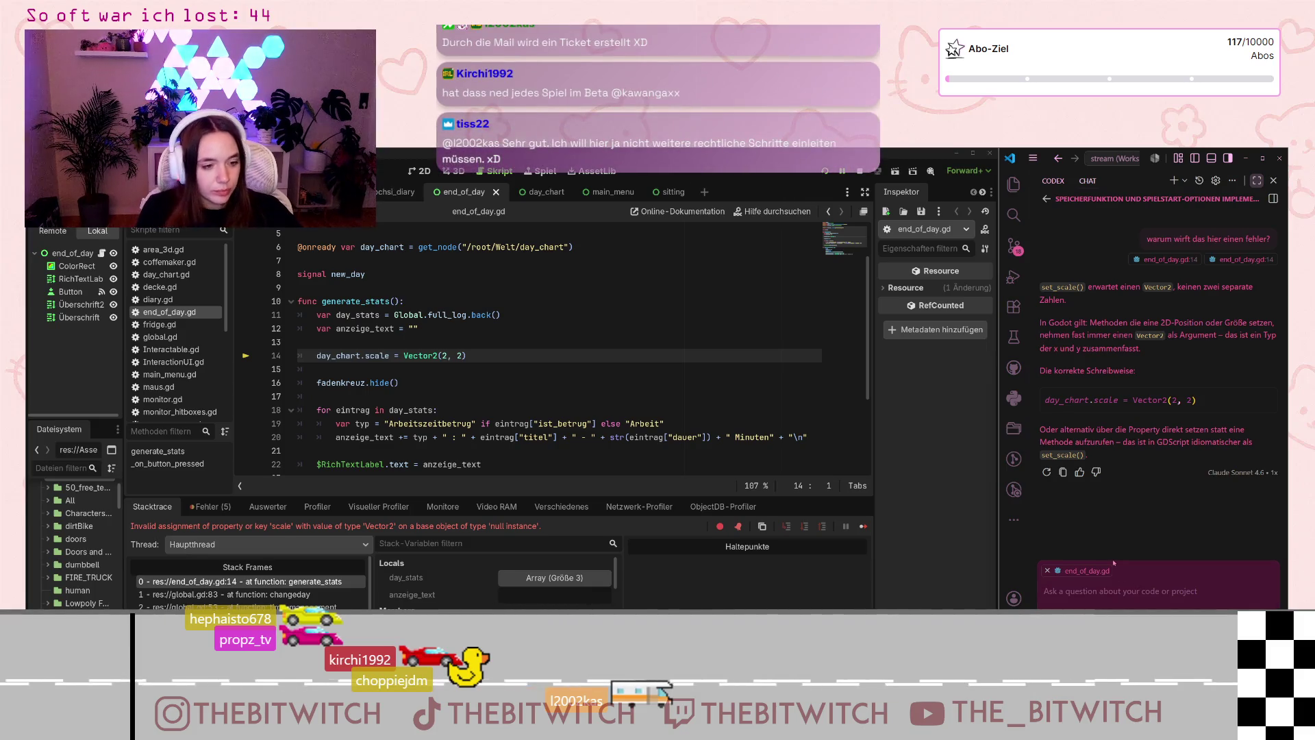
click(200, 510)
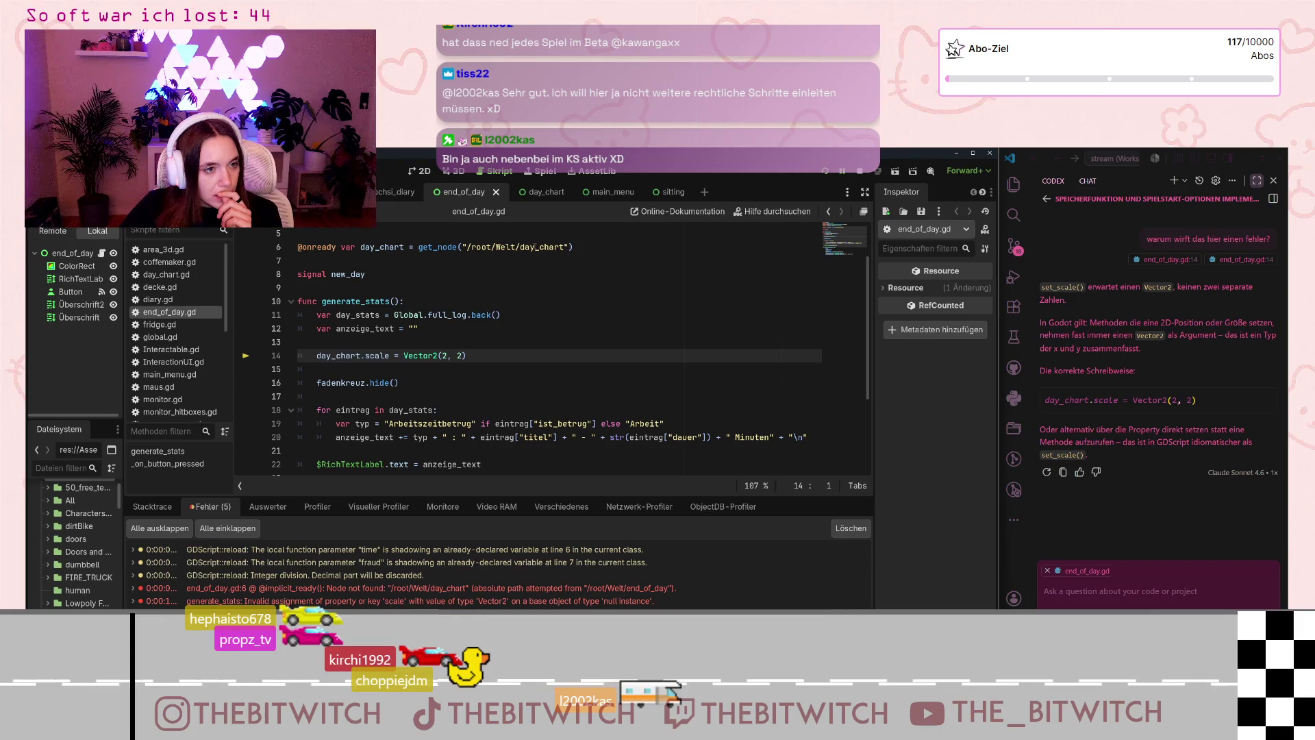
Change the line 6 node path to /root/Welt/DayChart, save, and restart the game with F5.
click(65, 365)
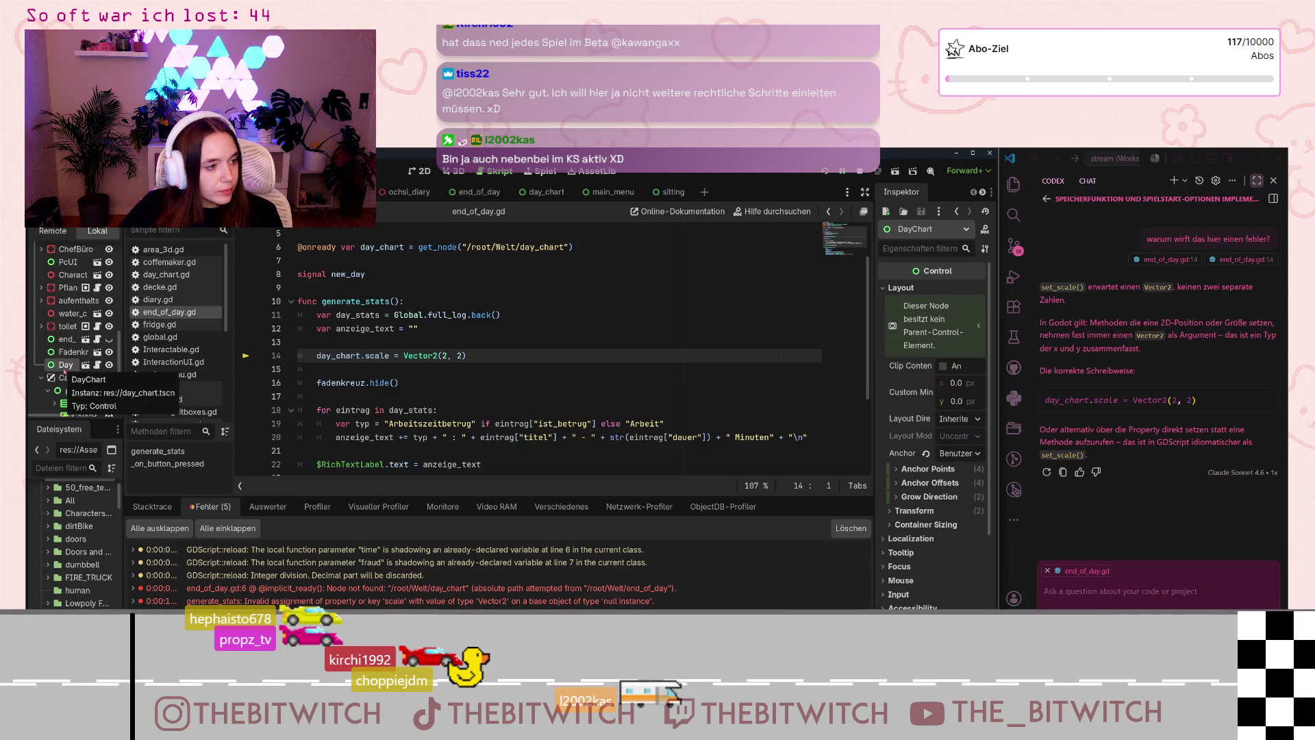
scroll(464, 301, up, 2)
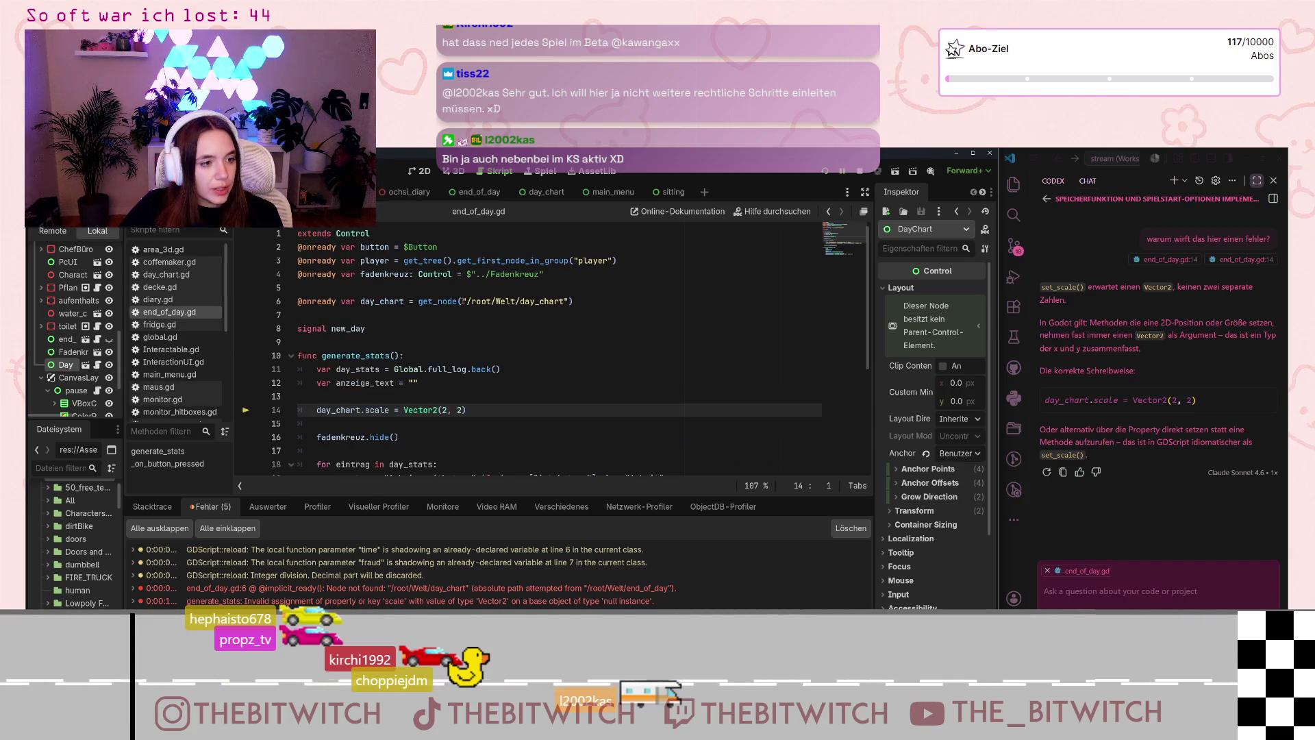
drag(563, 301, 521, 300)
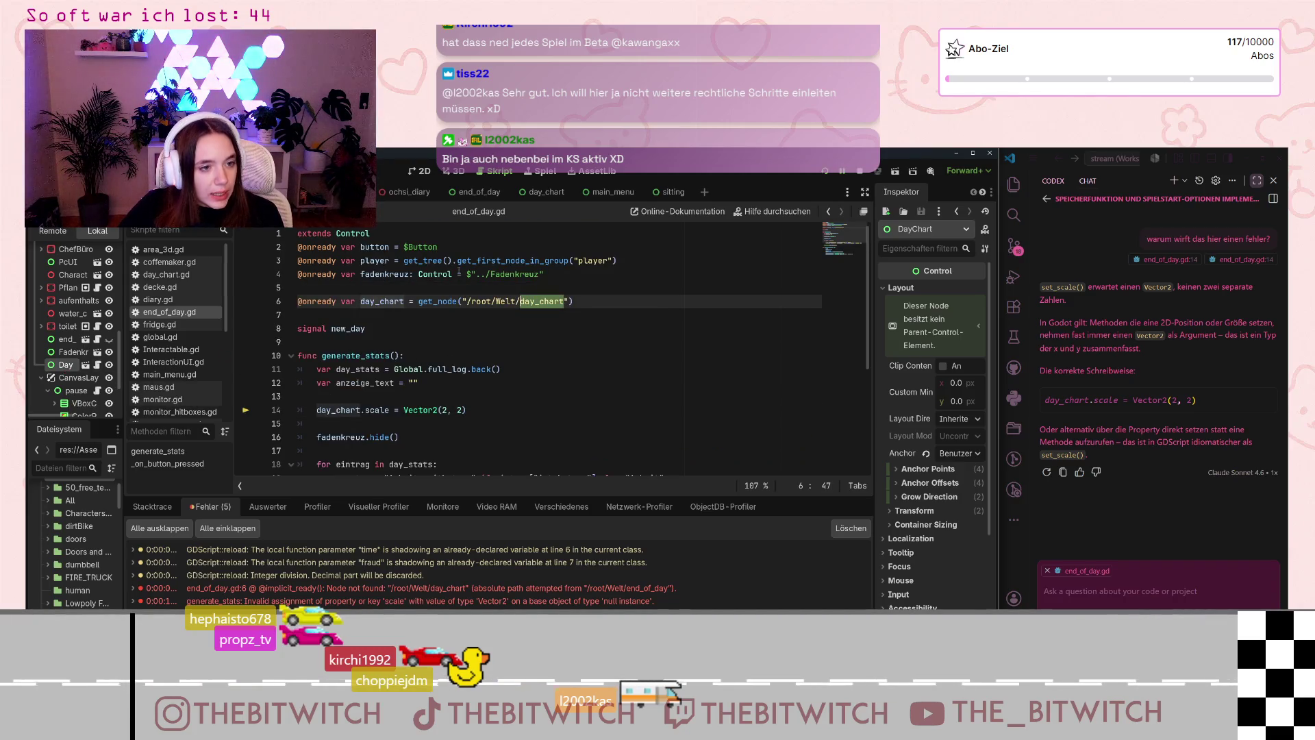
text(DayChart)
click(473, 355)
key(ctrl+s)
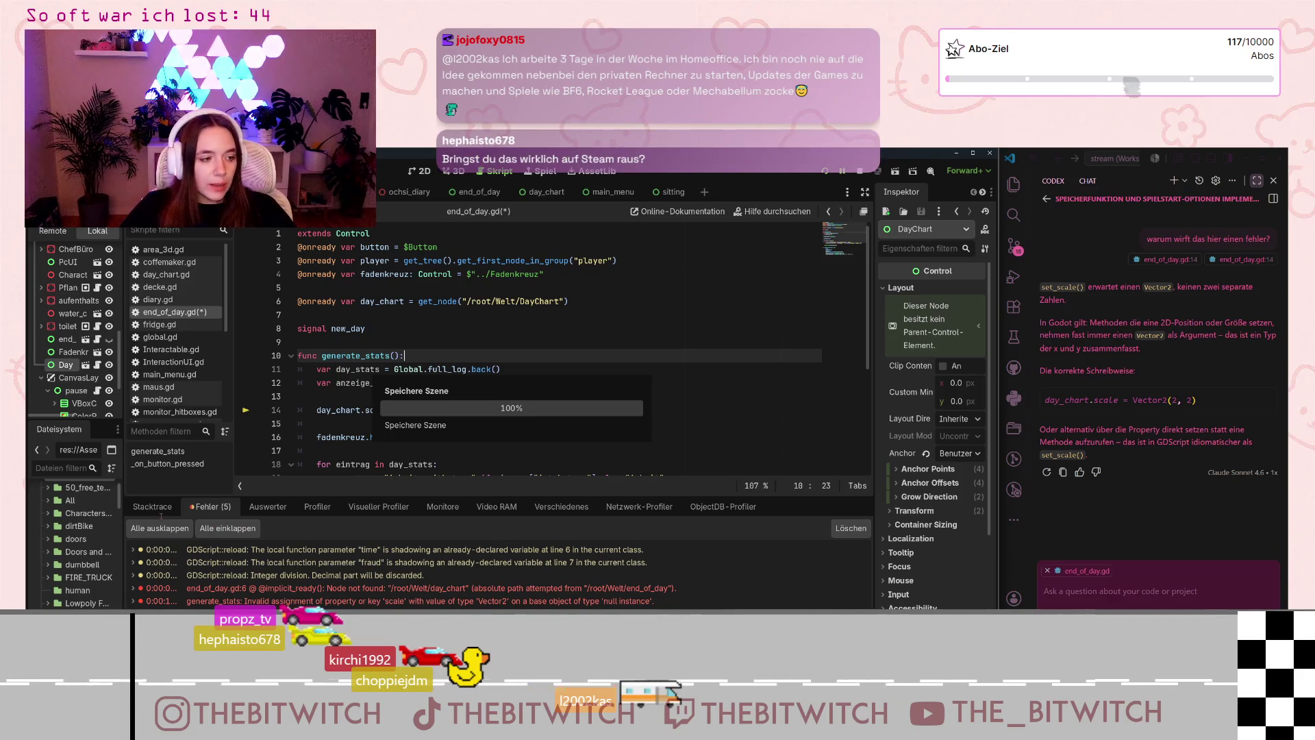
click(160, 505)
key(F5)
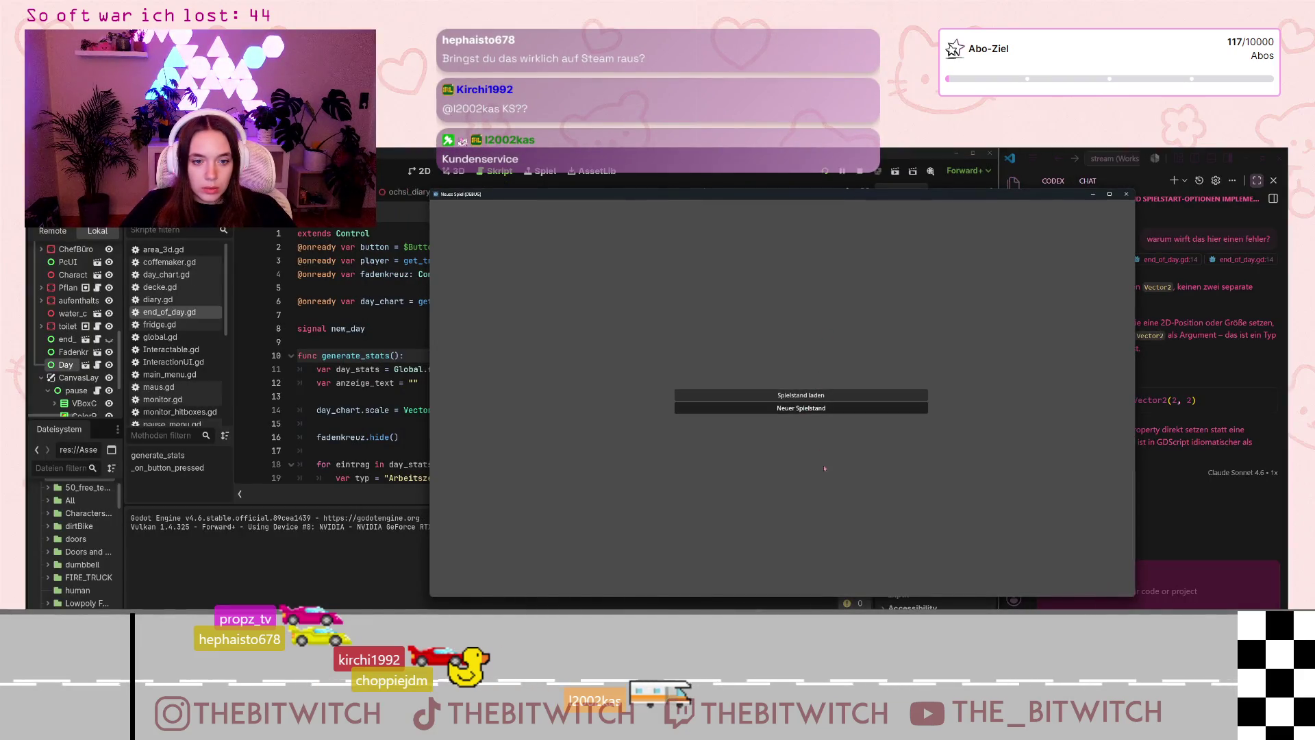
Start a new game, sleep on the sofa to reach the congratulations screen, then close the game.
click(801, 408)
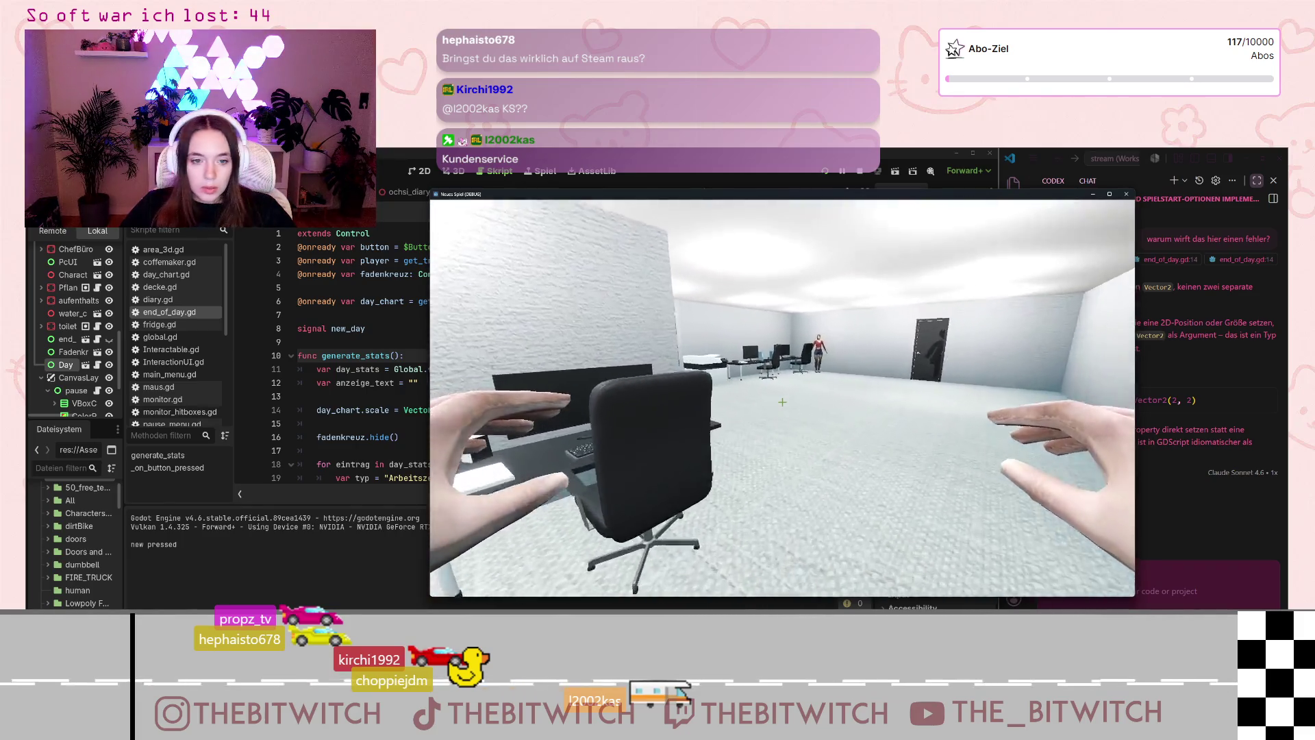
key(w)
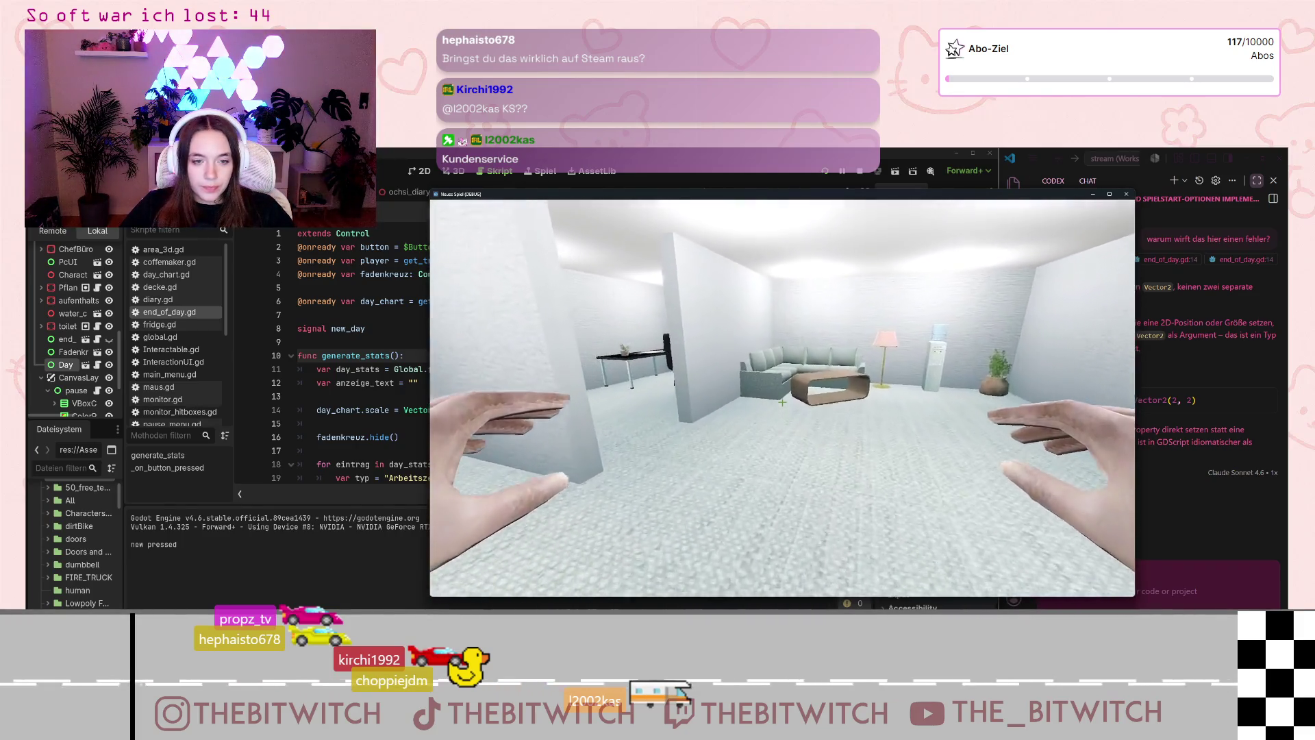
key(w)
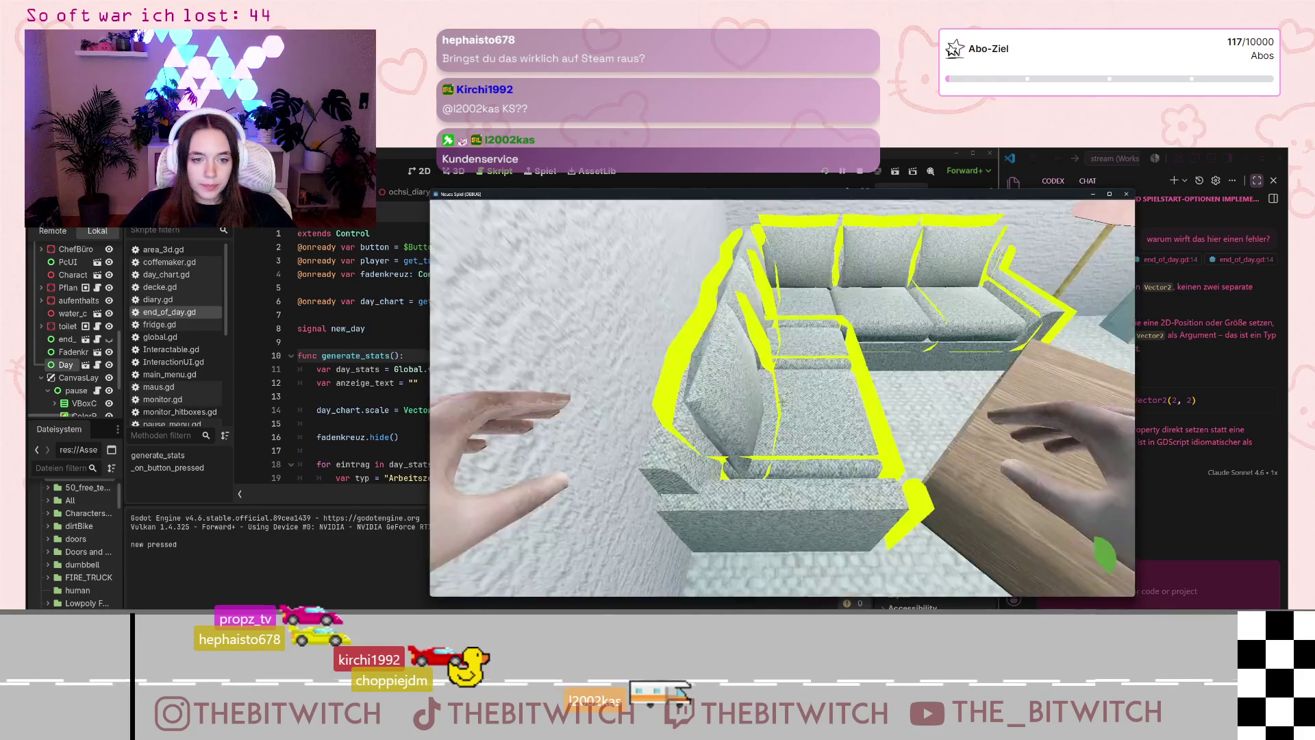
key(e)
key(e)
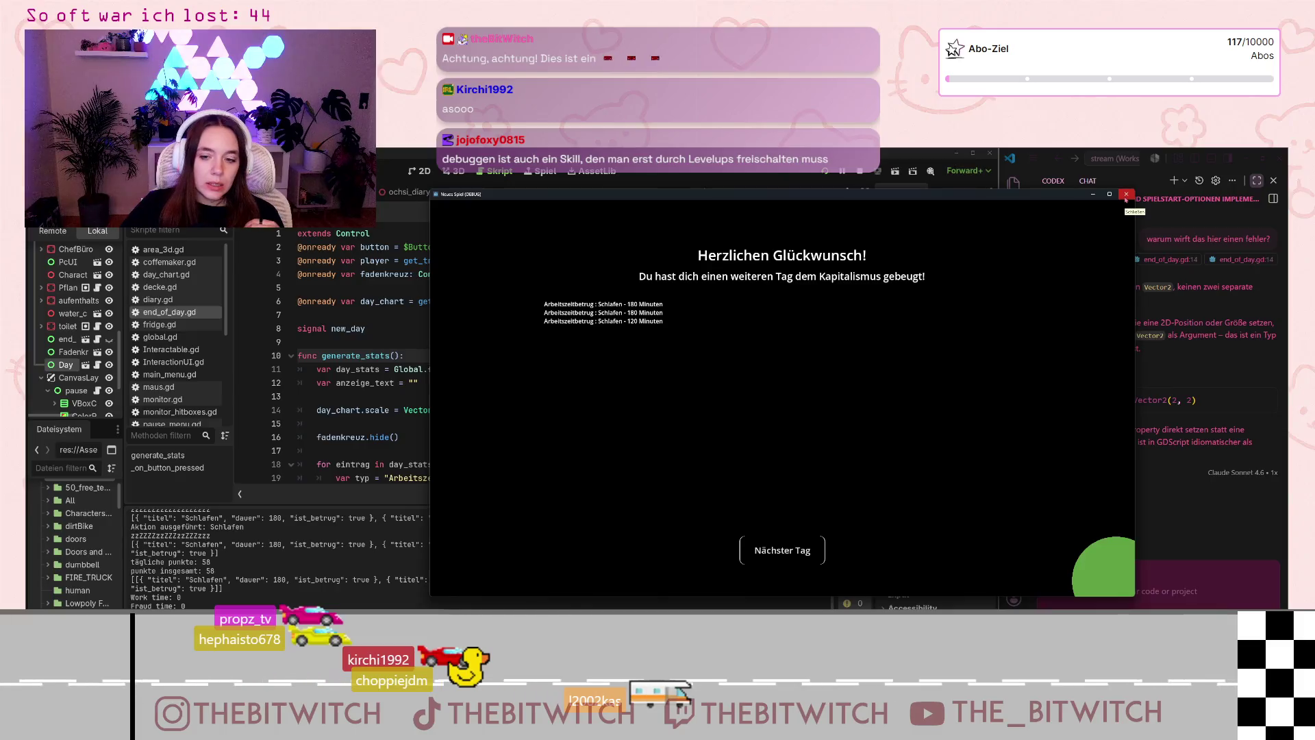
click(1126, 194)
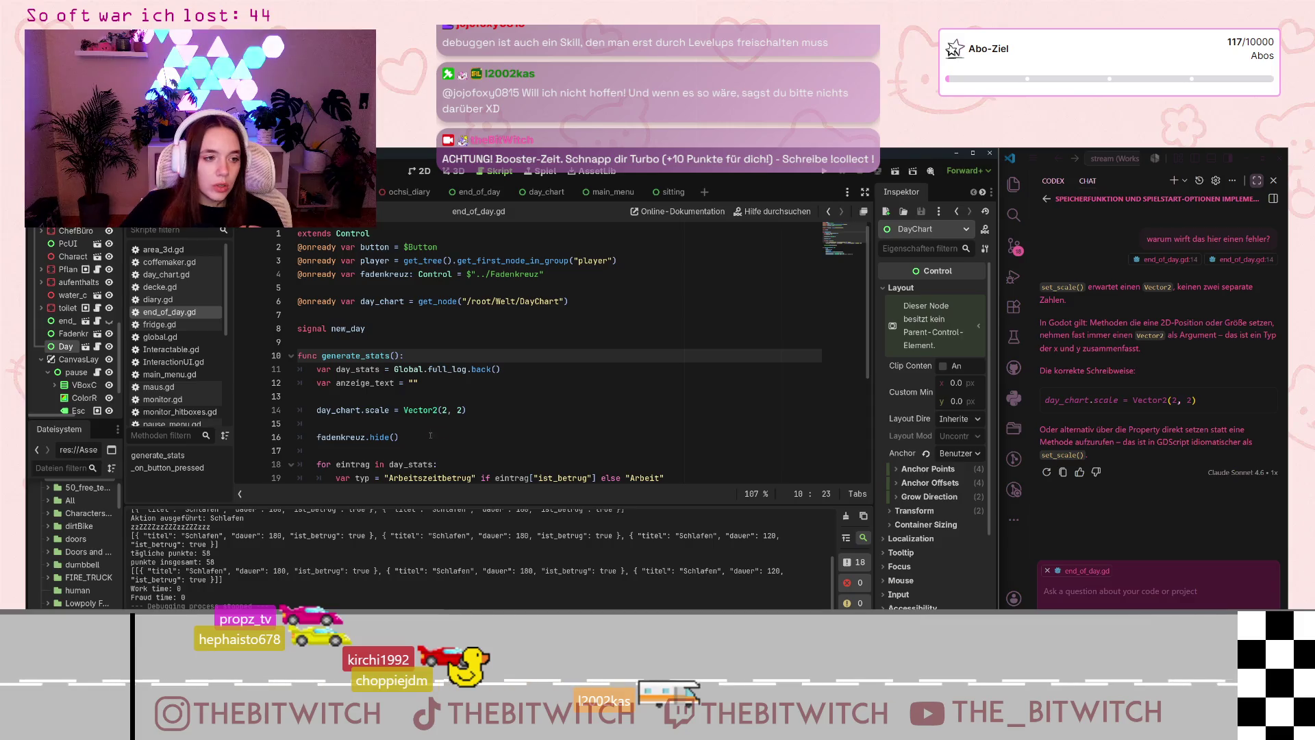
Add line 15, day_chart.position = Vector2(), below the scale line and return to the 2D view.
click(496, 410)
key(Return)
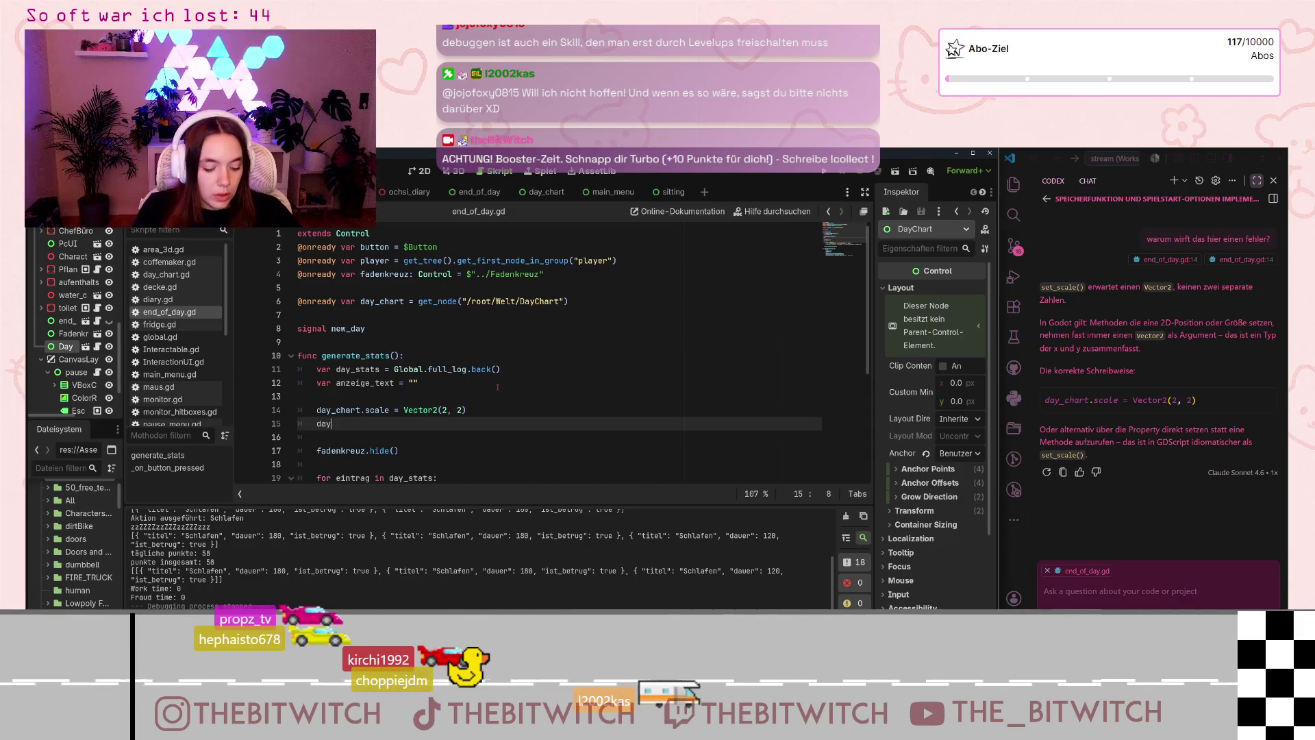
text(_ca)
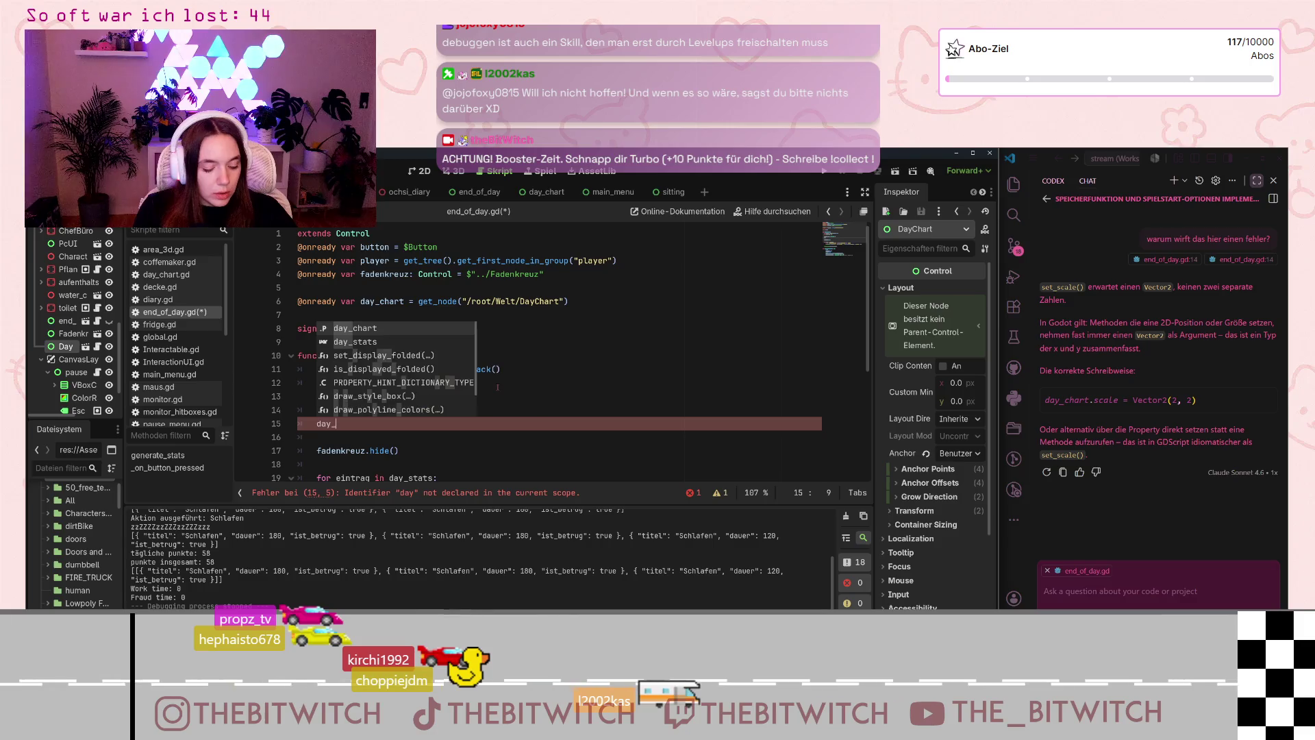
key(BackSpace)
text(hat)
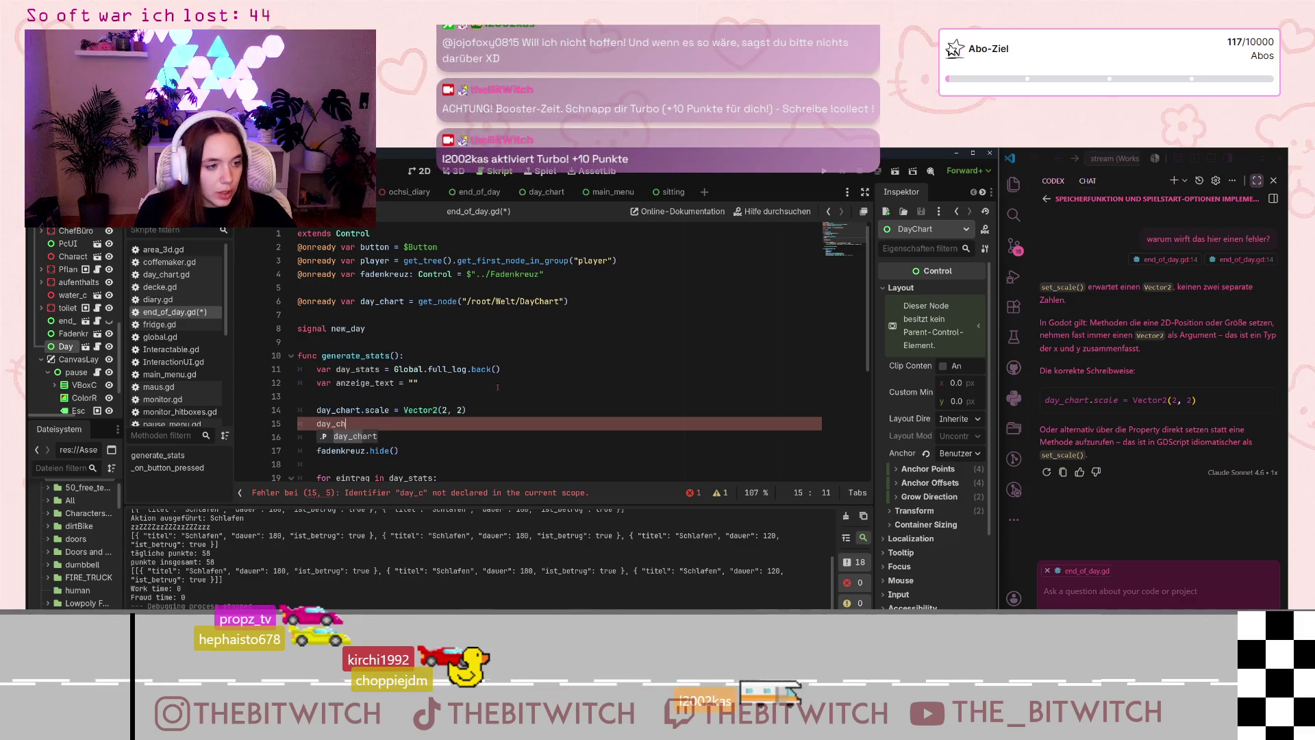
key(Return)
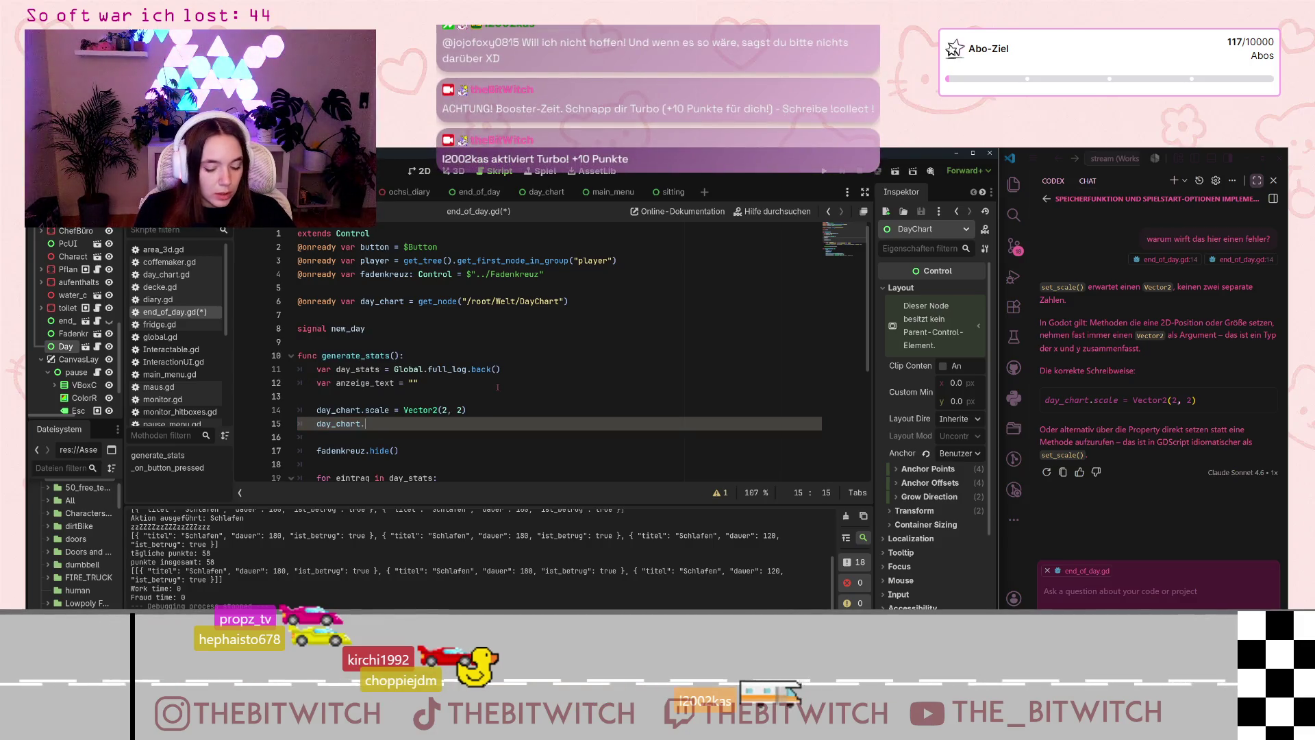
text(.position)
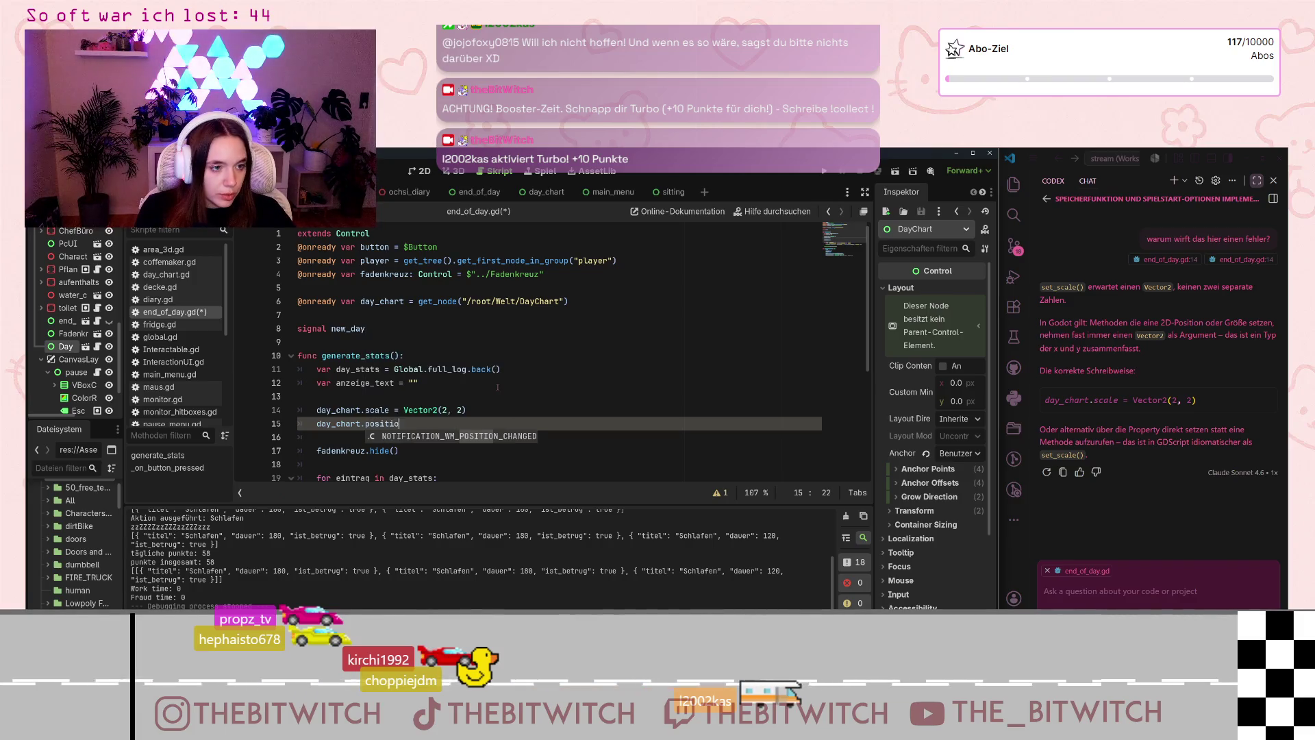
text( = Ve)
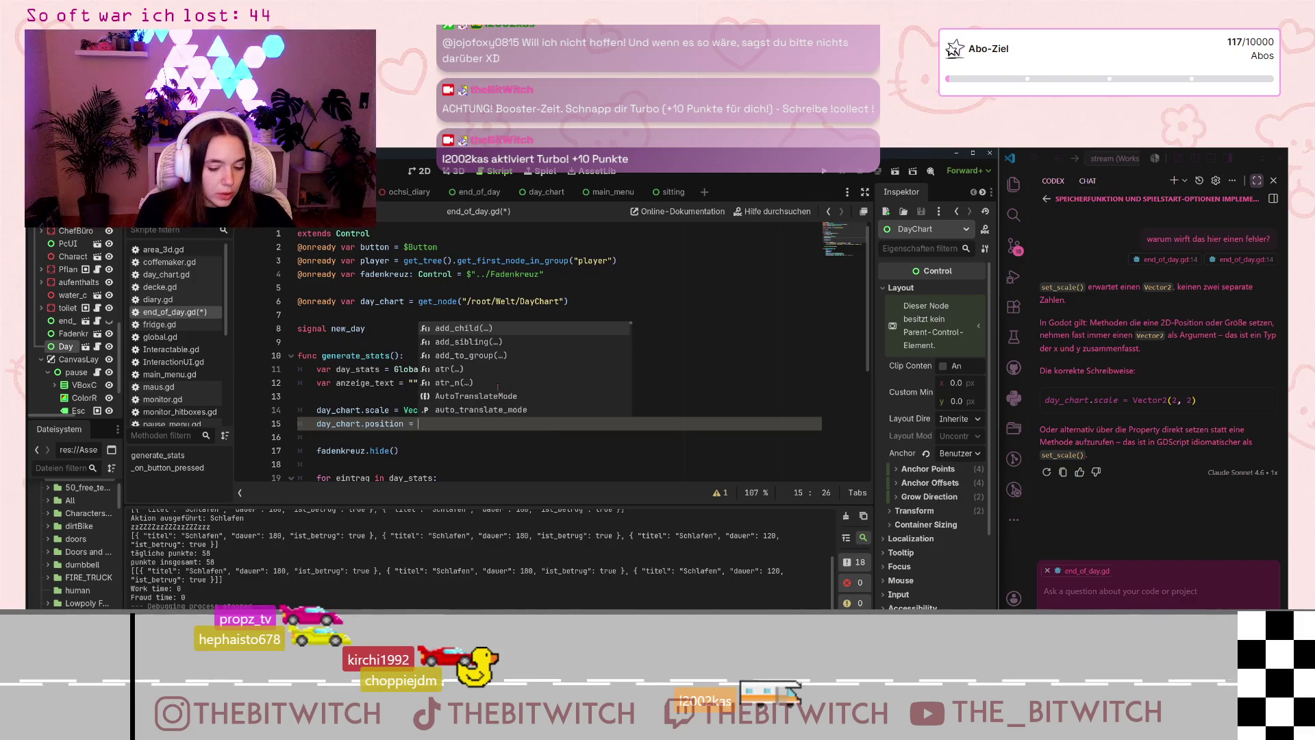
text(ctor)
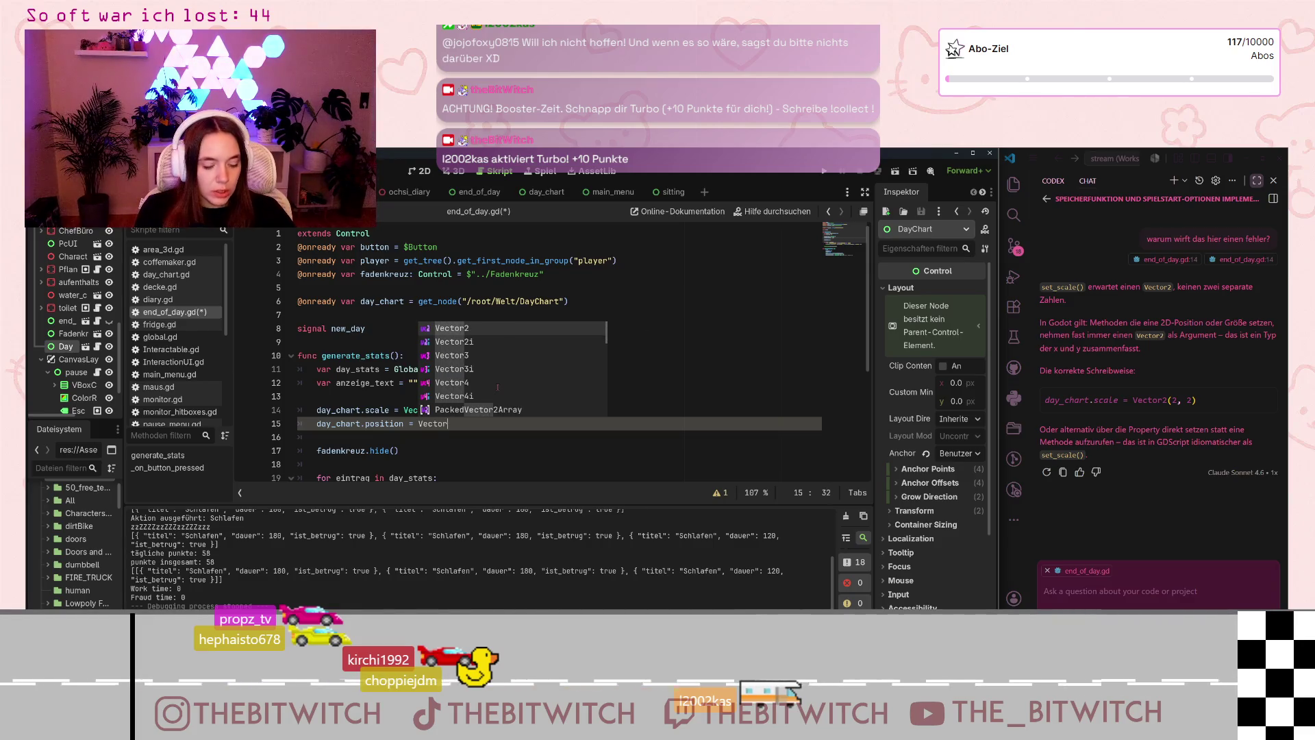
text(2()
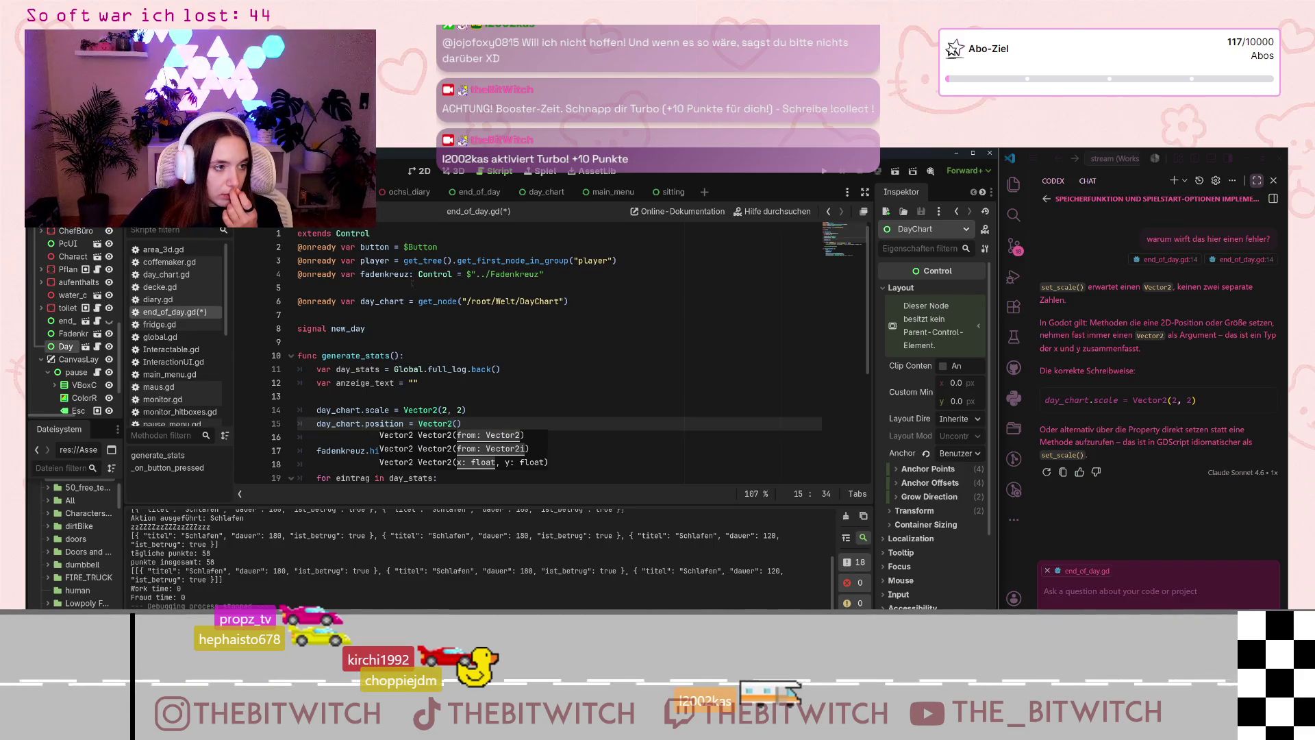
click(424, 171)
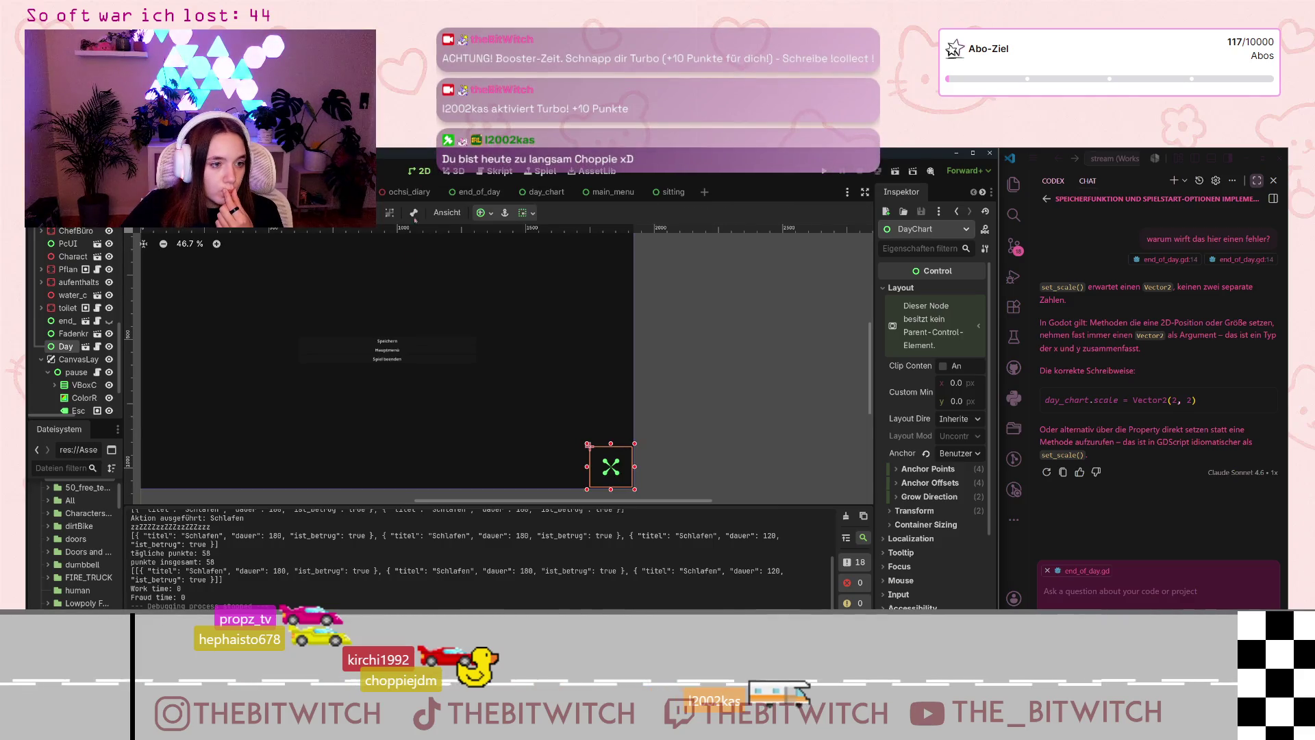
Select the Fadenkreuz node and expand Layout and Transform: size 1920 × 1080, position 0, 0, scale 1.
click(391, 350)
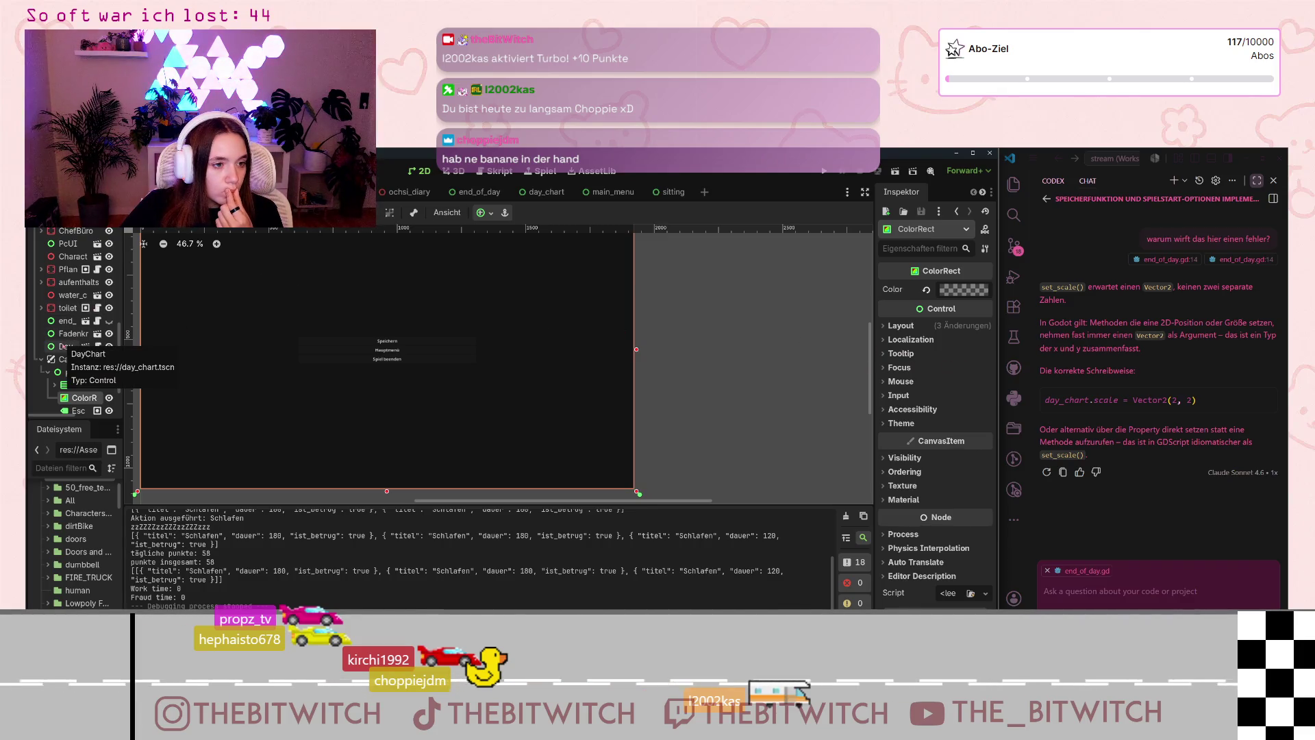
click(72, 334)
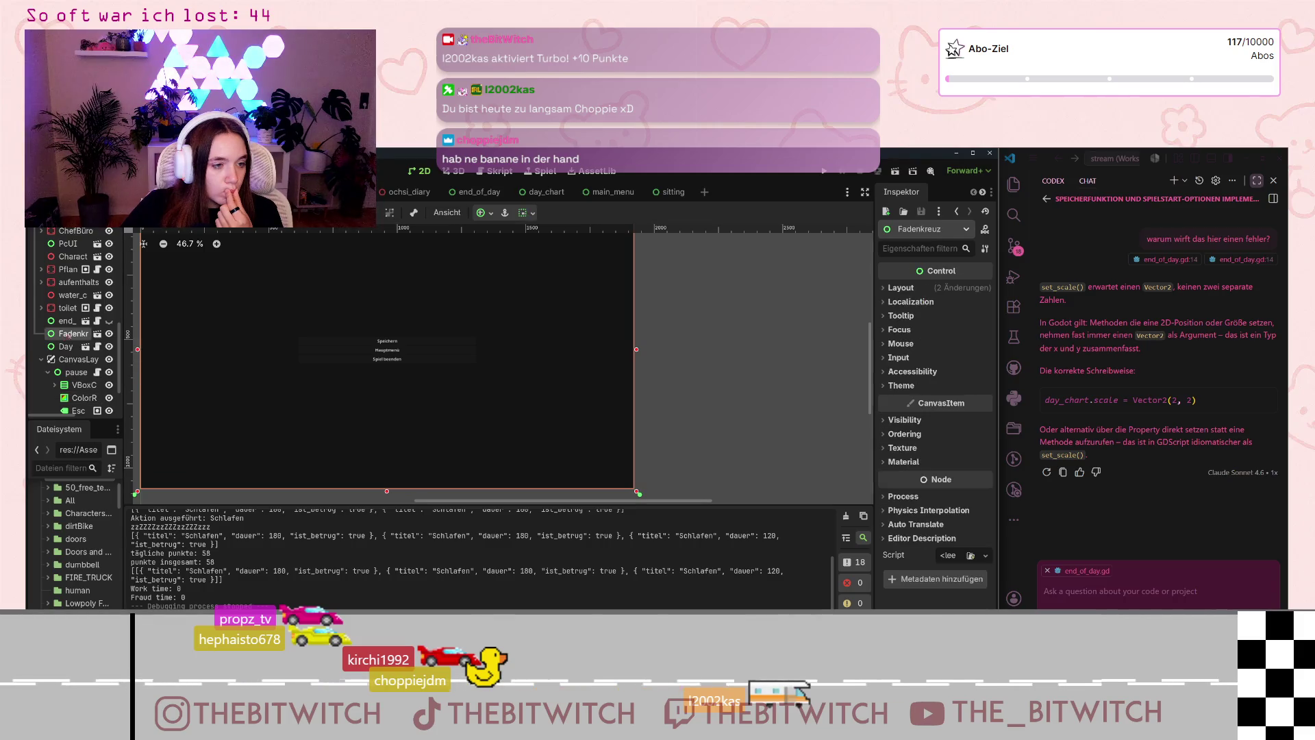
key(shift+f)
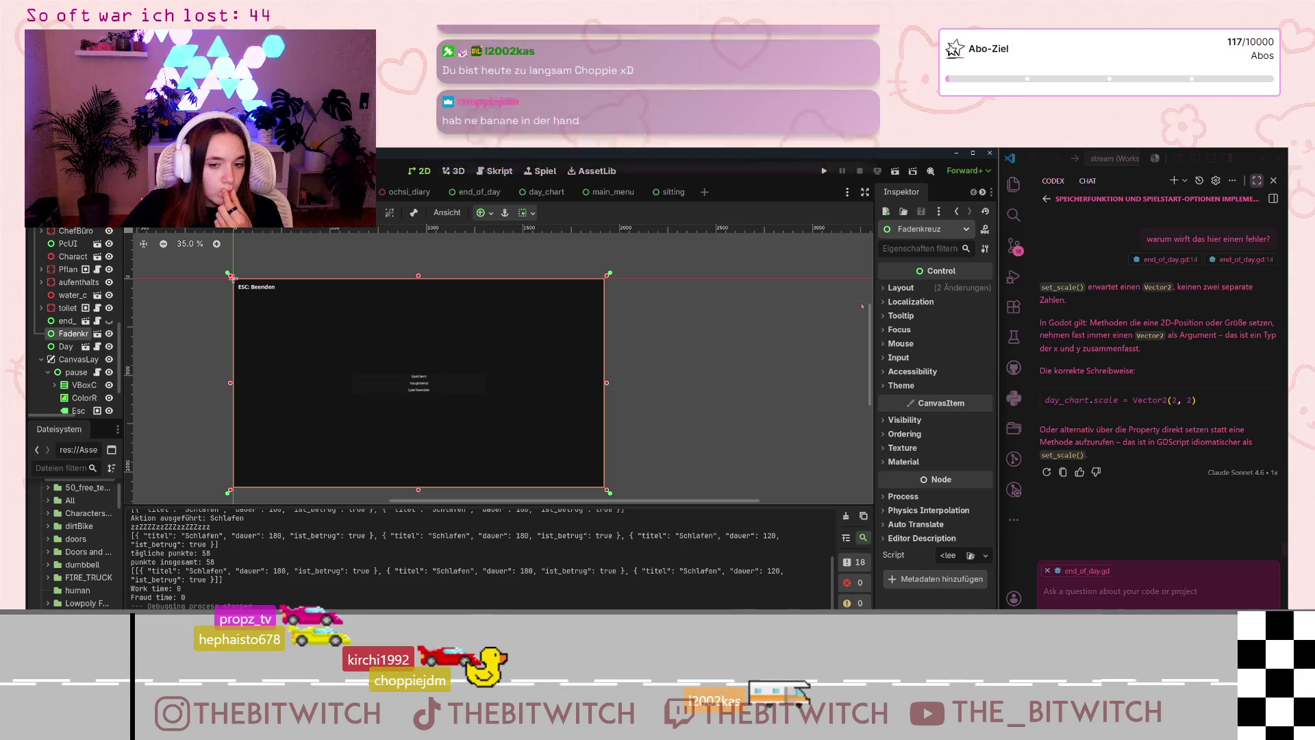
click(901, 288)
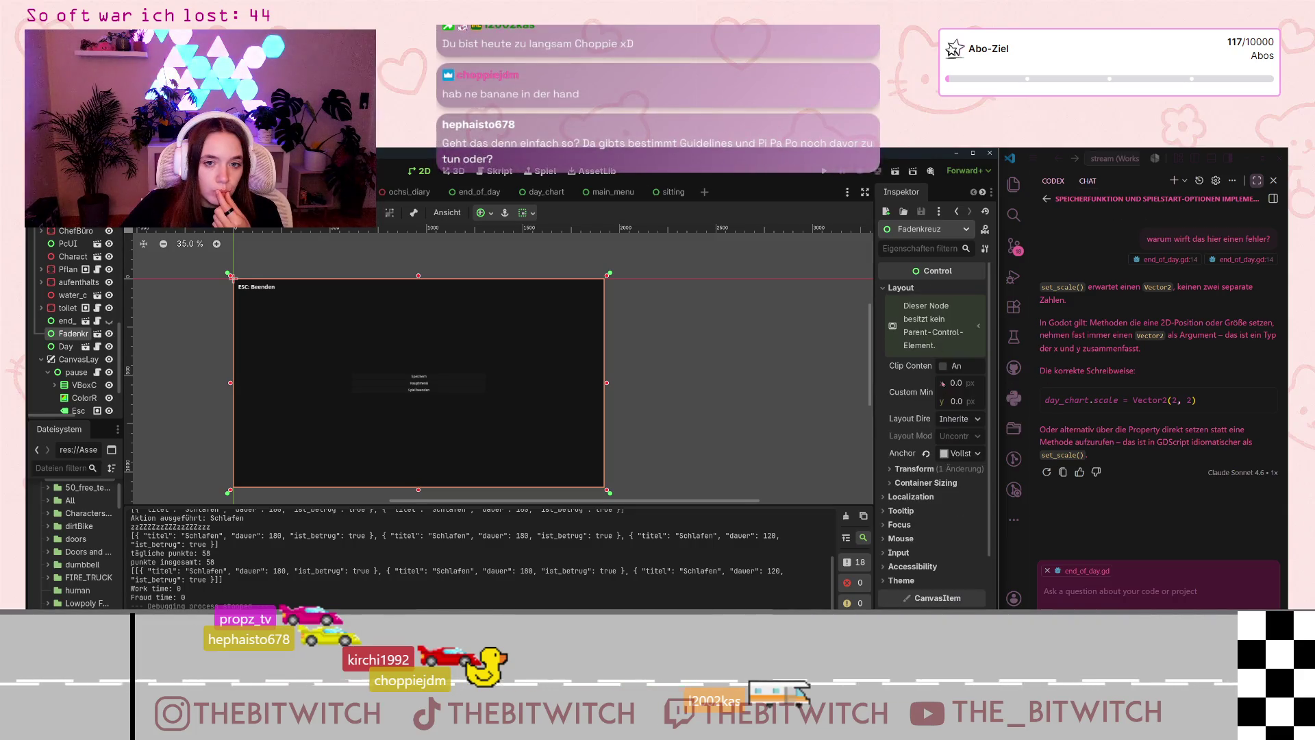
click(890, 469)
scroll(914, 470, down, 1)
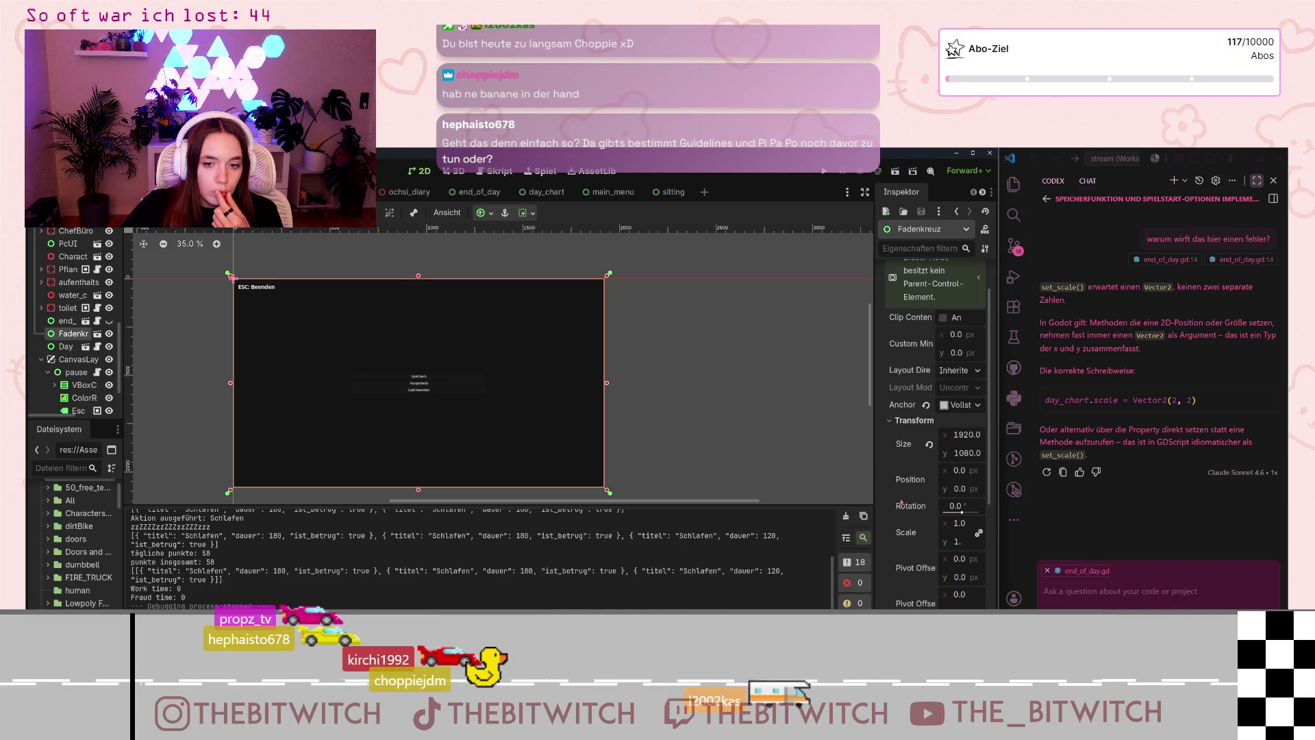
mouse_move(926, 530)
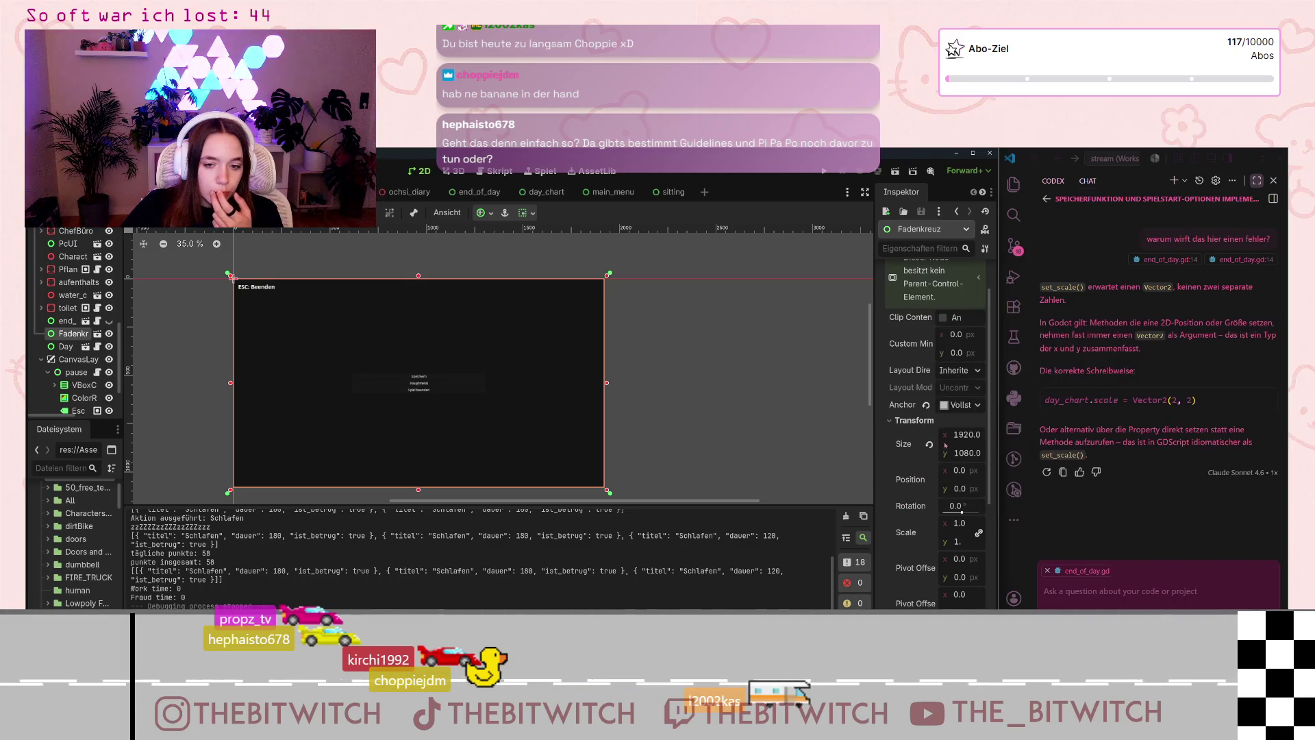
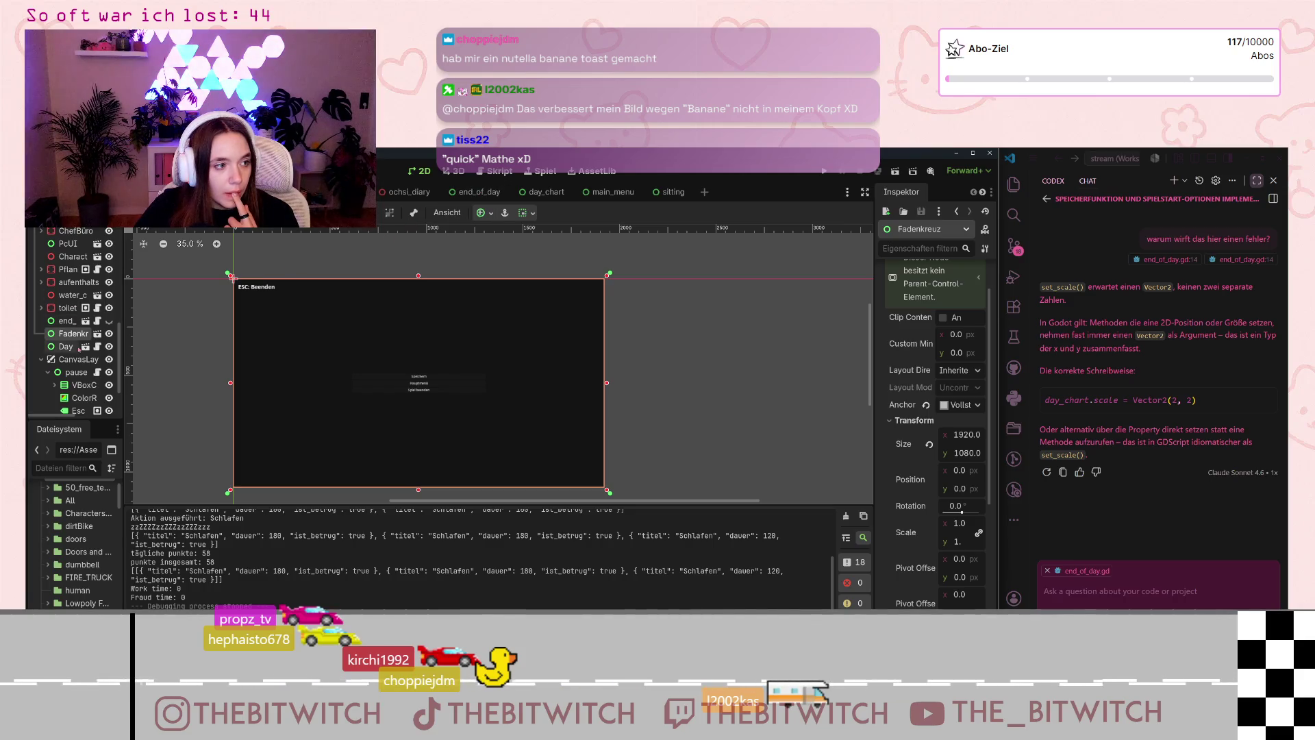
In end_of_day.gd, change day_chart.position to Vector2(960, 540).
click(96, 320)
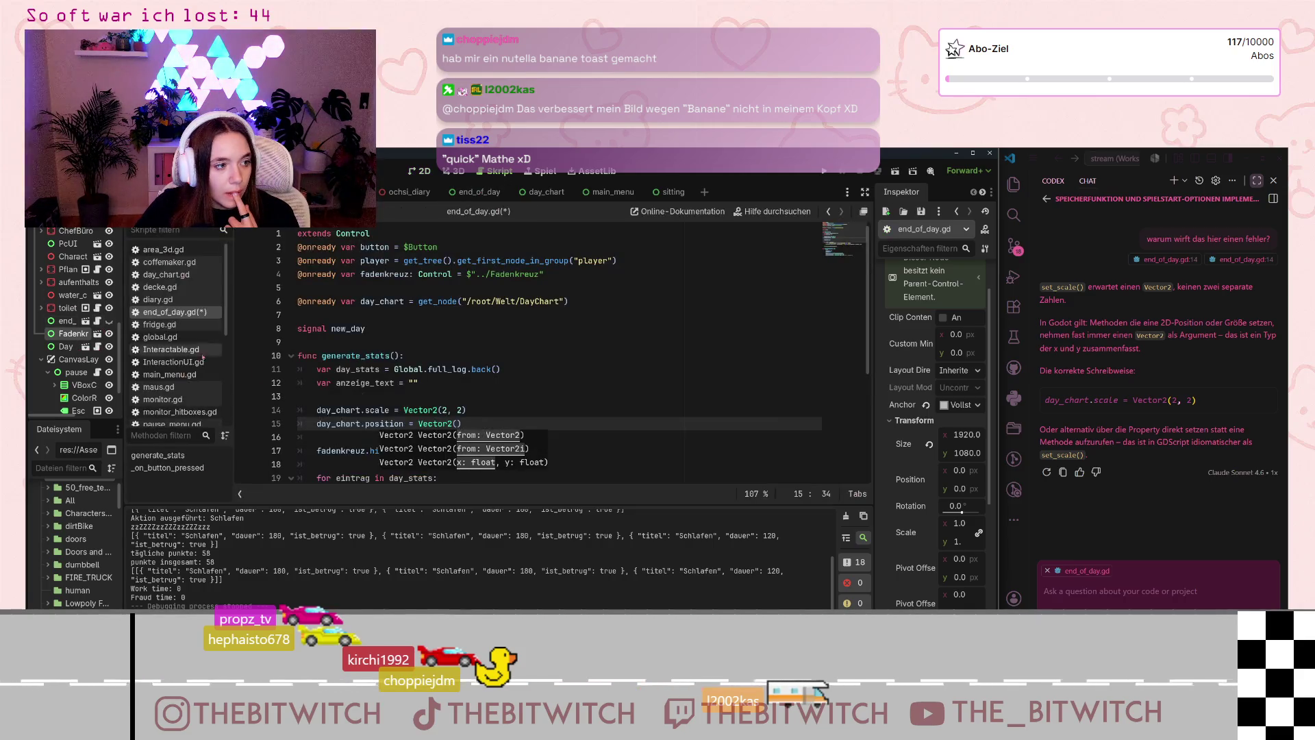
key(Escape)
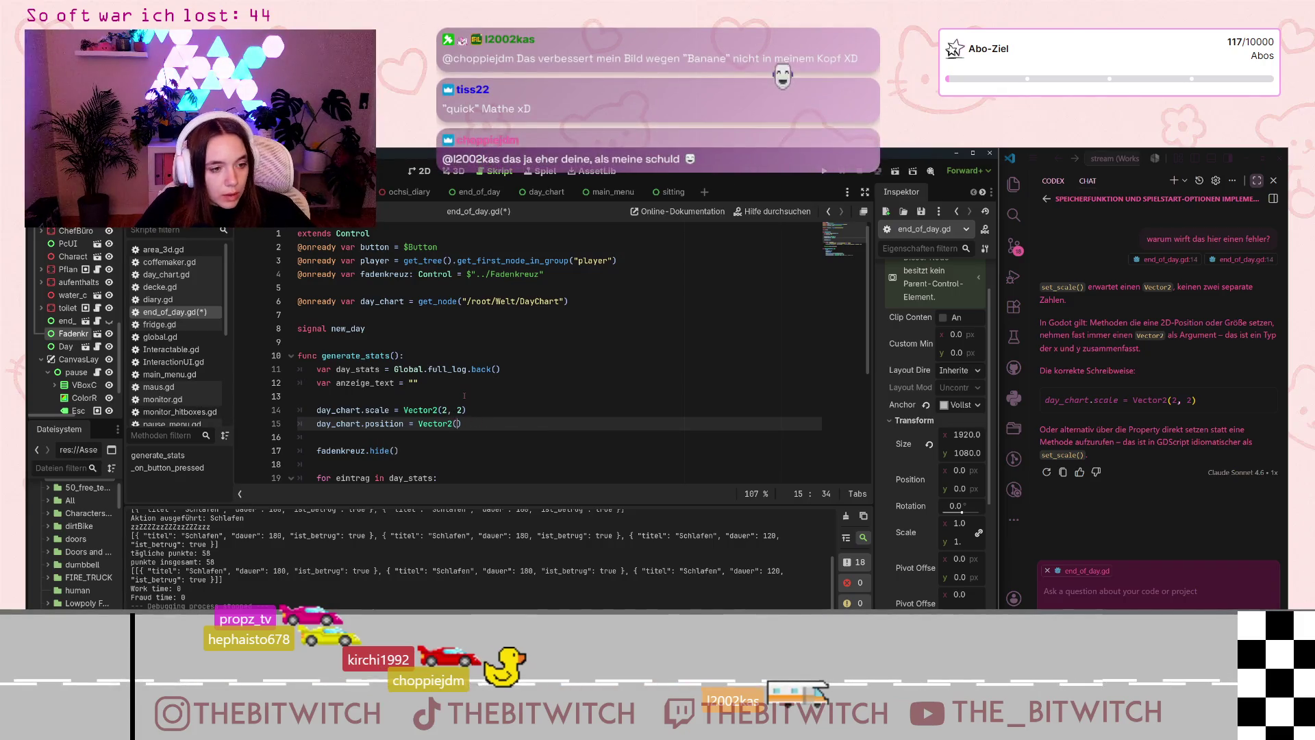
text(960,)
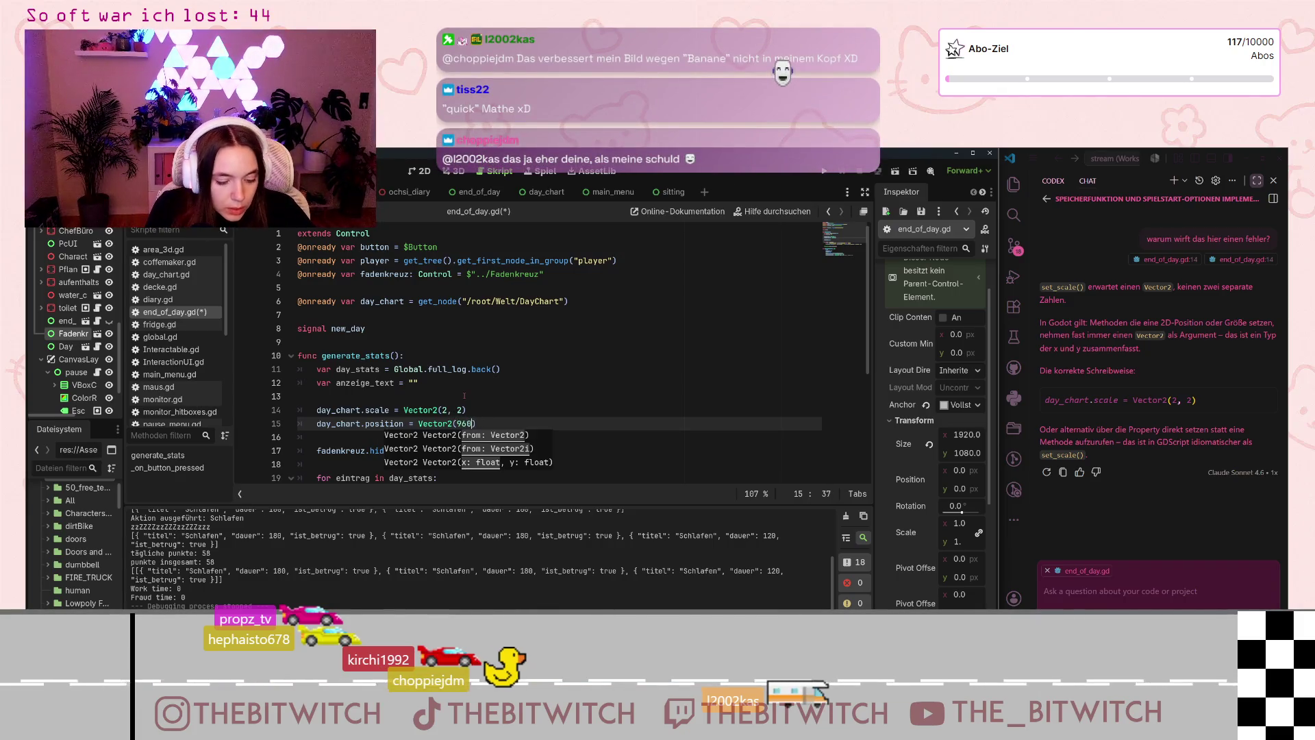
text( 4)
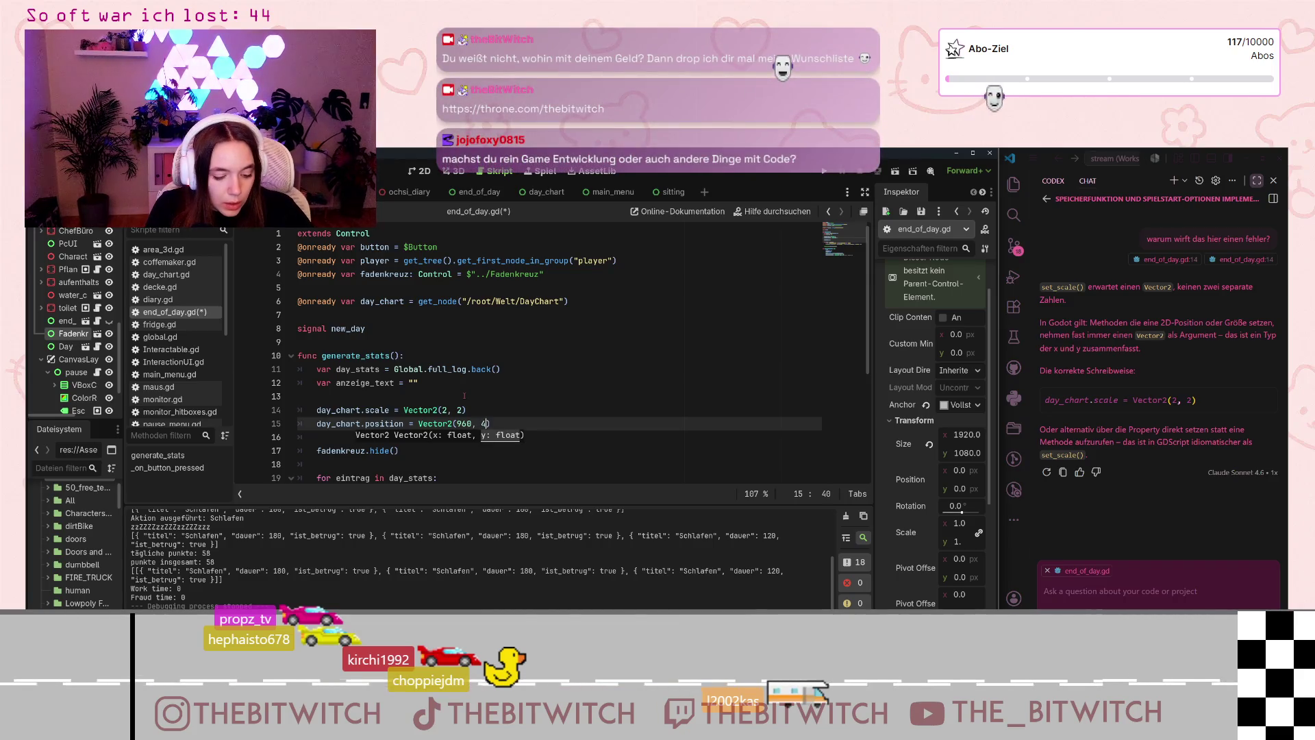
key(BackSpace)
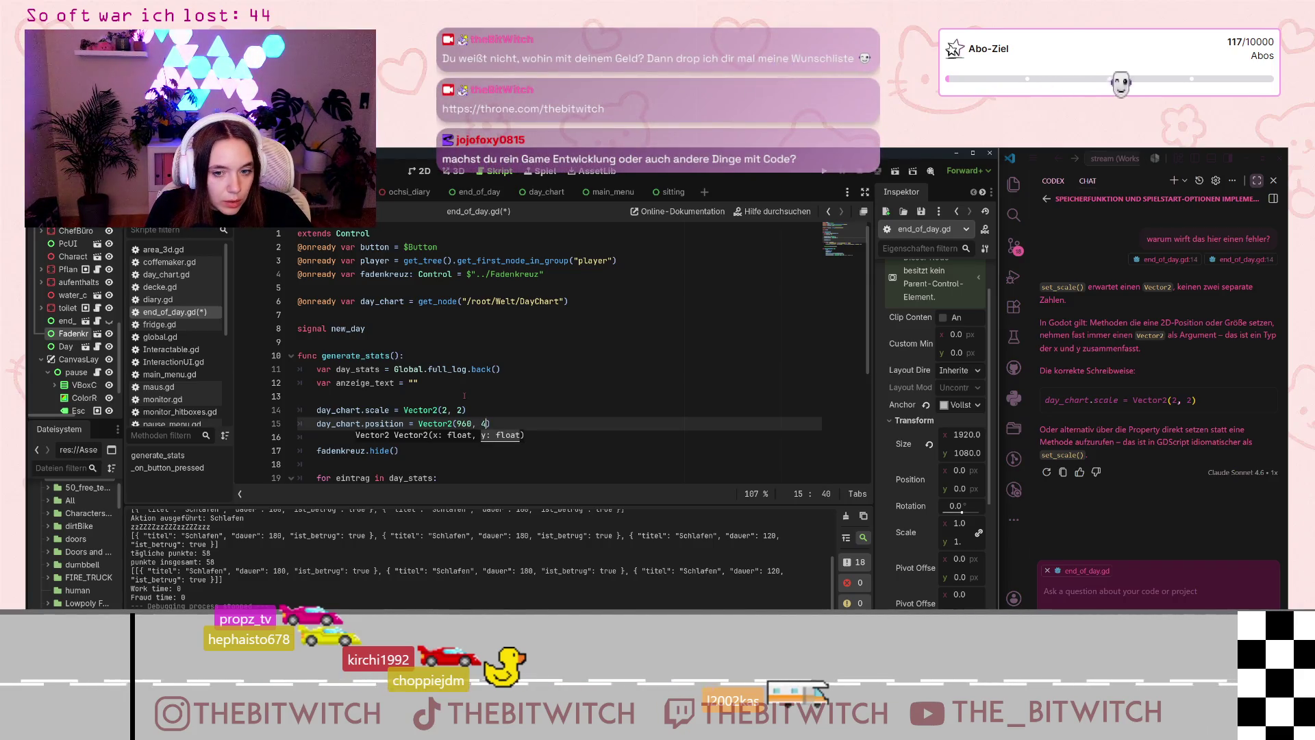
text(540)
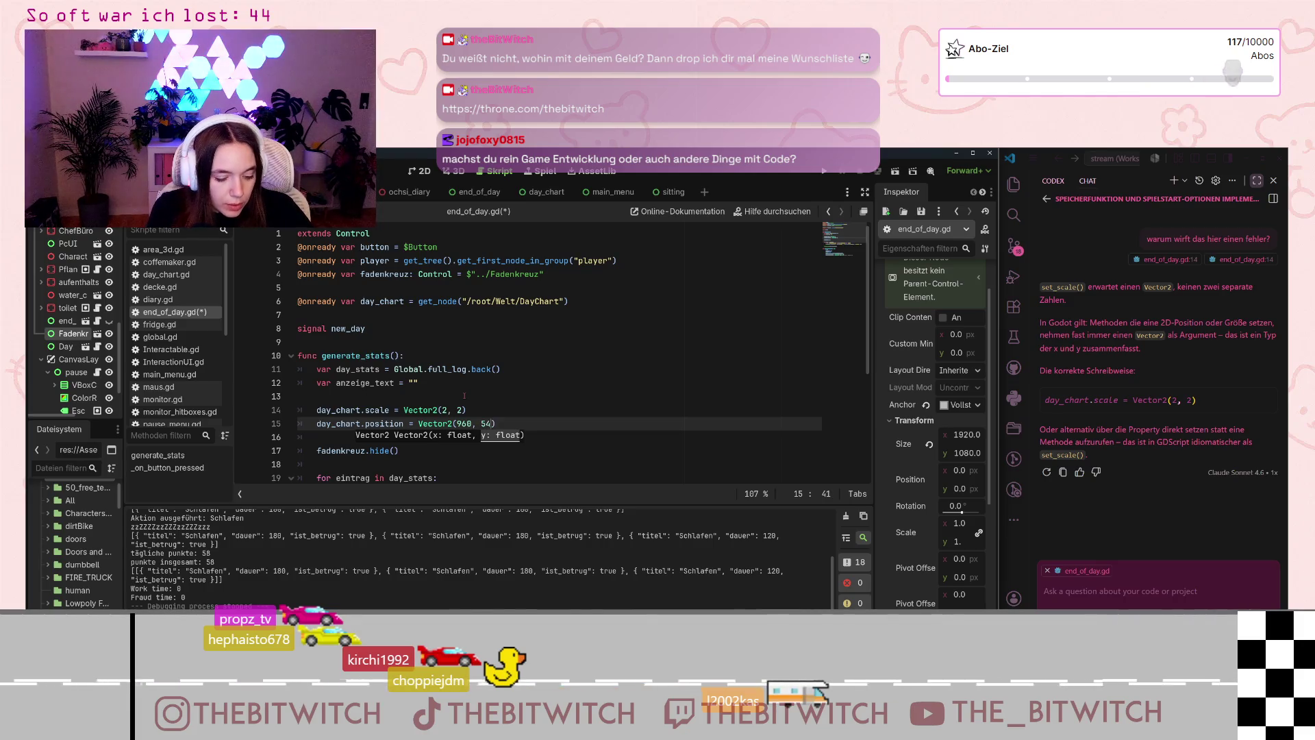
Save the script and dismiss the welt.tscn size warning.
click(588, 368)
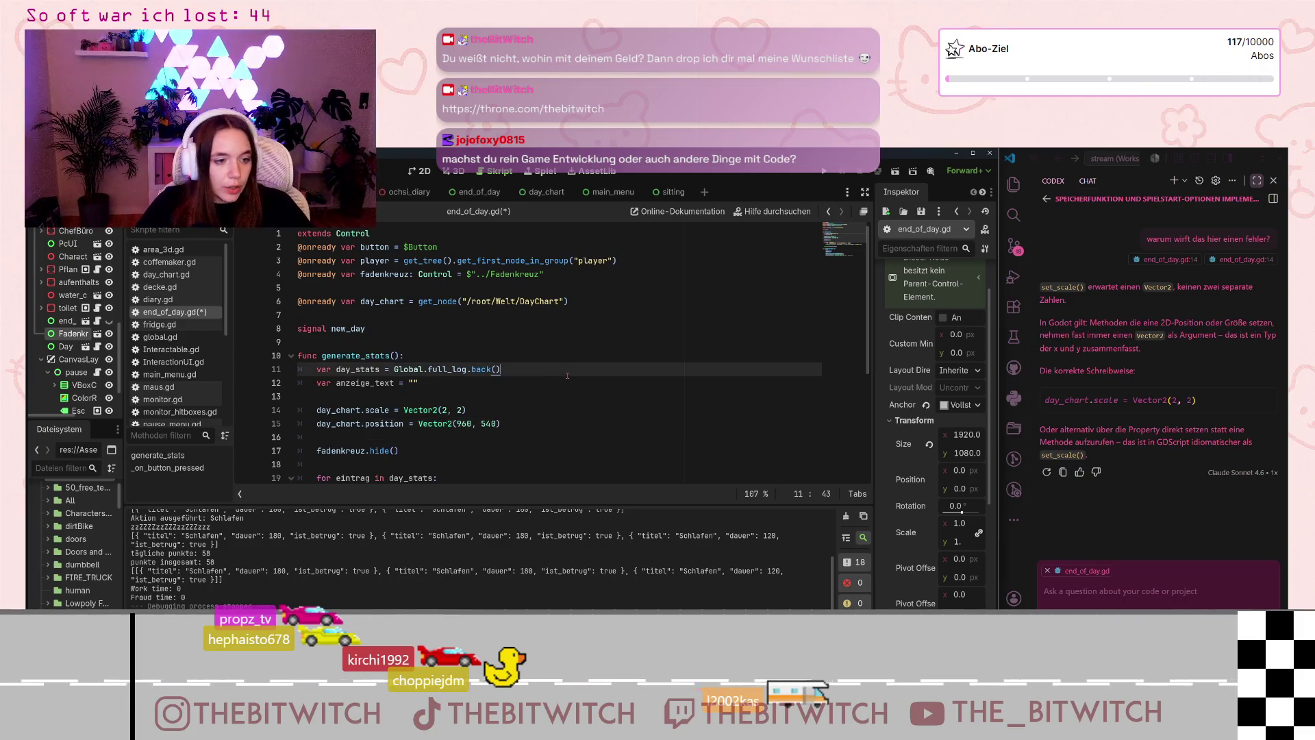
key(ctrl+s)
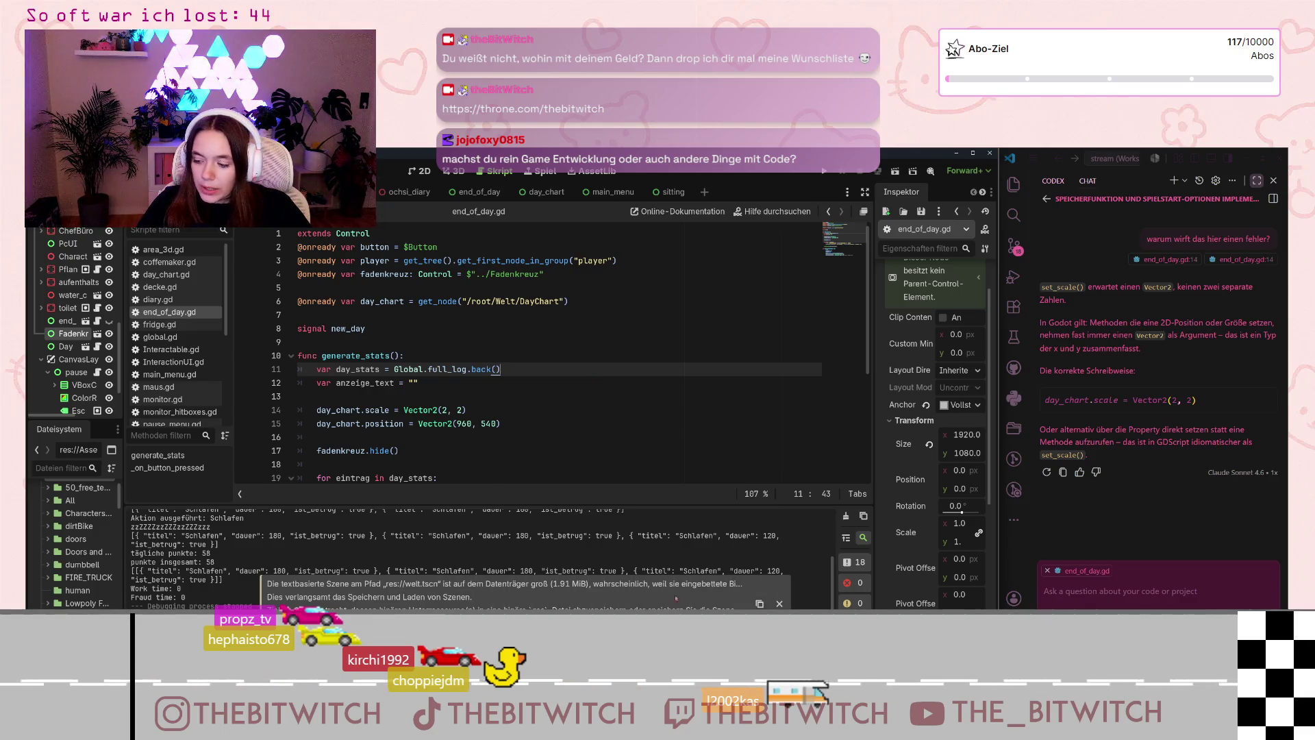
click(779, 603)
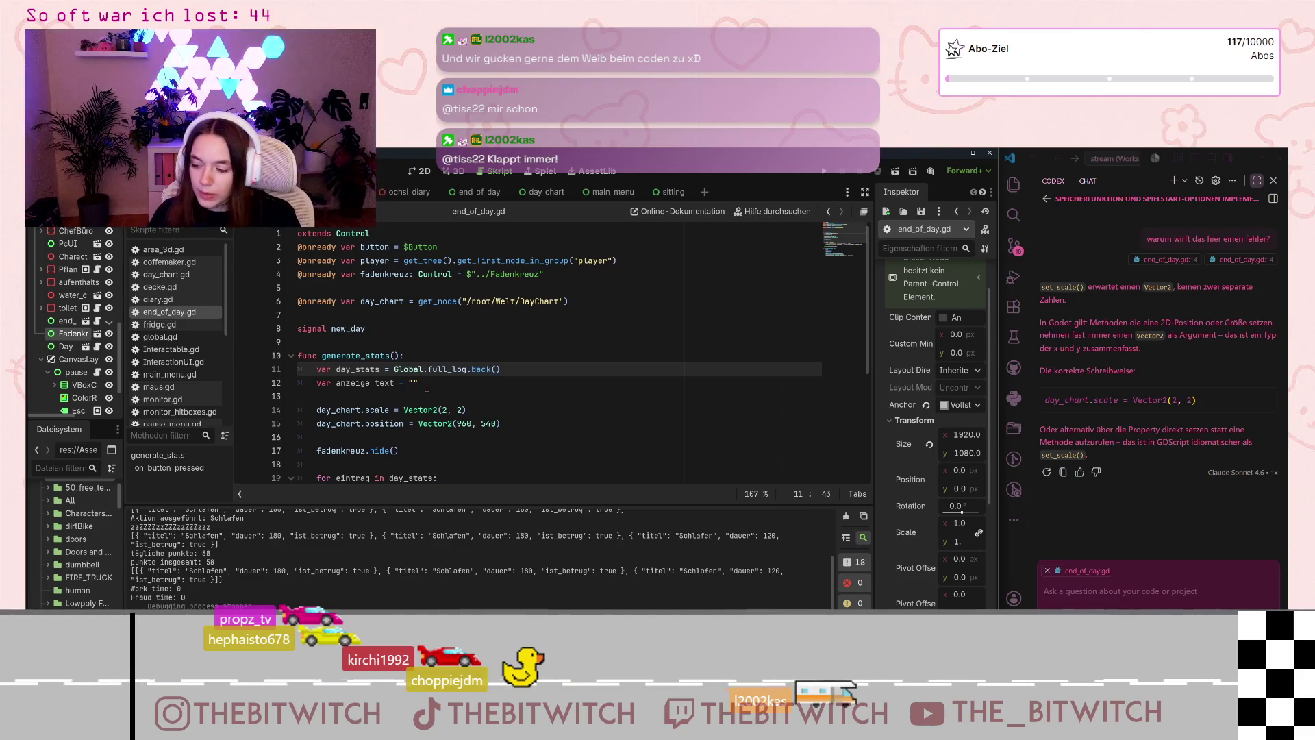
click(550, 417)
key(F5)
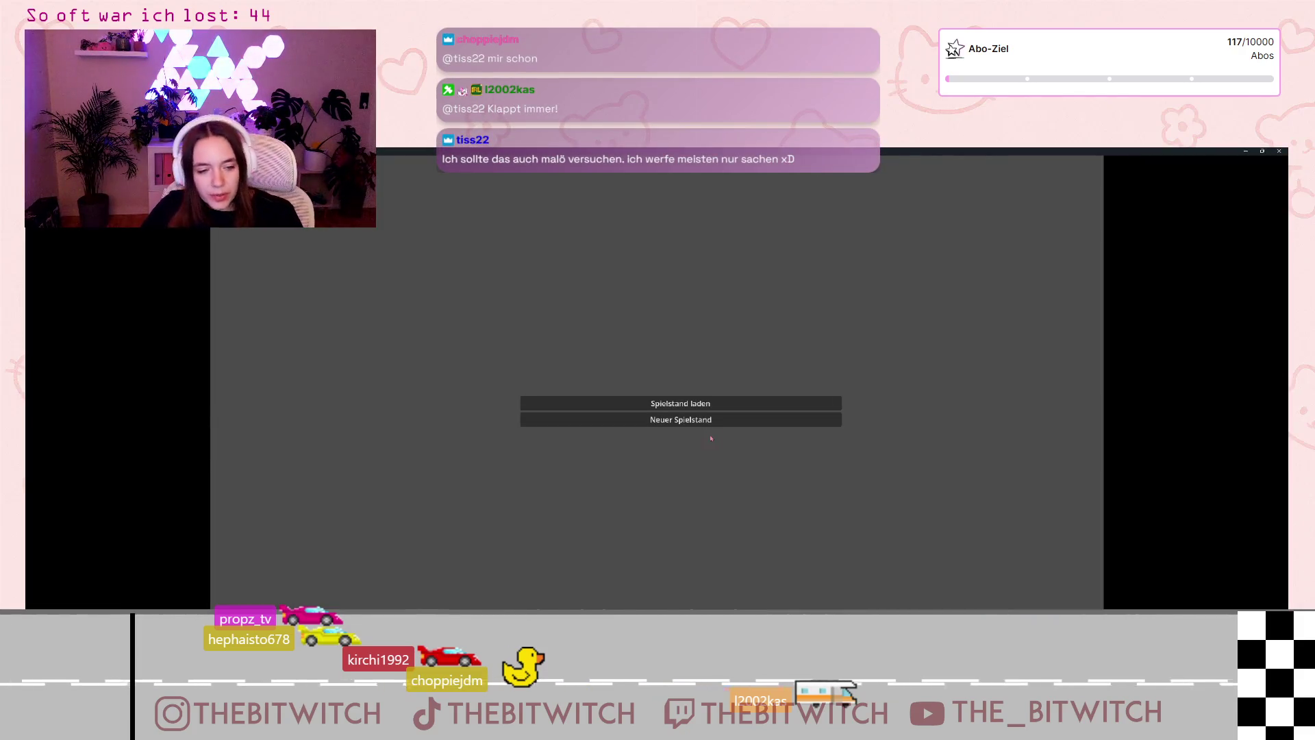
click(711, 424)
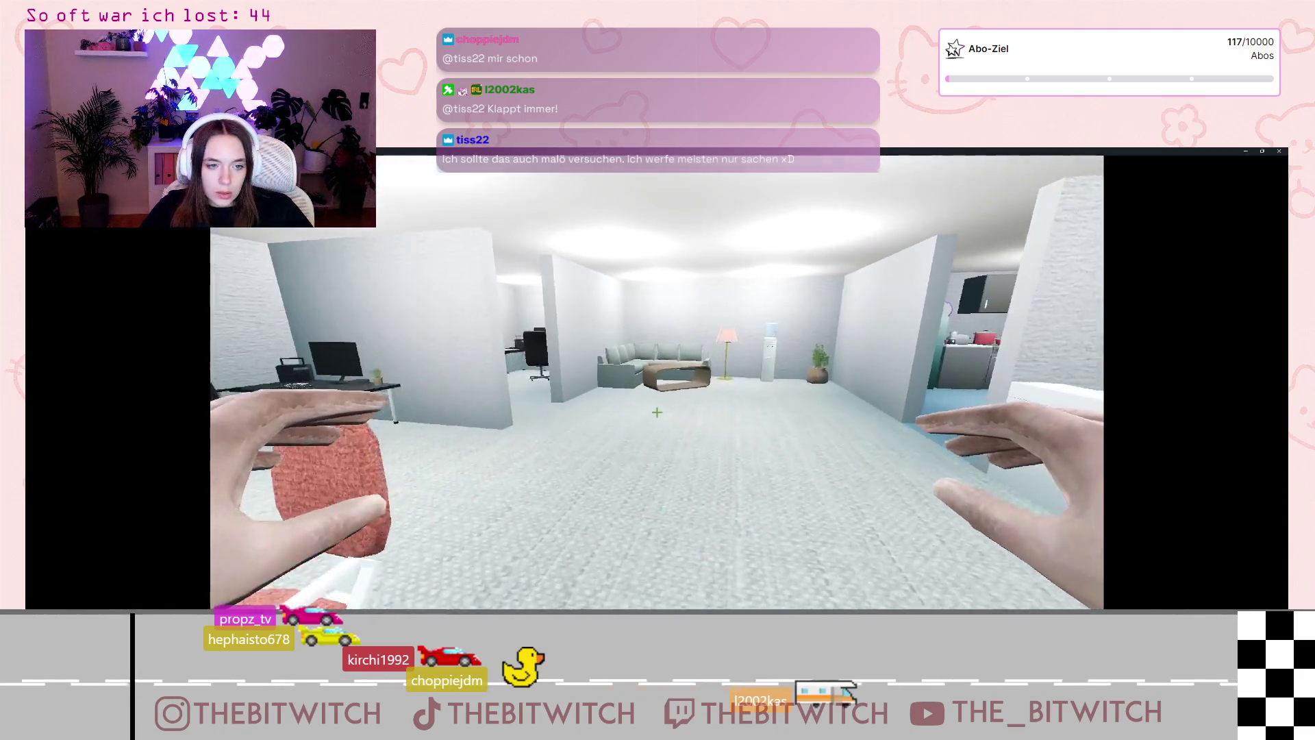
key(w)
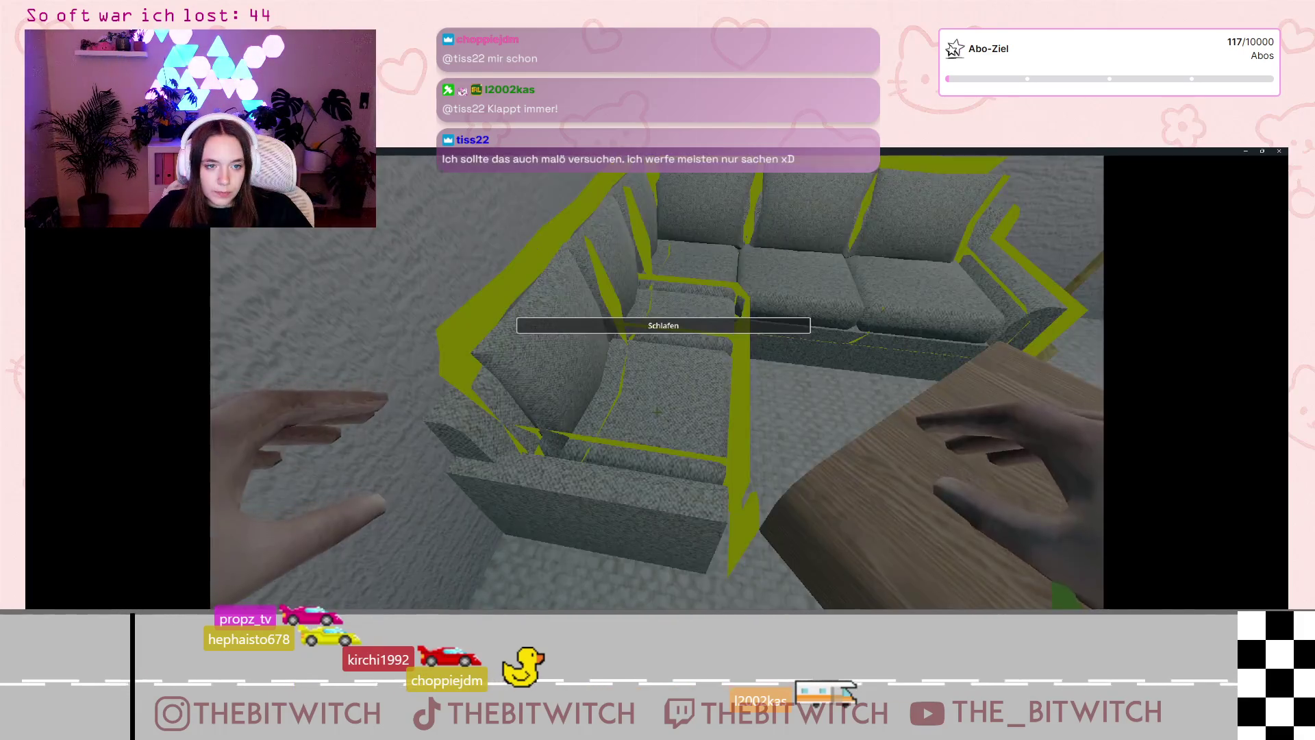
click(658, 411)
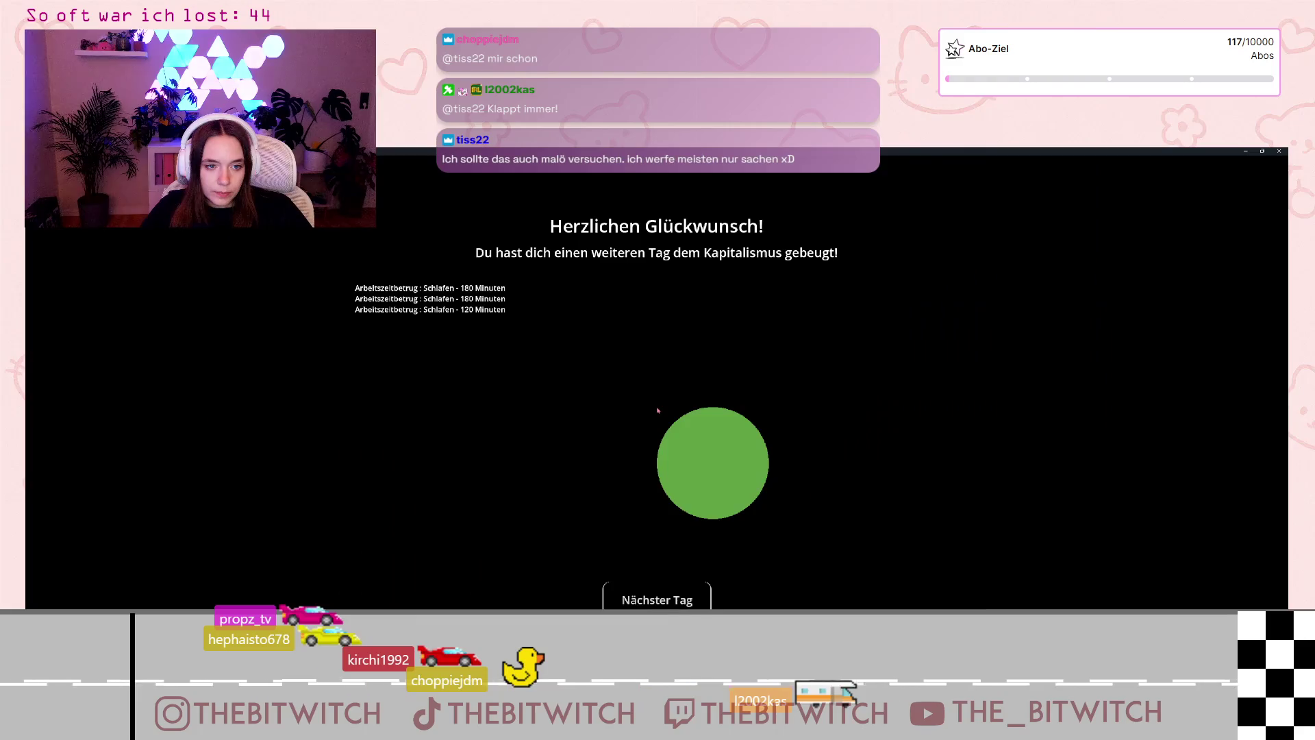
click(1278, 150)
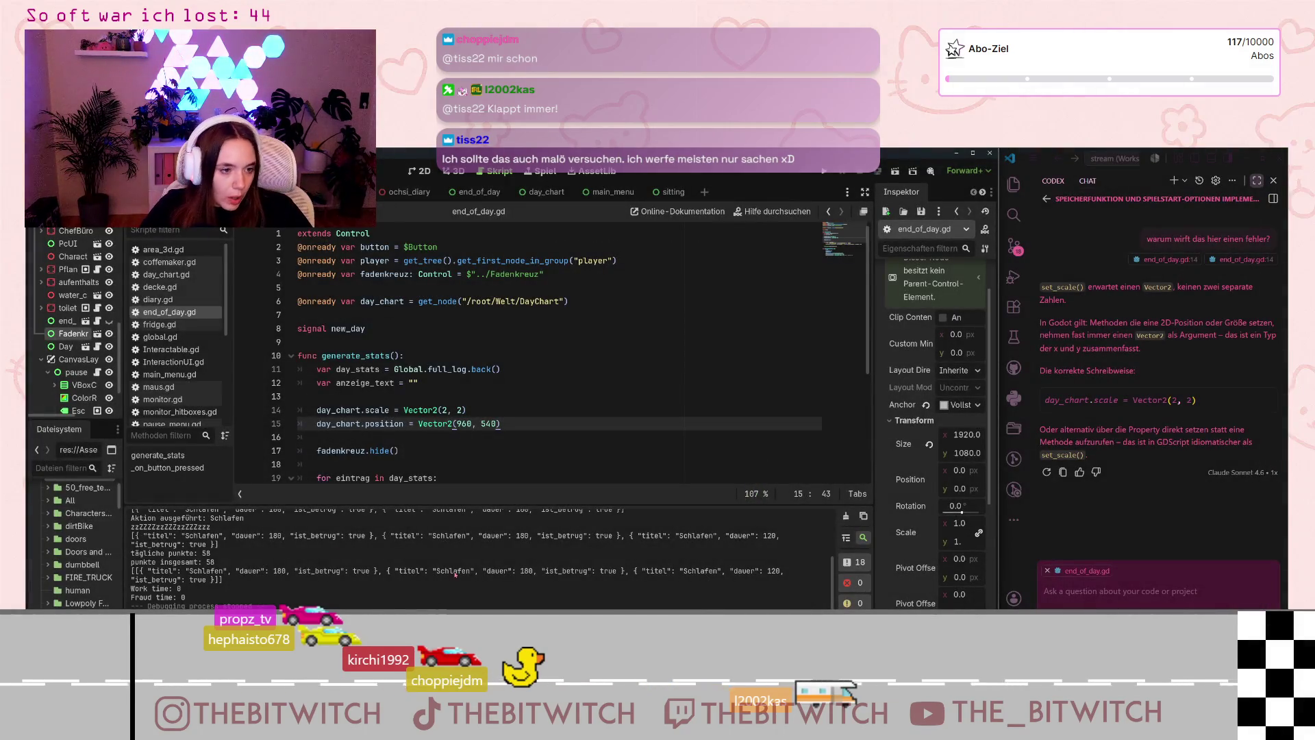
scroll(177, 342, down, 5)
Look up scale and pivot_offset in the Control docs, then select DayChart in the 2D view.
click(177, 382)
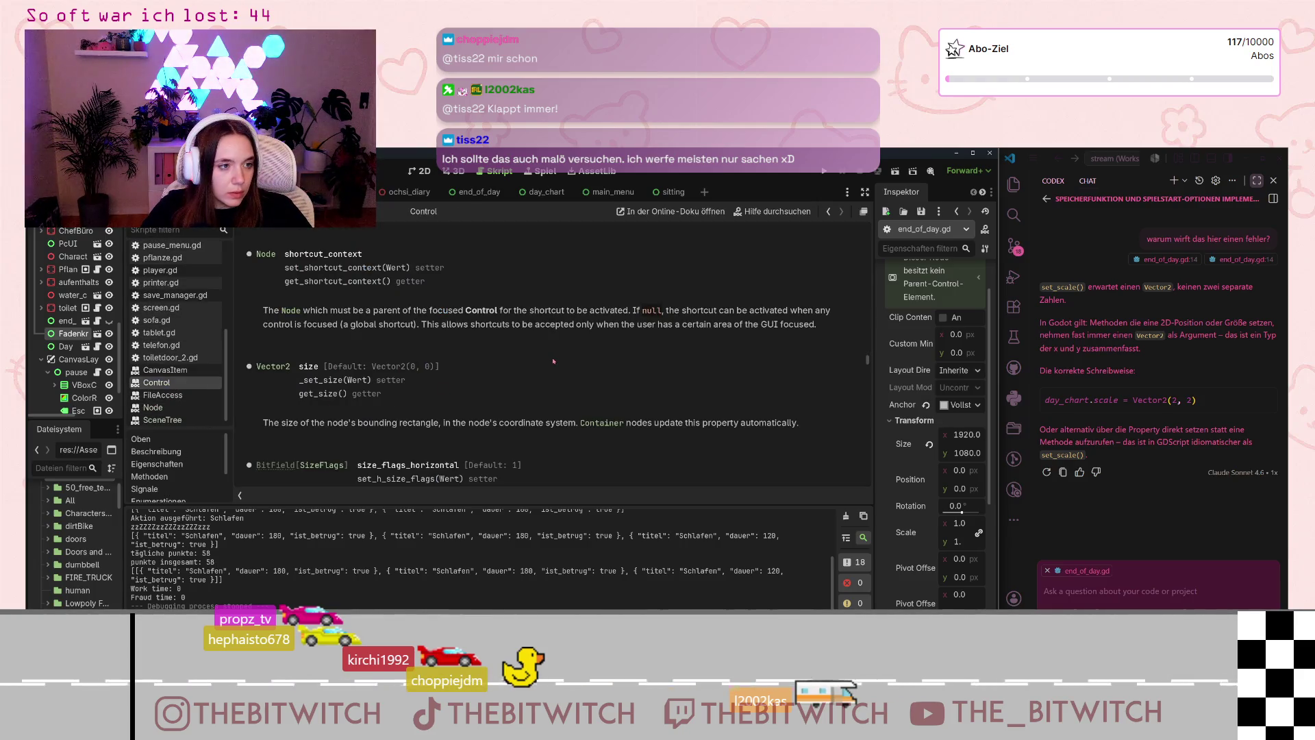
click(752, 214)
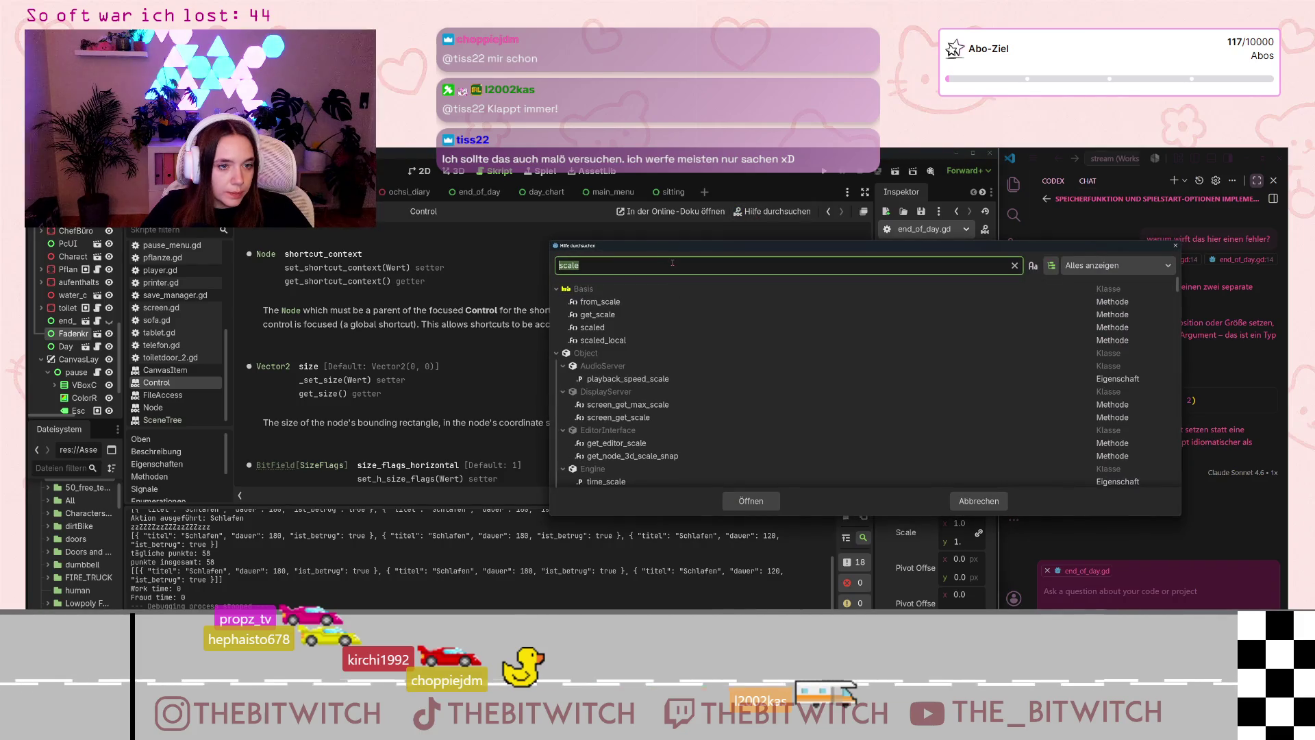
key(Return)
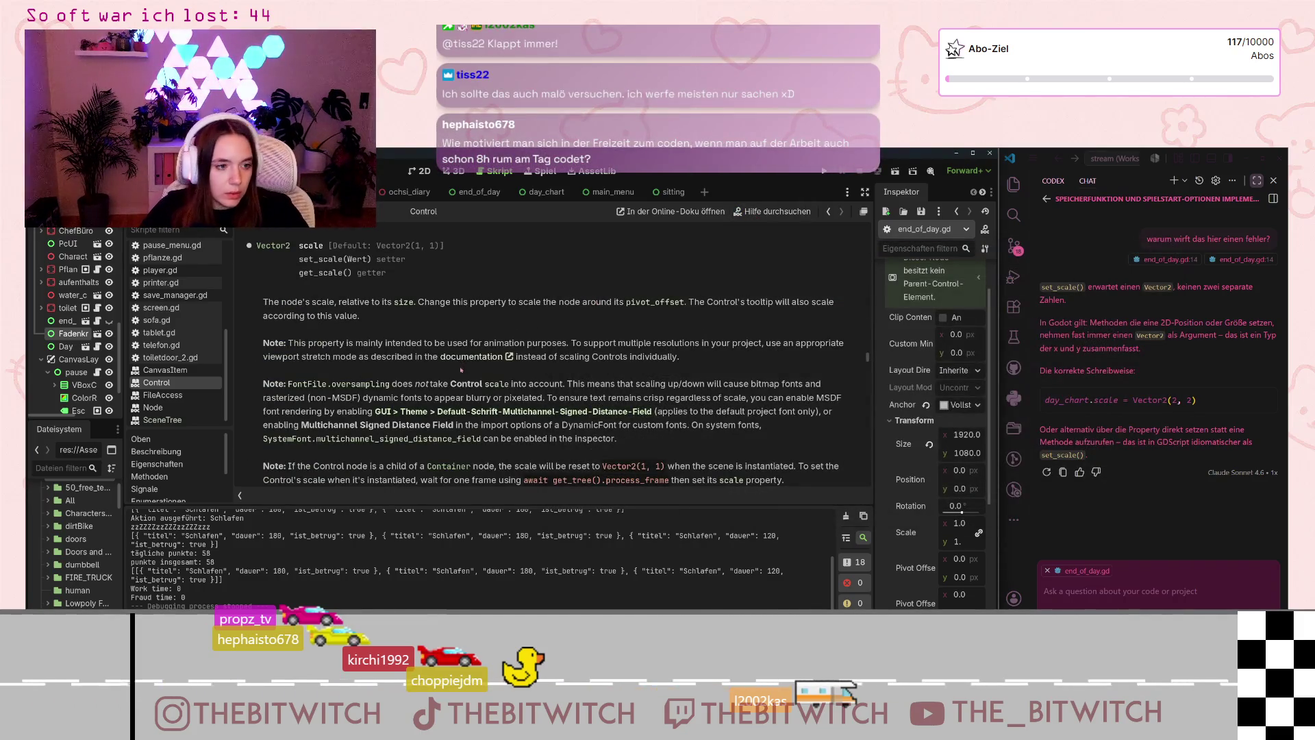
click(654, 301)
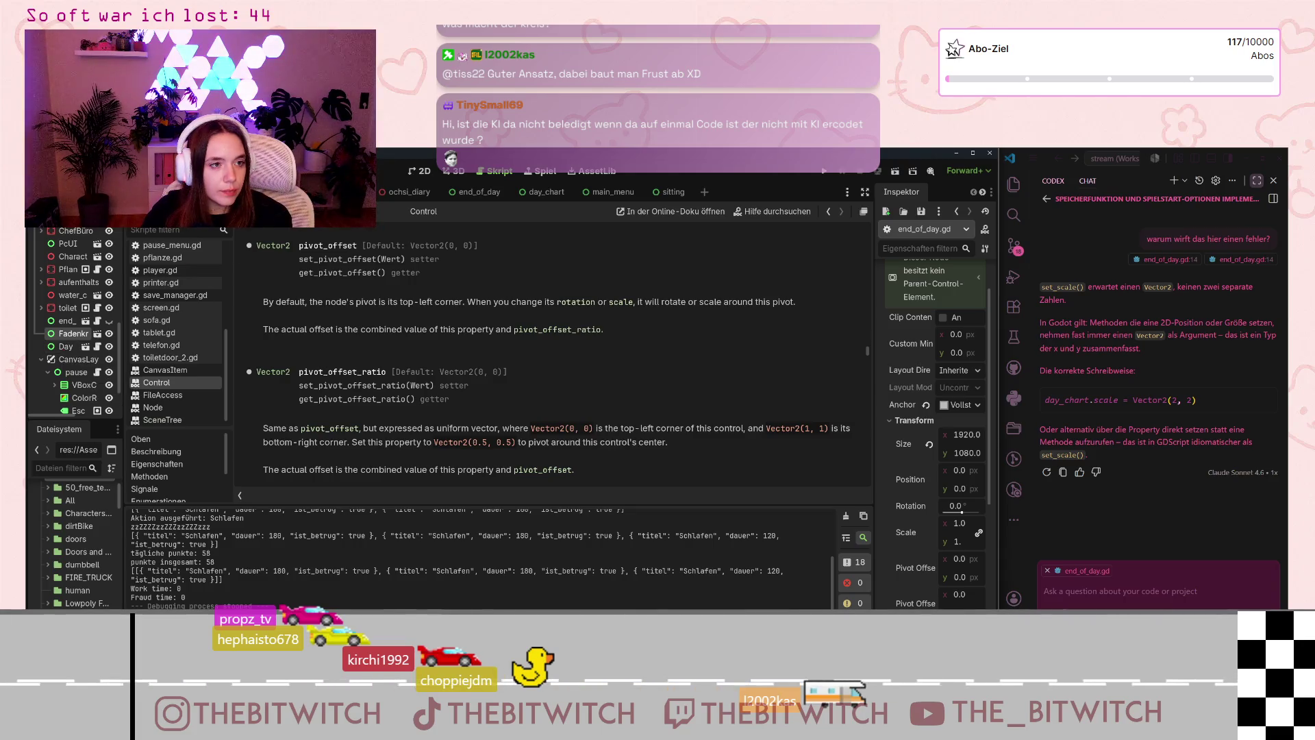
click(421, 172)
click(65, 346)
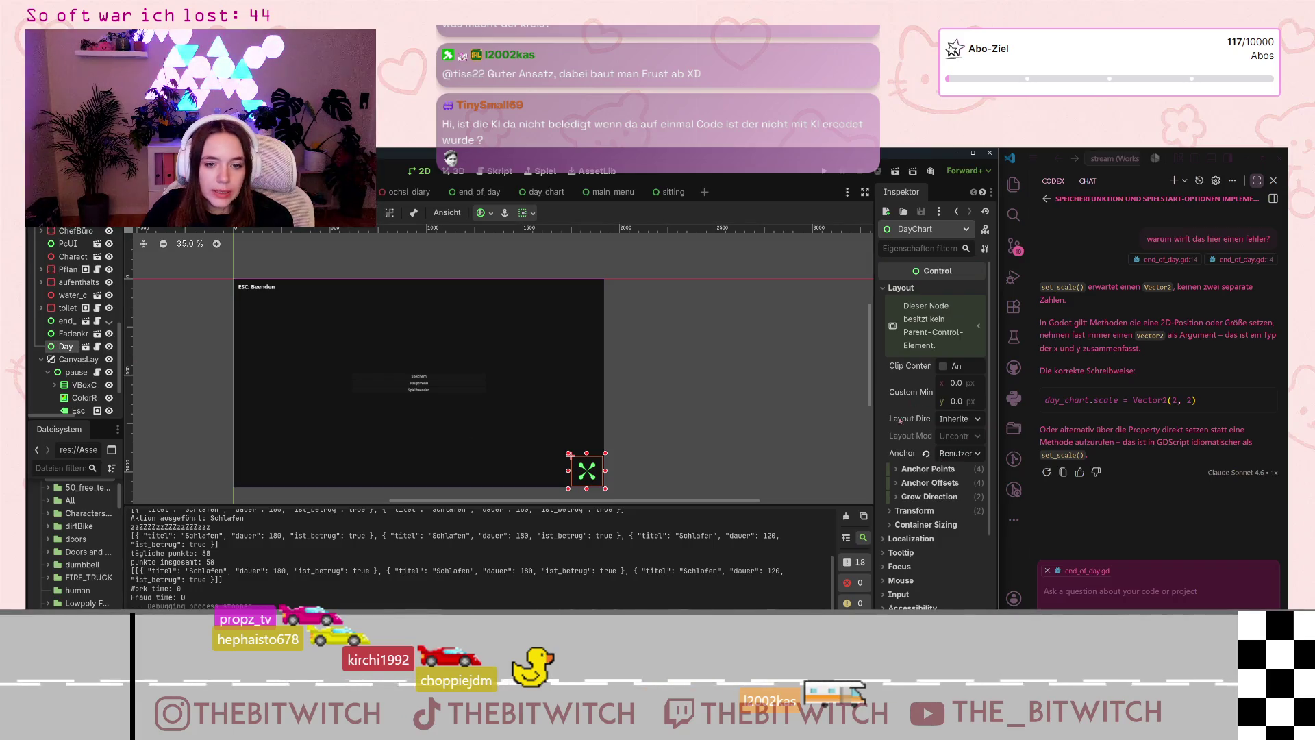
Expand DayChart's Transform properties in the Inspector, undoing an accidental resize on the canvas.
scroll(901, 438, down, 3)
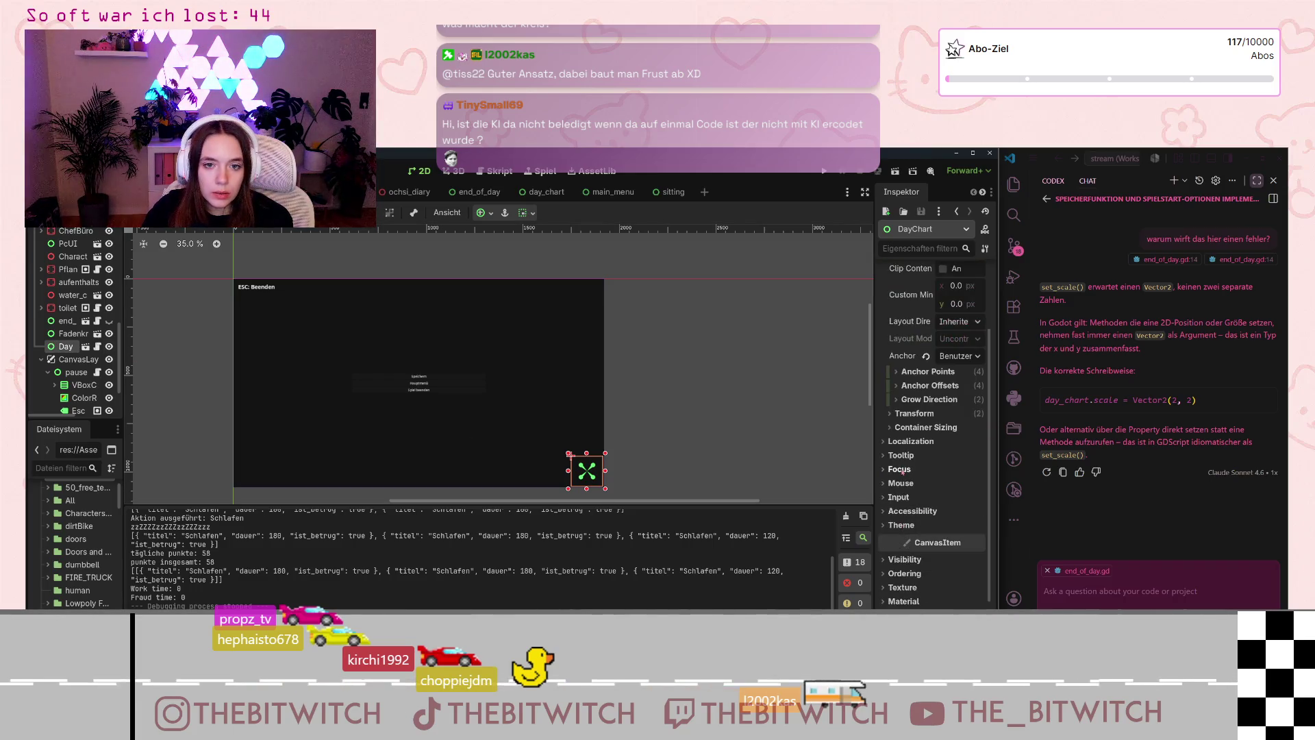
click(894, 414)
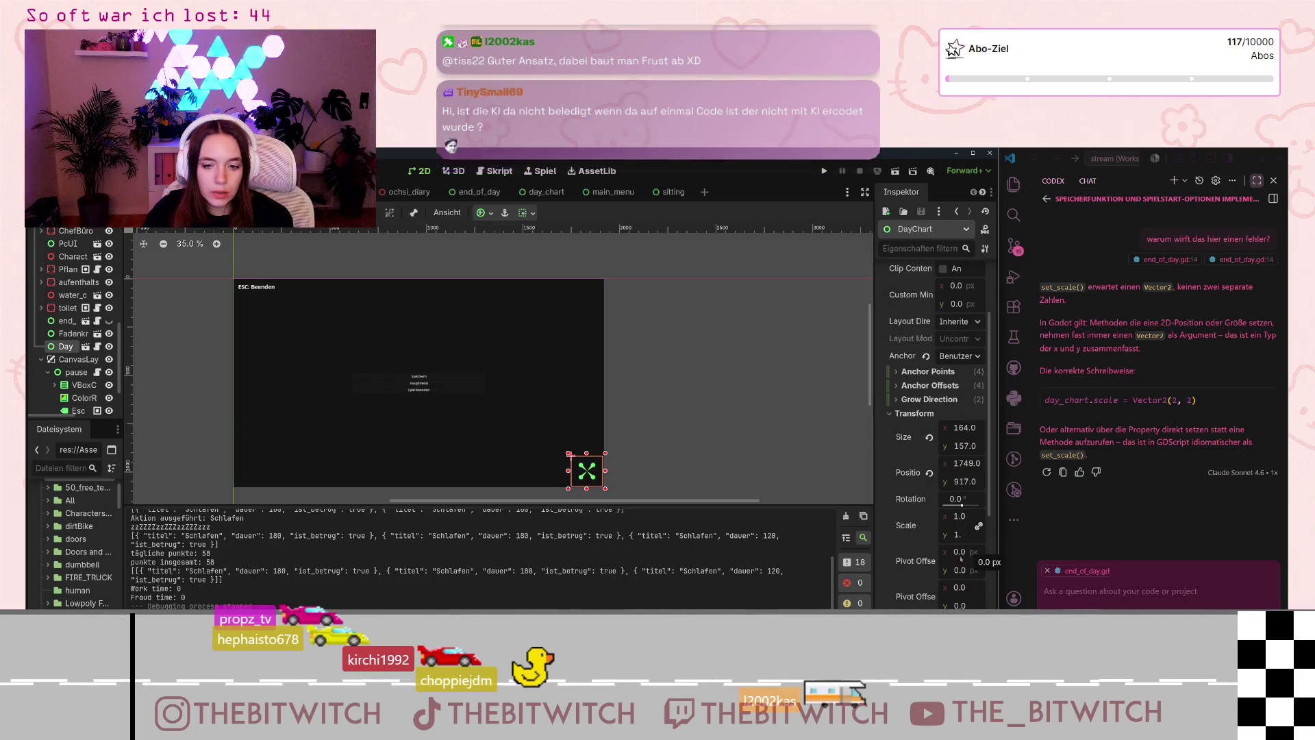
scroll(976, 521, down, 3)
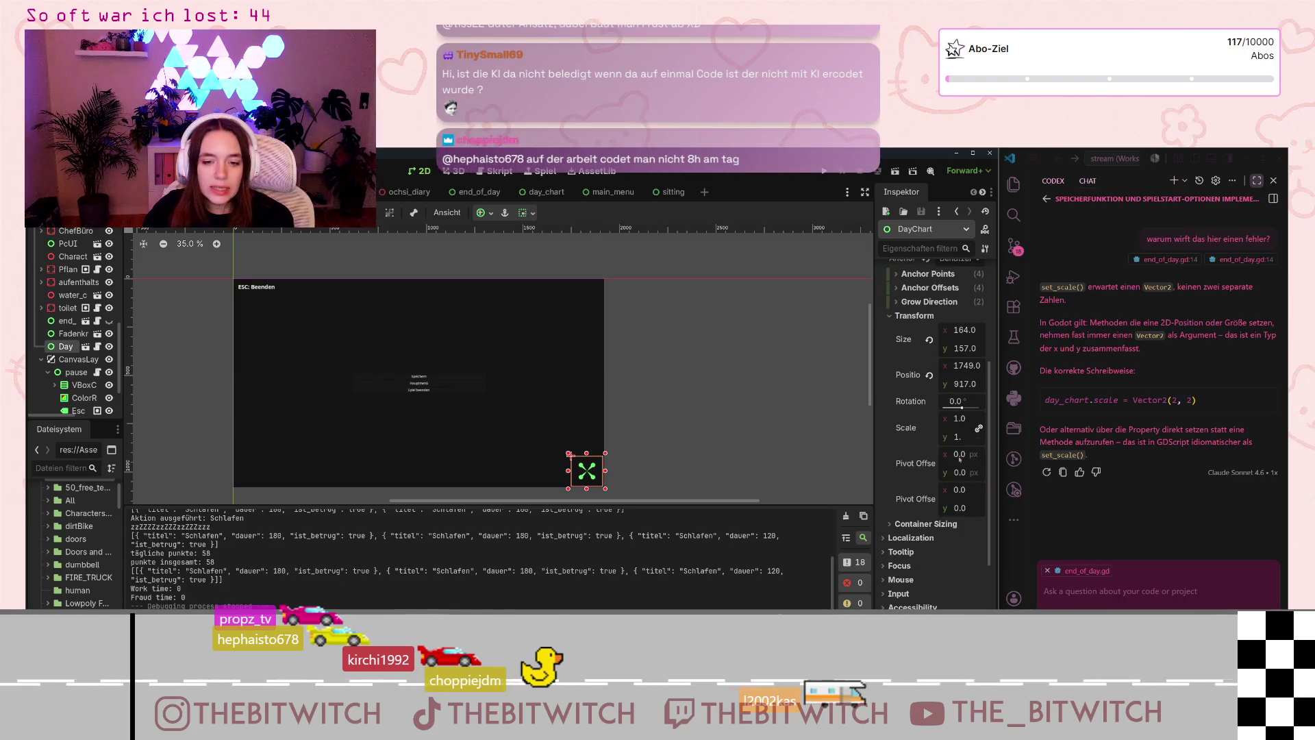
scroll(604, 468, up, 5)
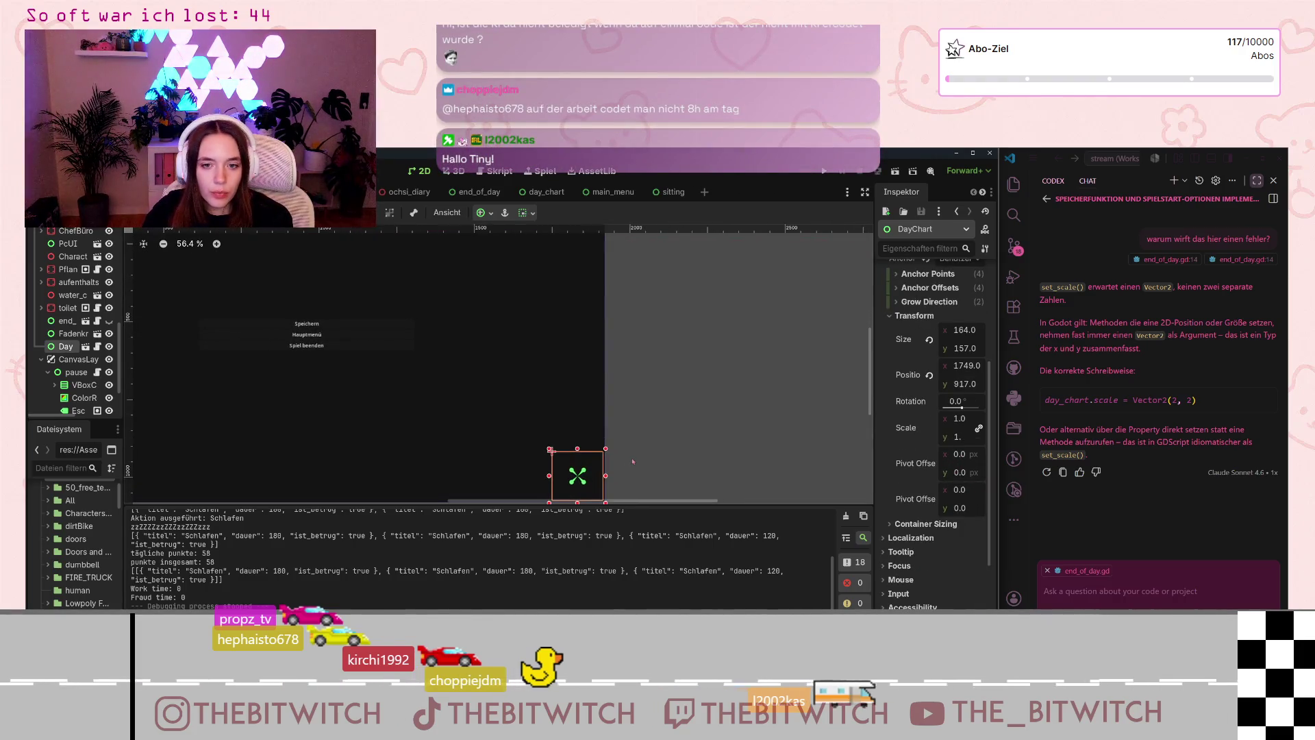
scroll(633, 461, up, 9)
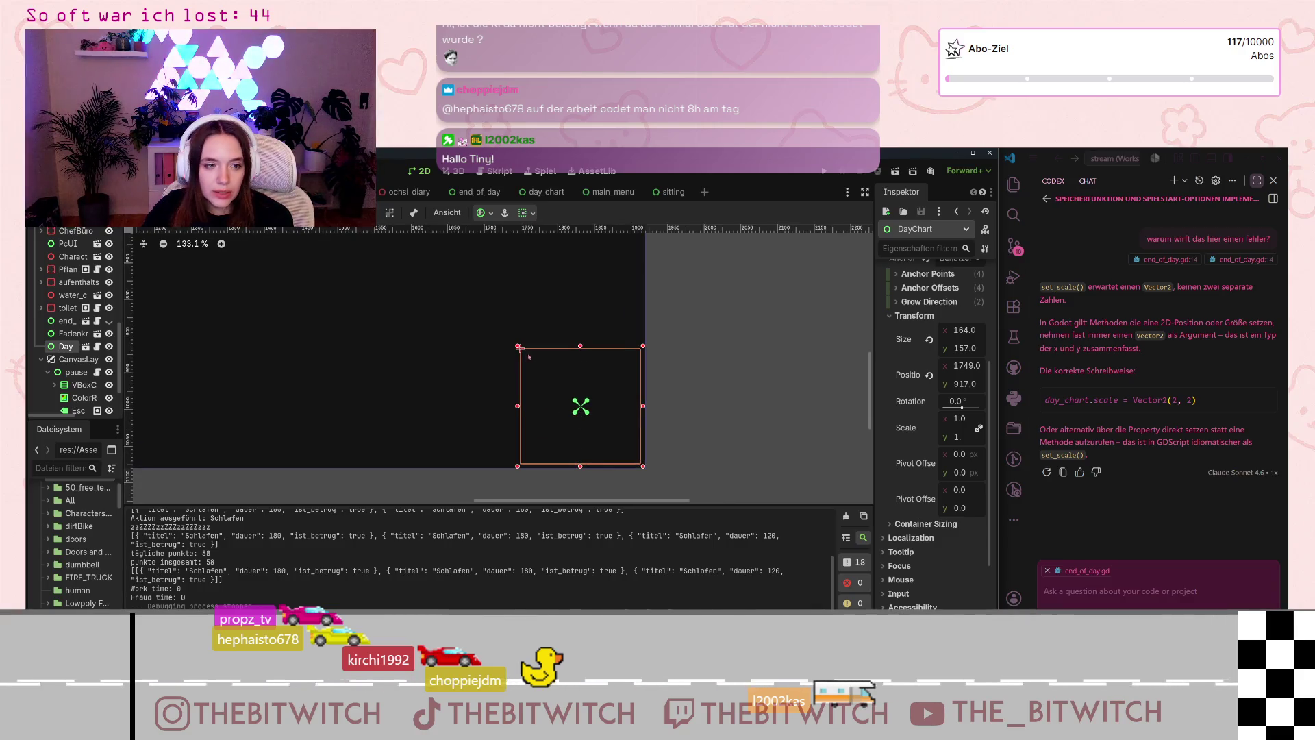
drag(520, 349, 524, 353)
key(ctrl+z)
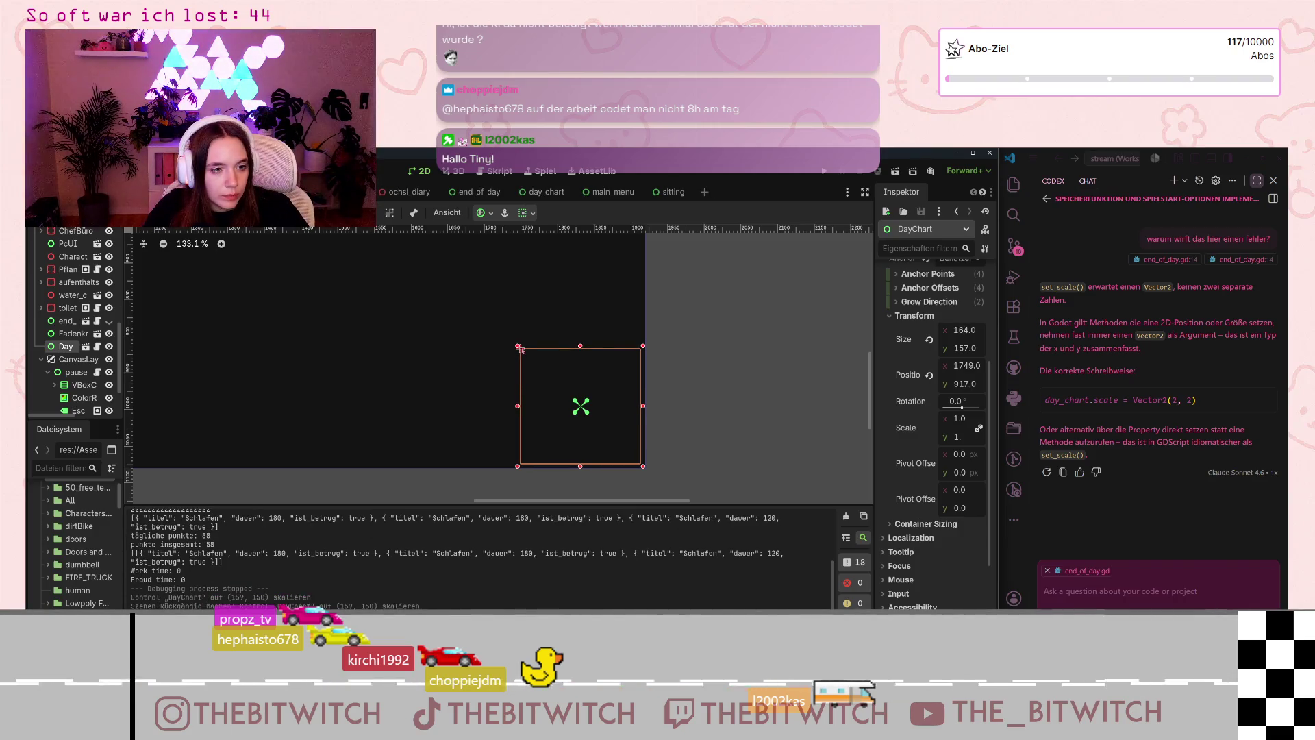
Raise DayChart's Pivot Offset x to 82, half its 164-pixel width.
click(972, 451)
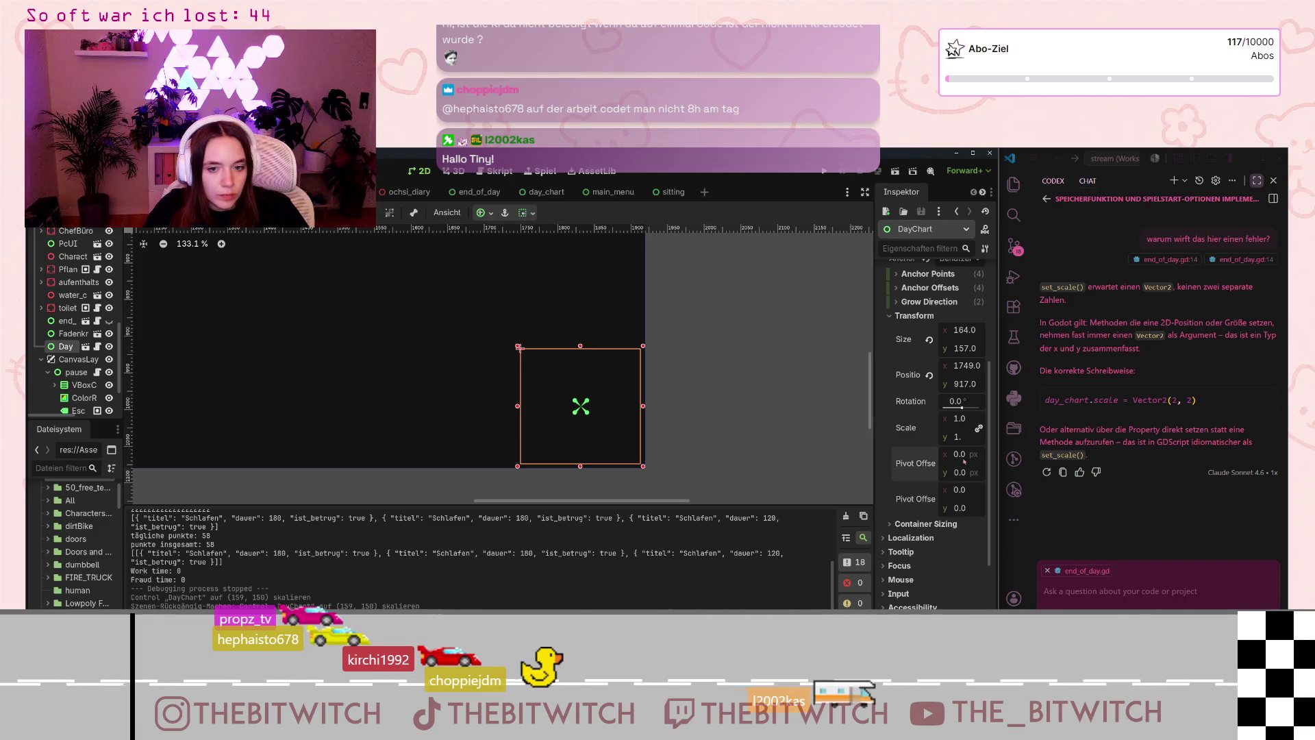
key(Up)
key(Up)
key(Up)
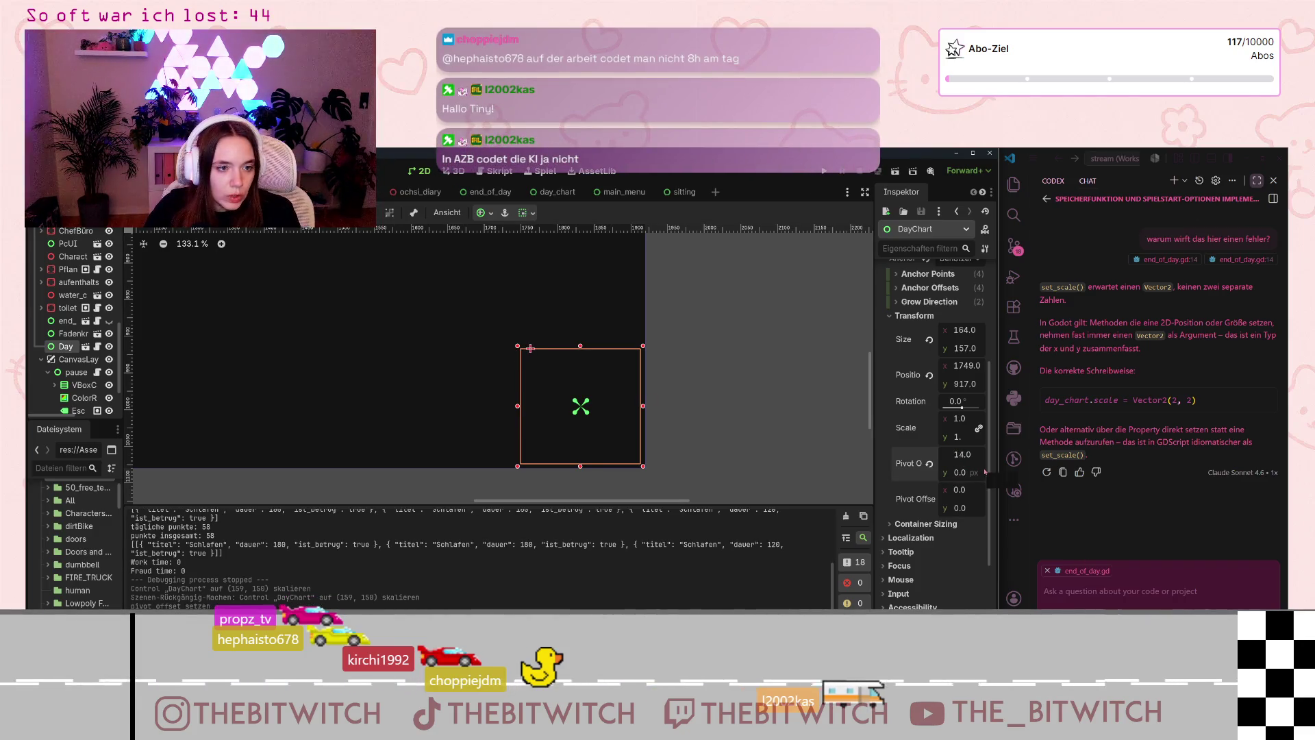
key(Up)
key(Up)
key(Up)
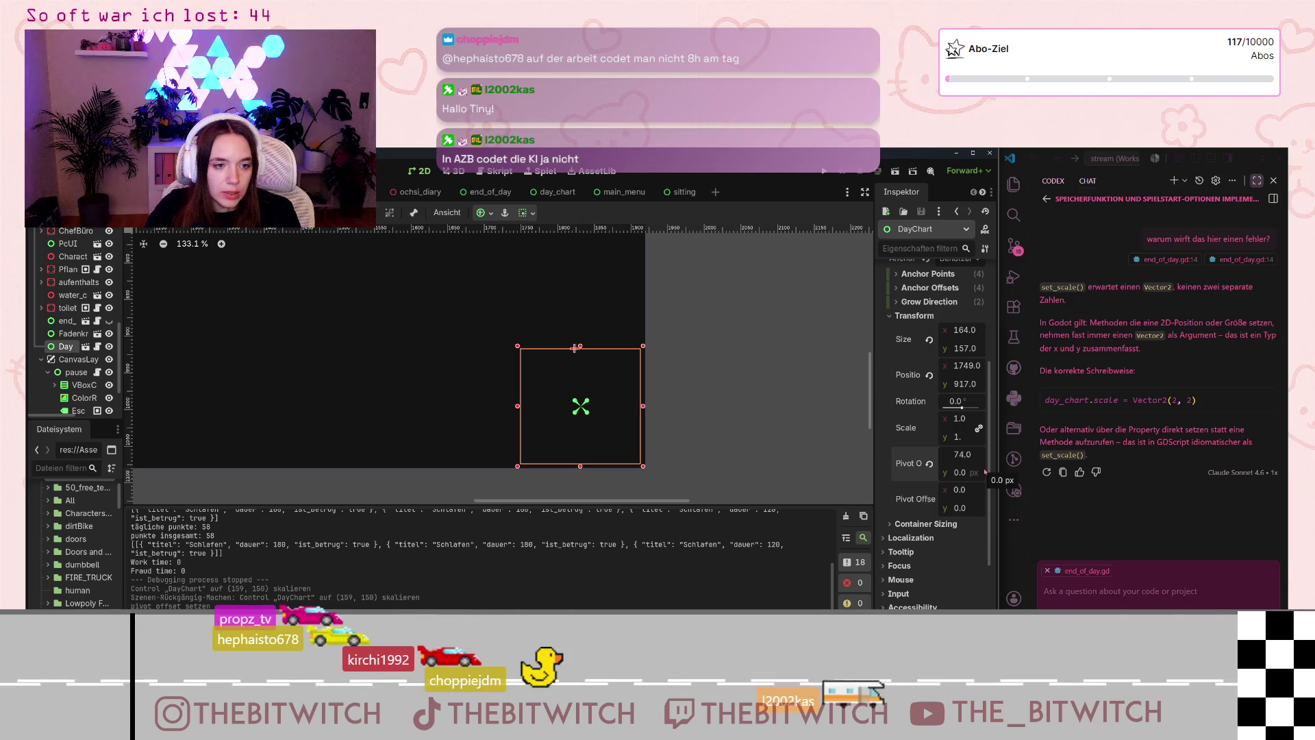
key(Up)
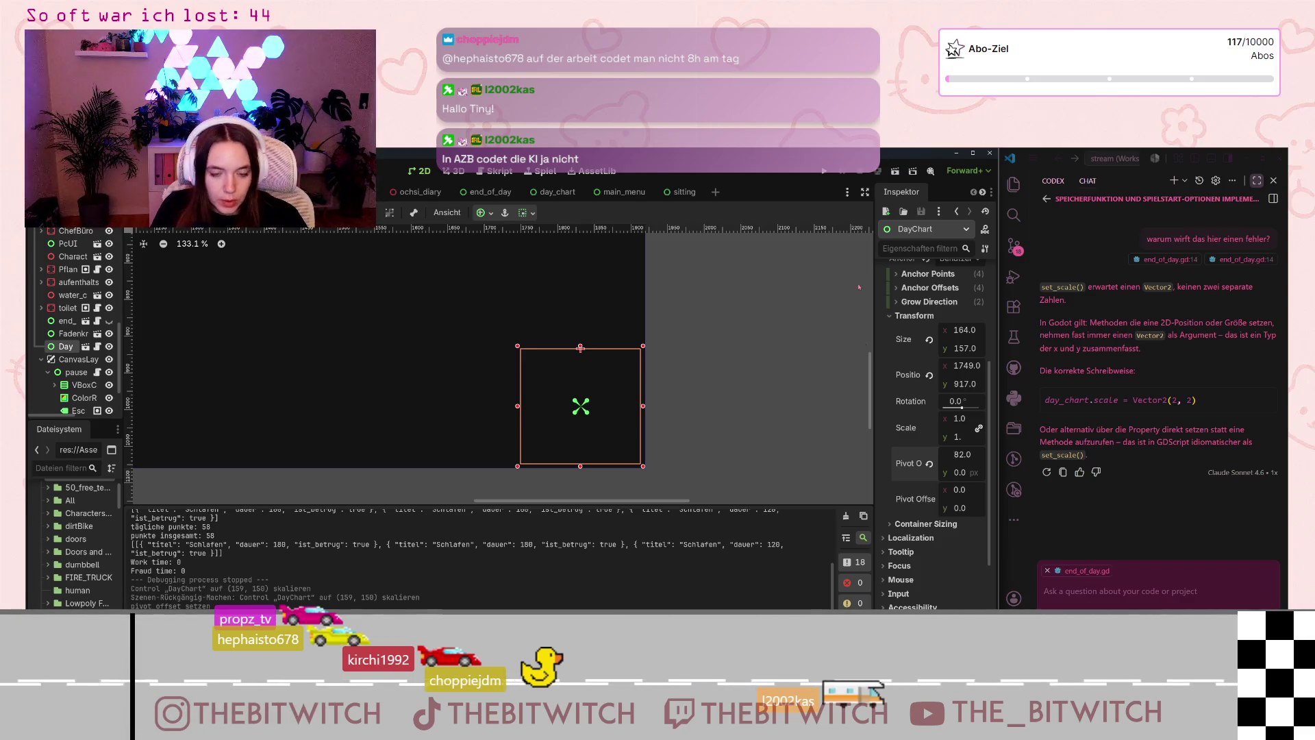
Set DayChart's Pivot Offset y to half its height, 458.5, and deselect it.
click(960, 472)
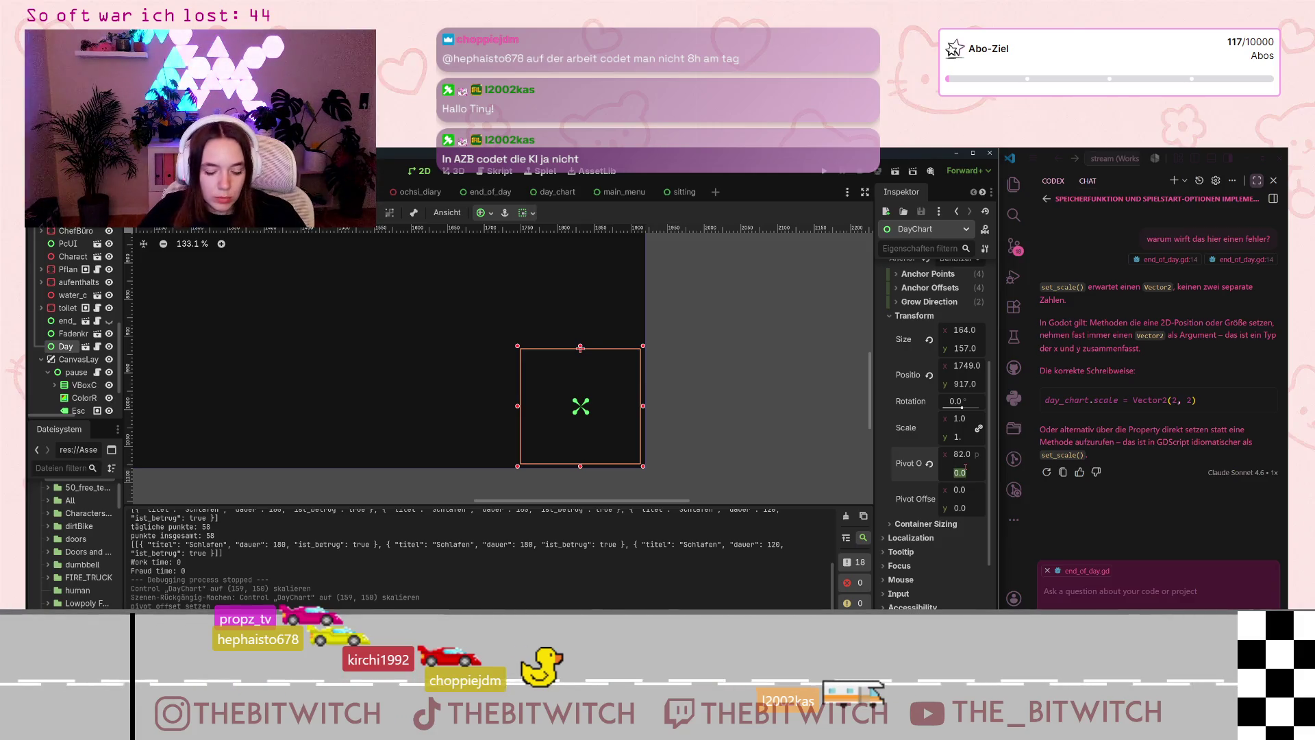
text(7/2)
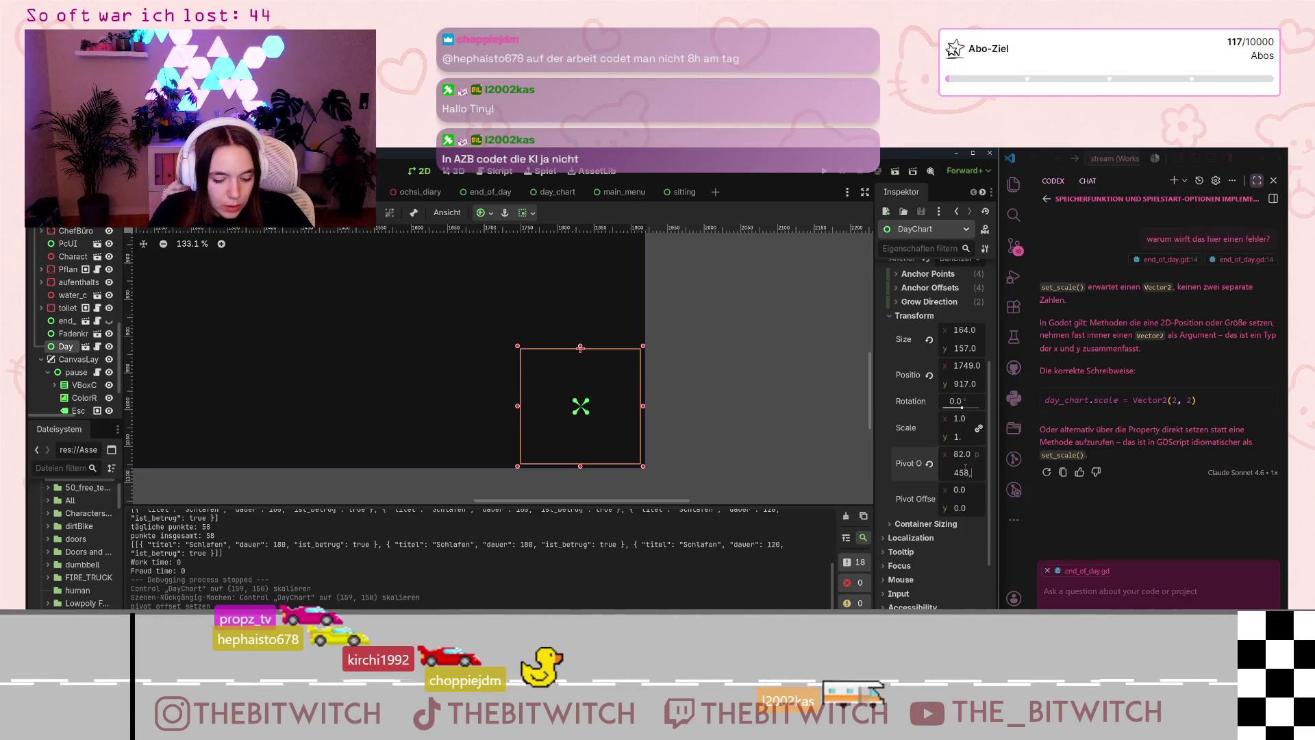
key(Return)
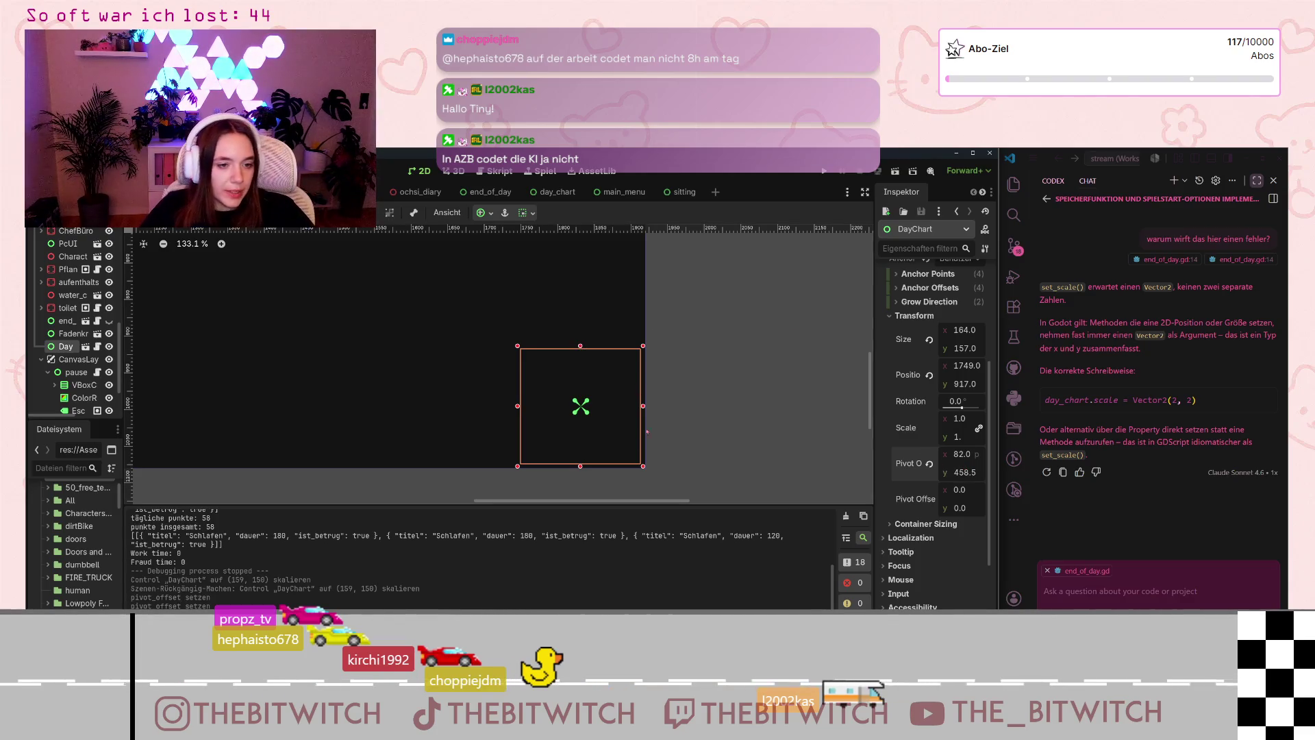
scroll(582, 408, down, 5)
click(634, 358)
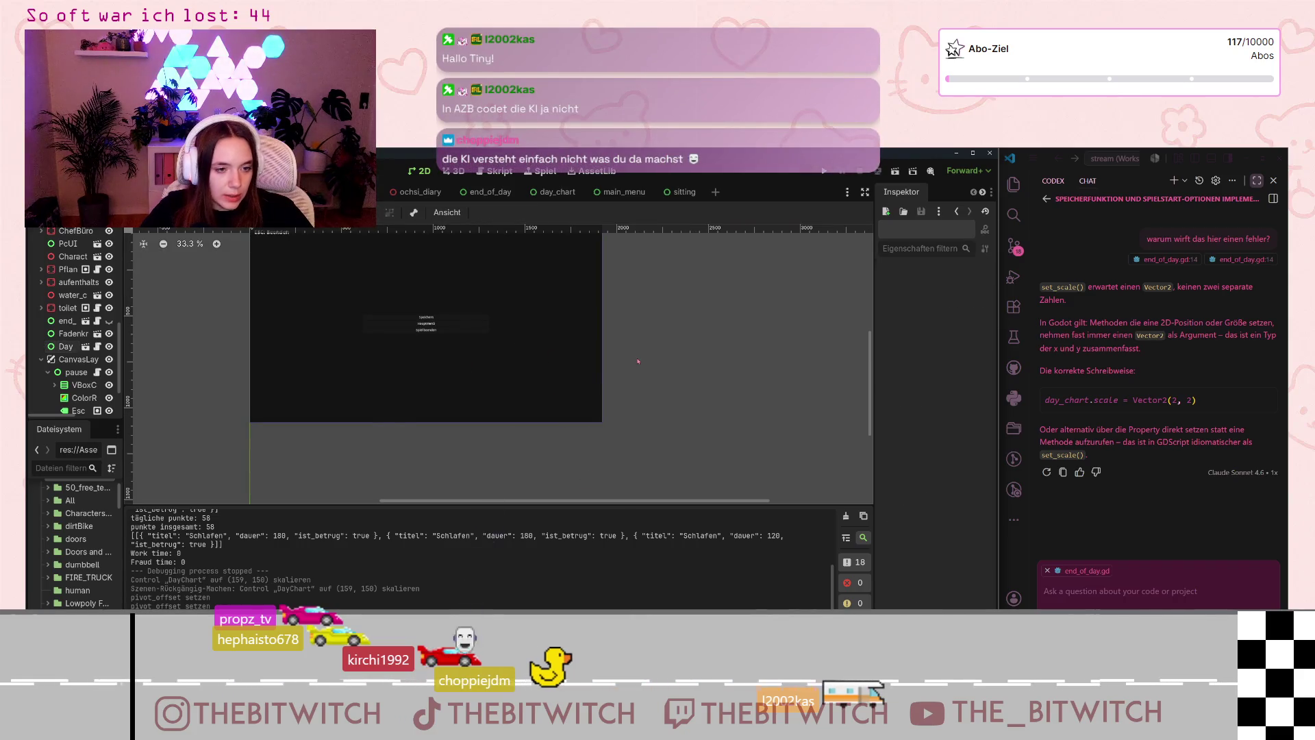
key(ctrl+s)
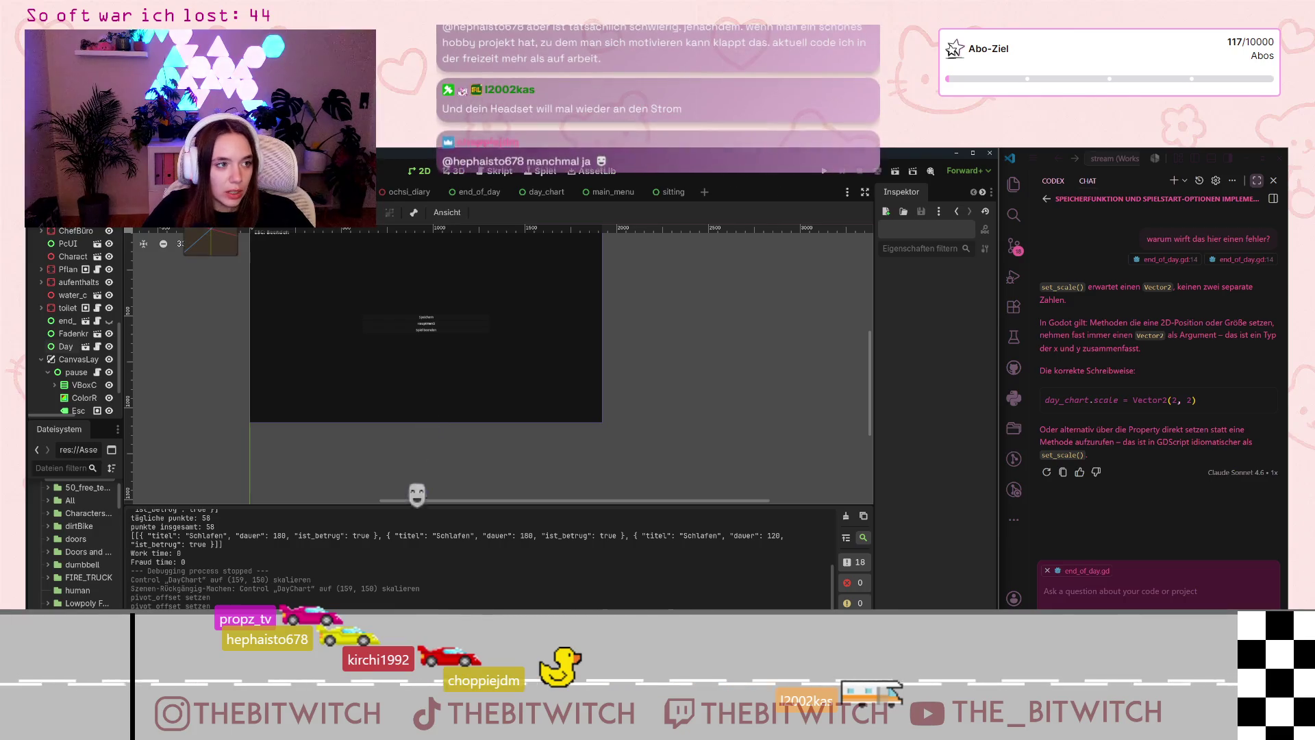
key(ctrl+Tab)
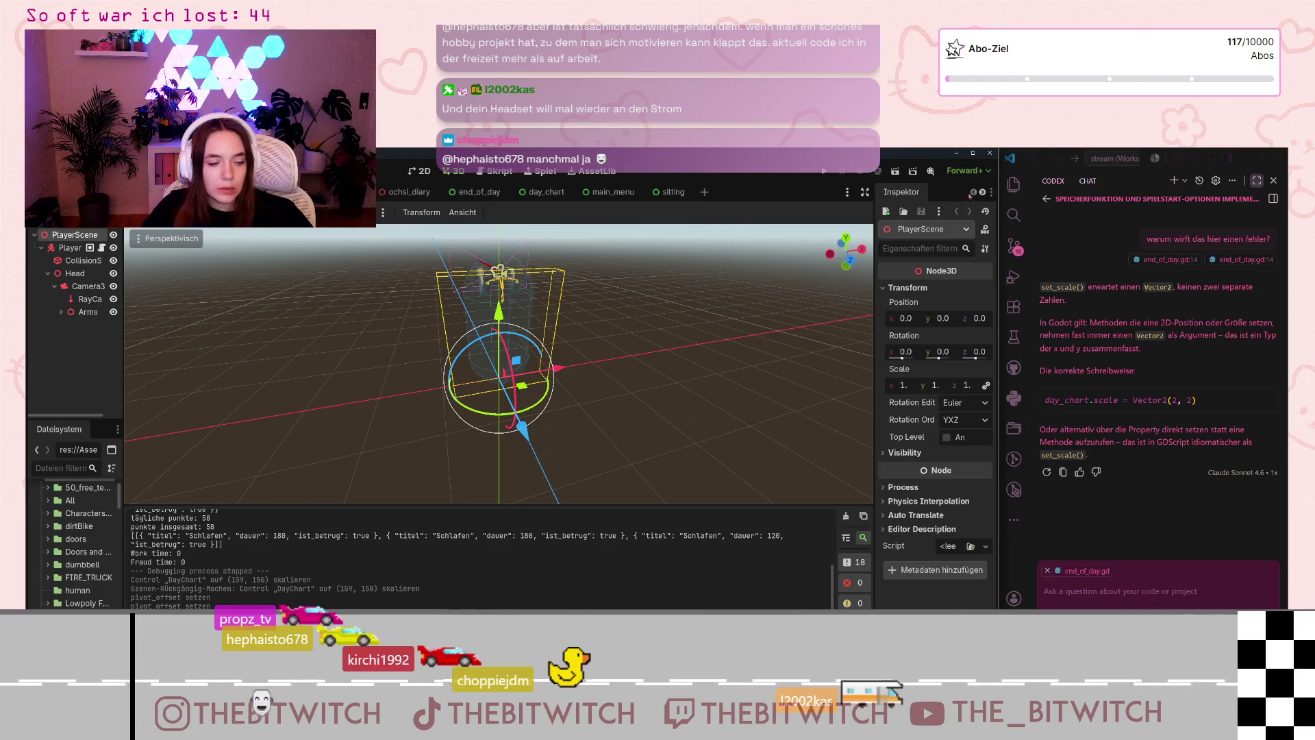
Test-run the game, start a new save, sleep on the sofa, then close the game window.
key(ctrl+Tab)
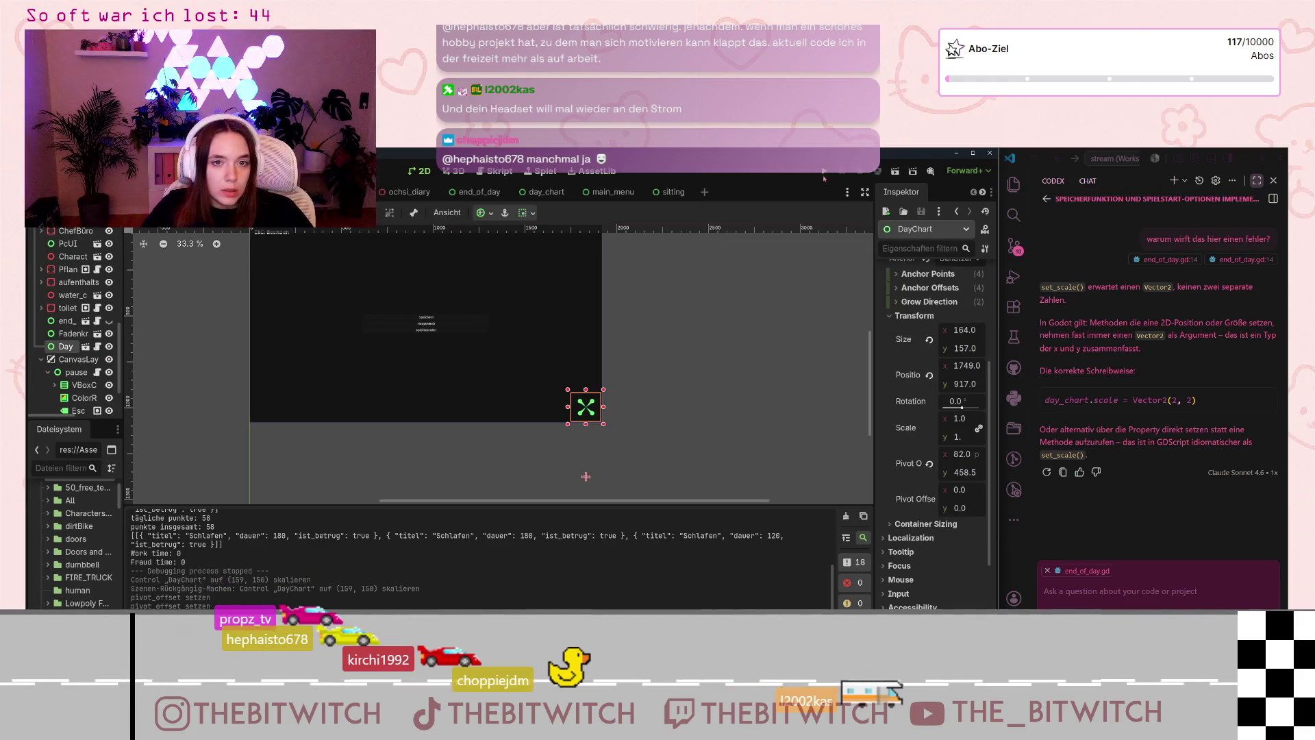
key(F5)
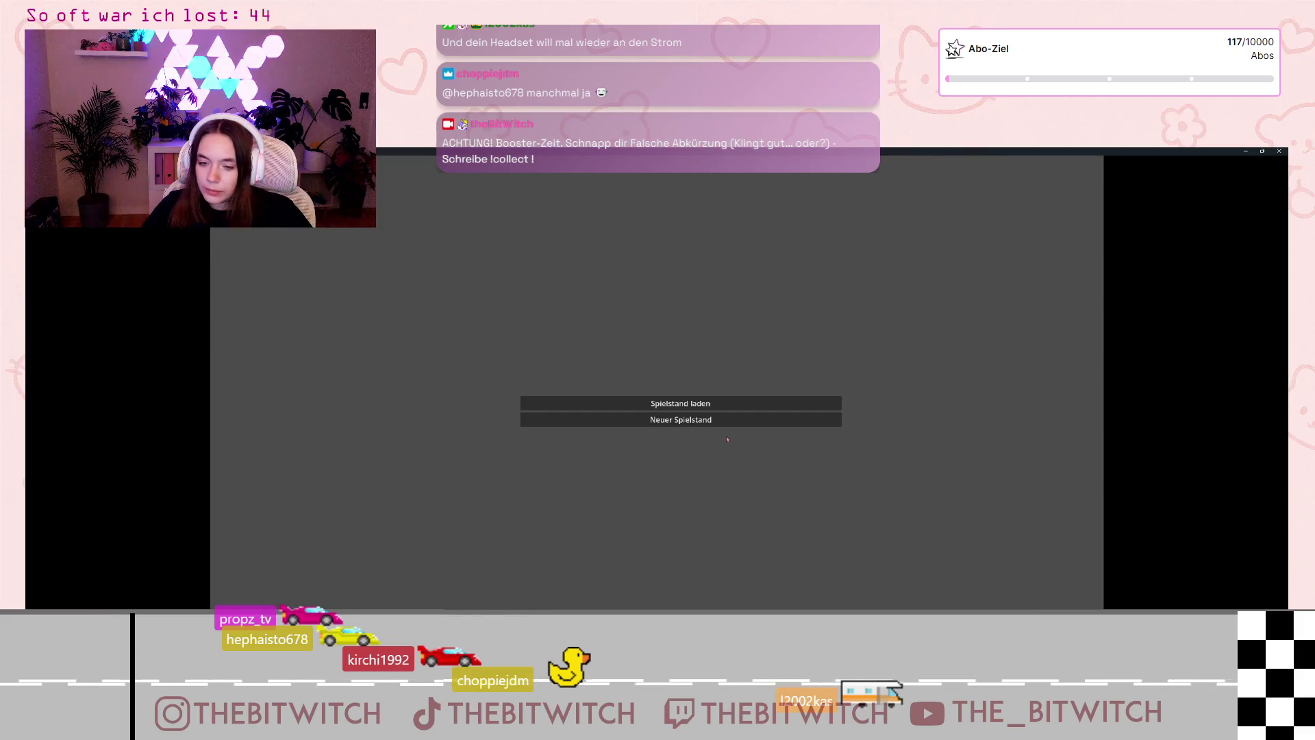
double_click(781, 153)
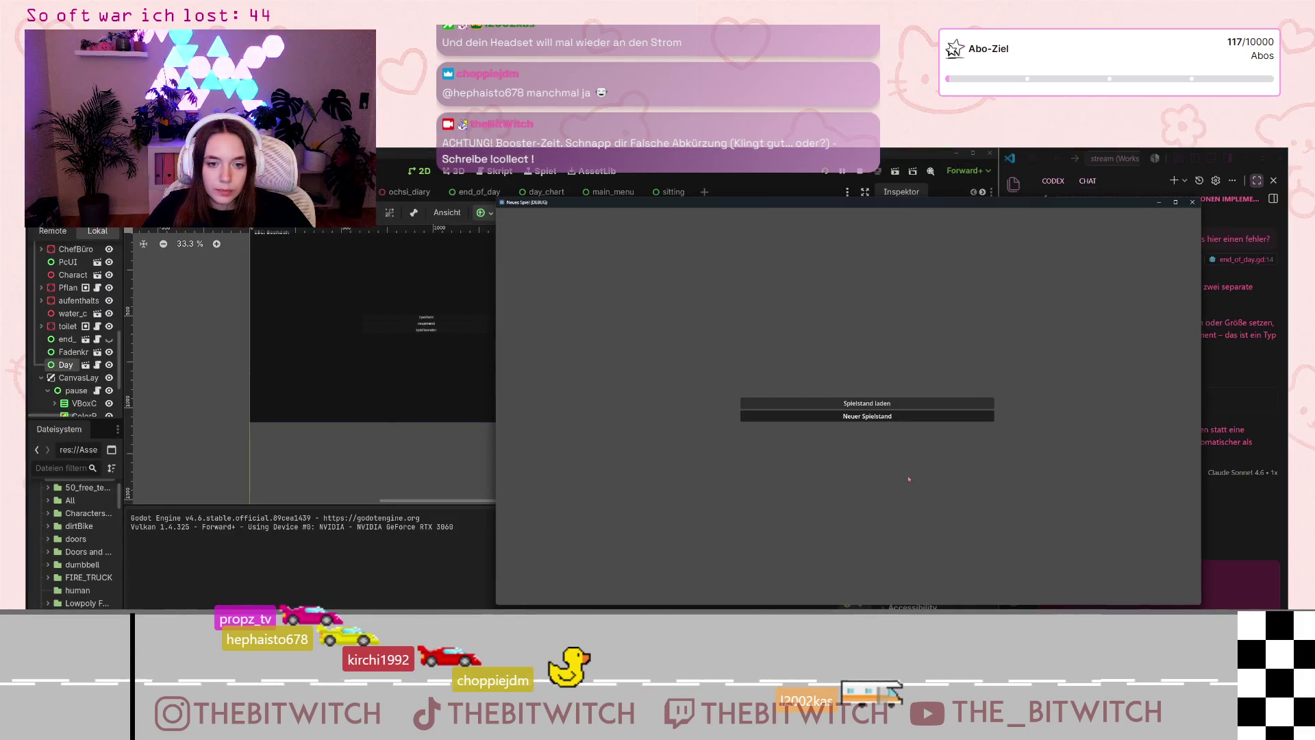
click(867, 416)
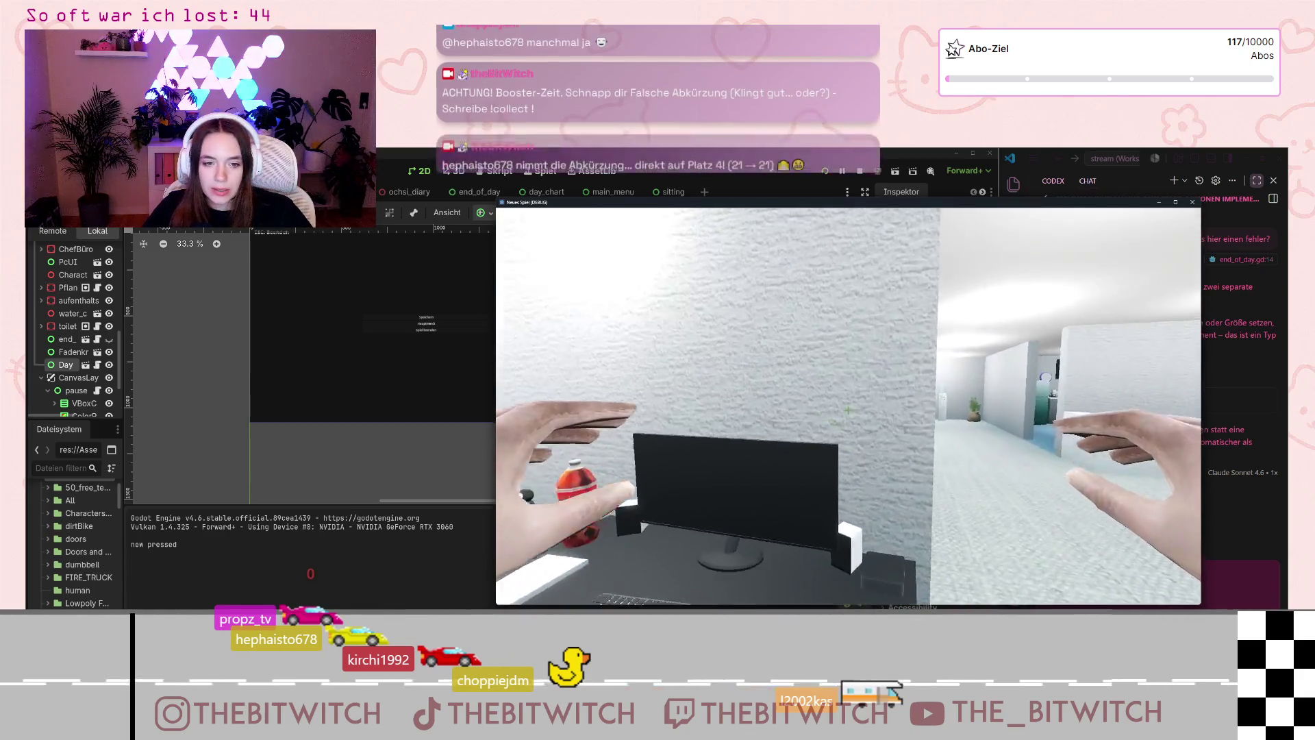
key(w)
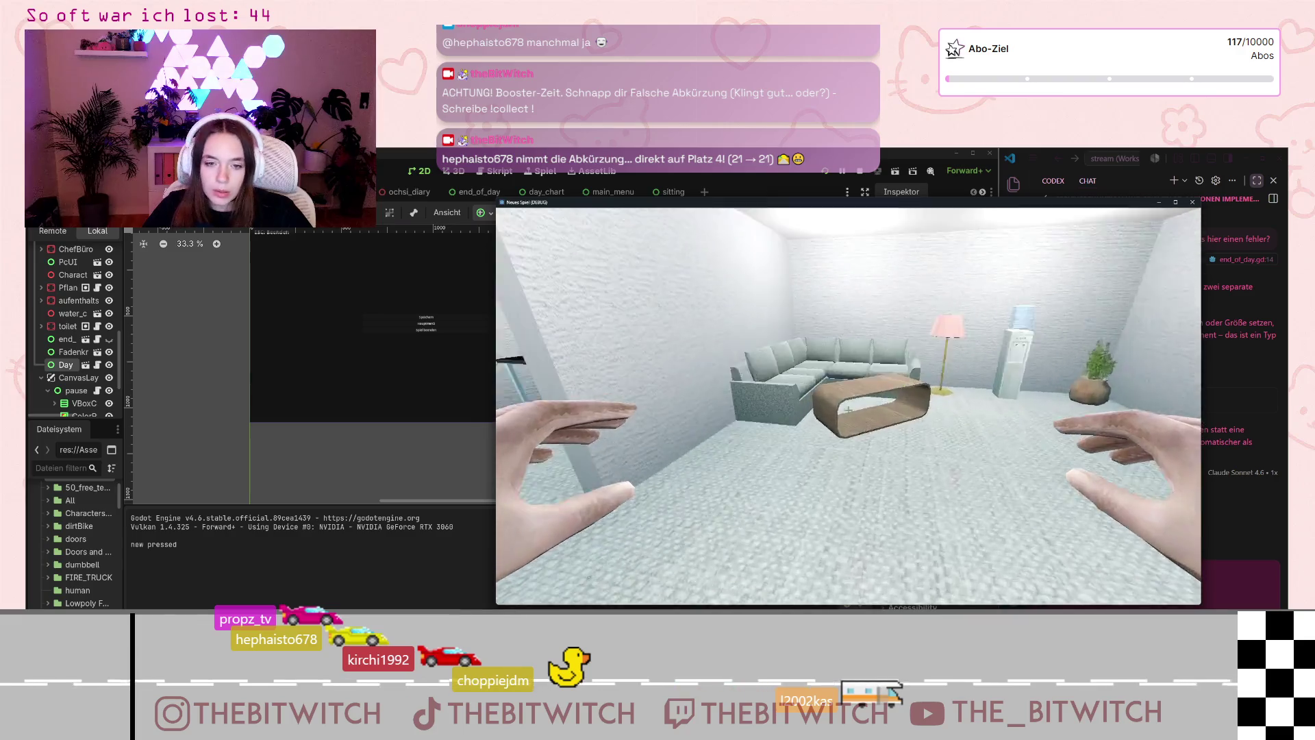
key(e)
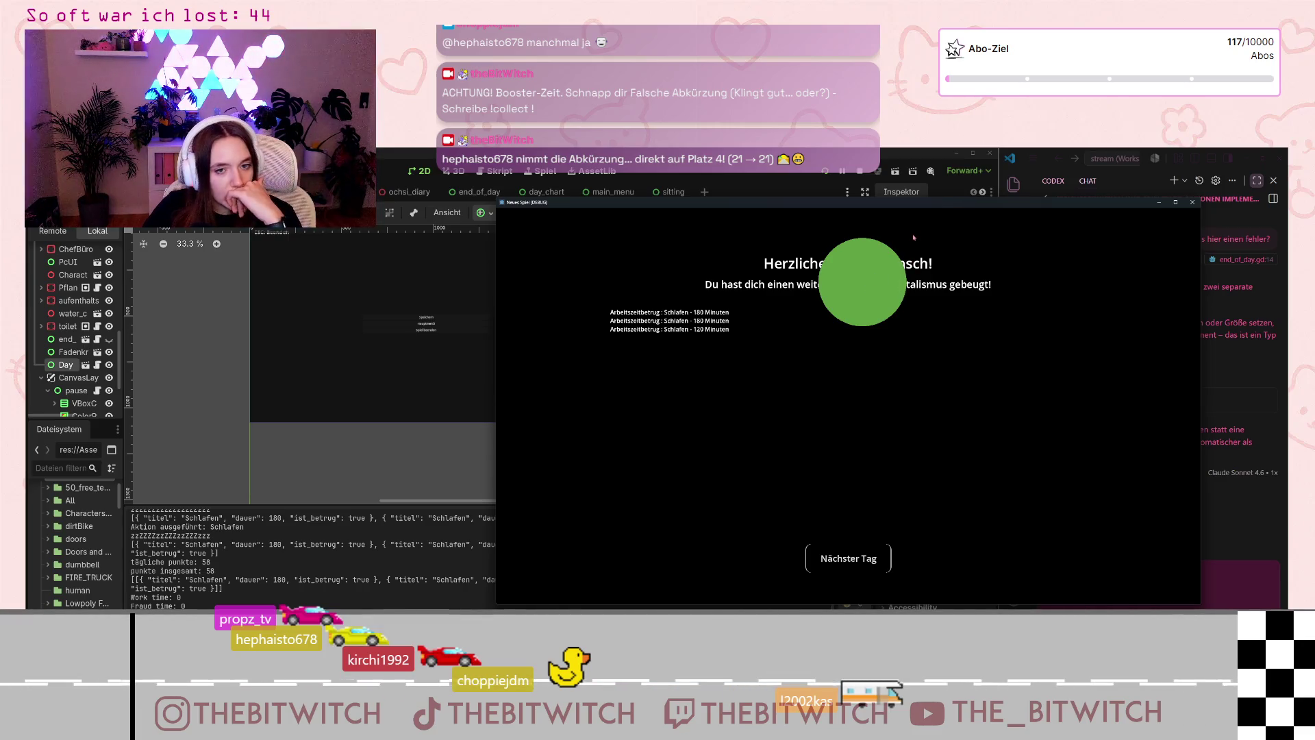
click(1189, 208)
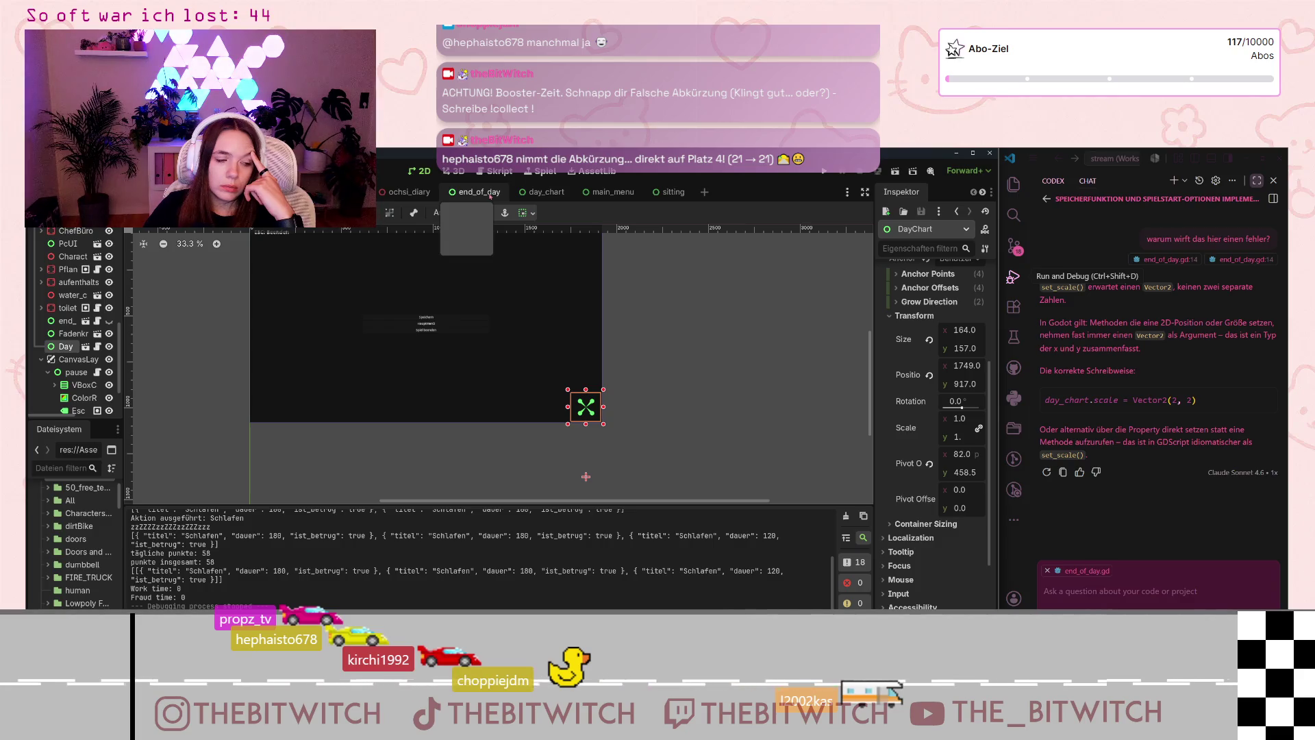
Reselect DayChart, enter 78.5 as its Pivot Offset y, and save the end_of_day scene.
scroll(590, 451, down, 1)
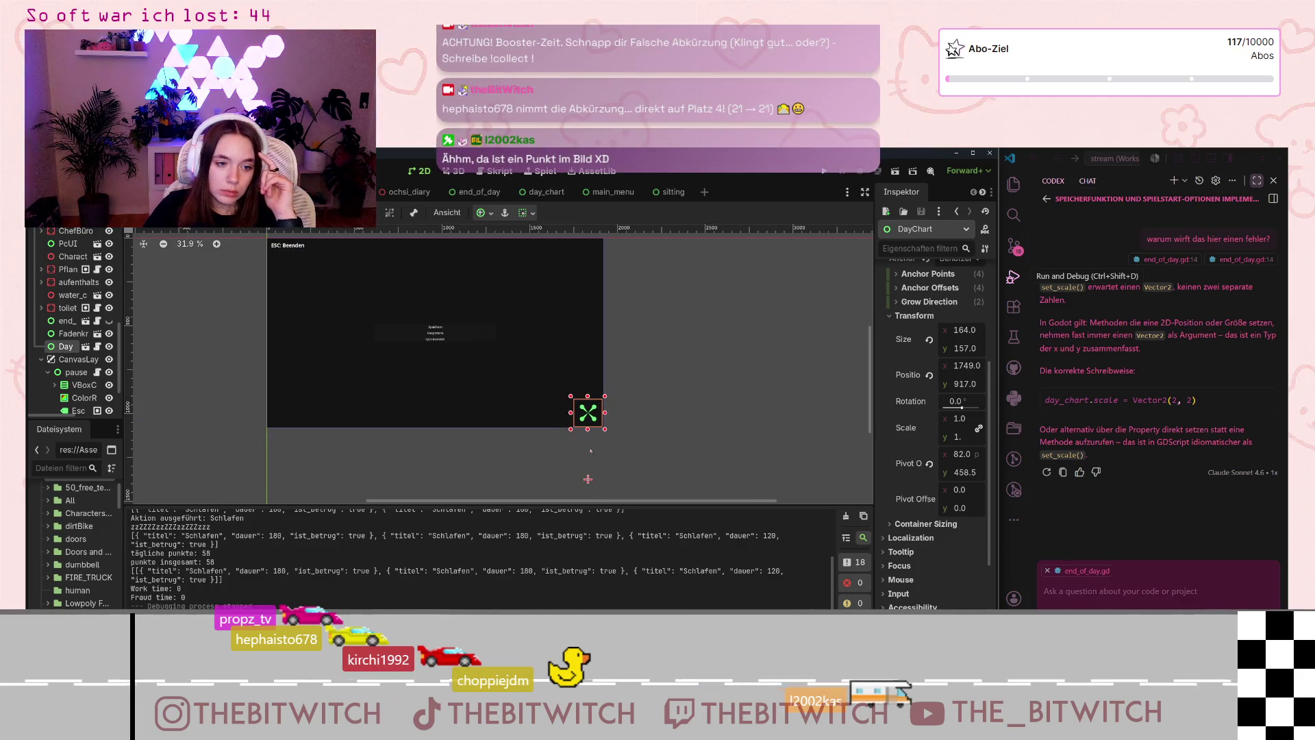
click(590, 451)
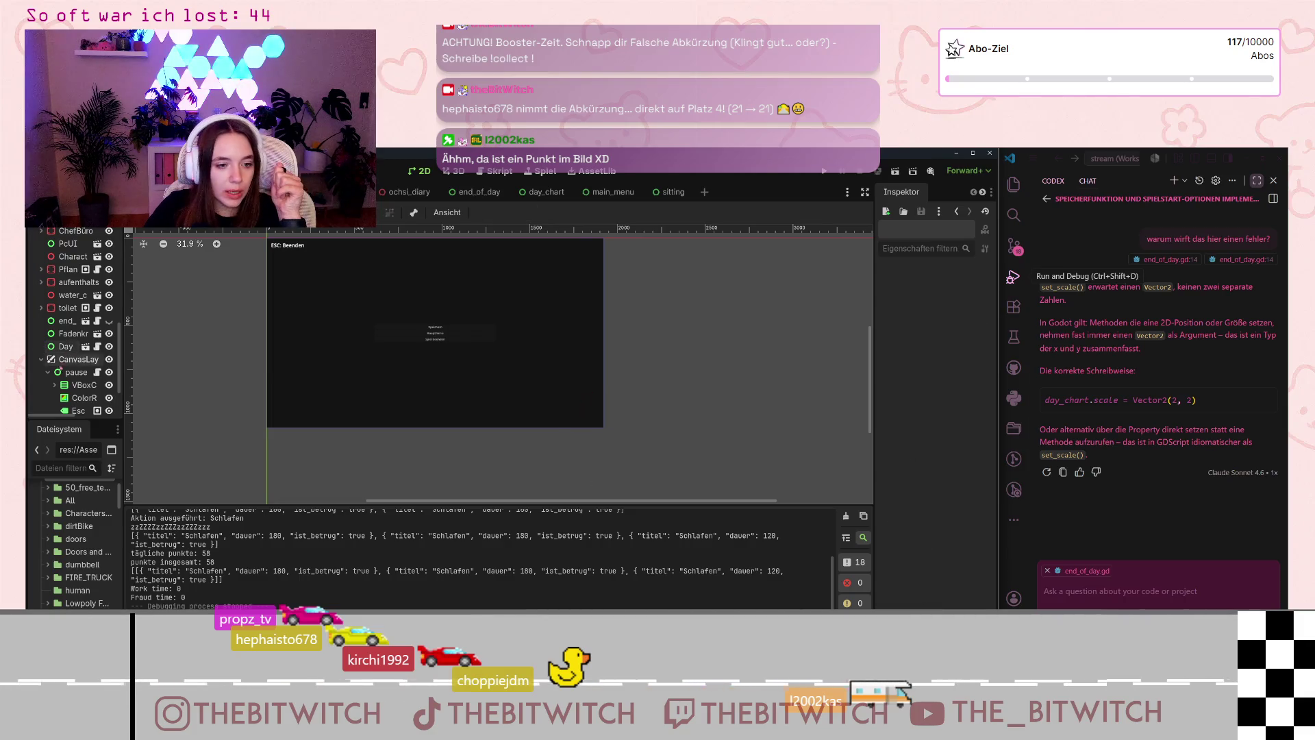
click(587, 411)
scroll(602, 426, up, 5)
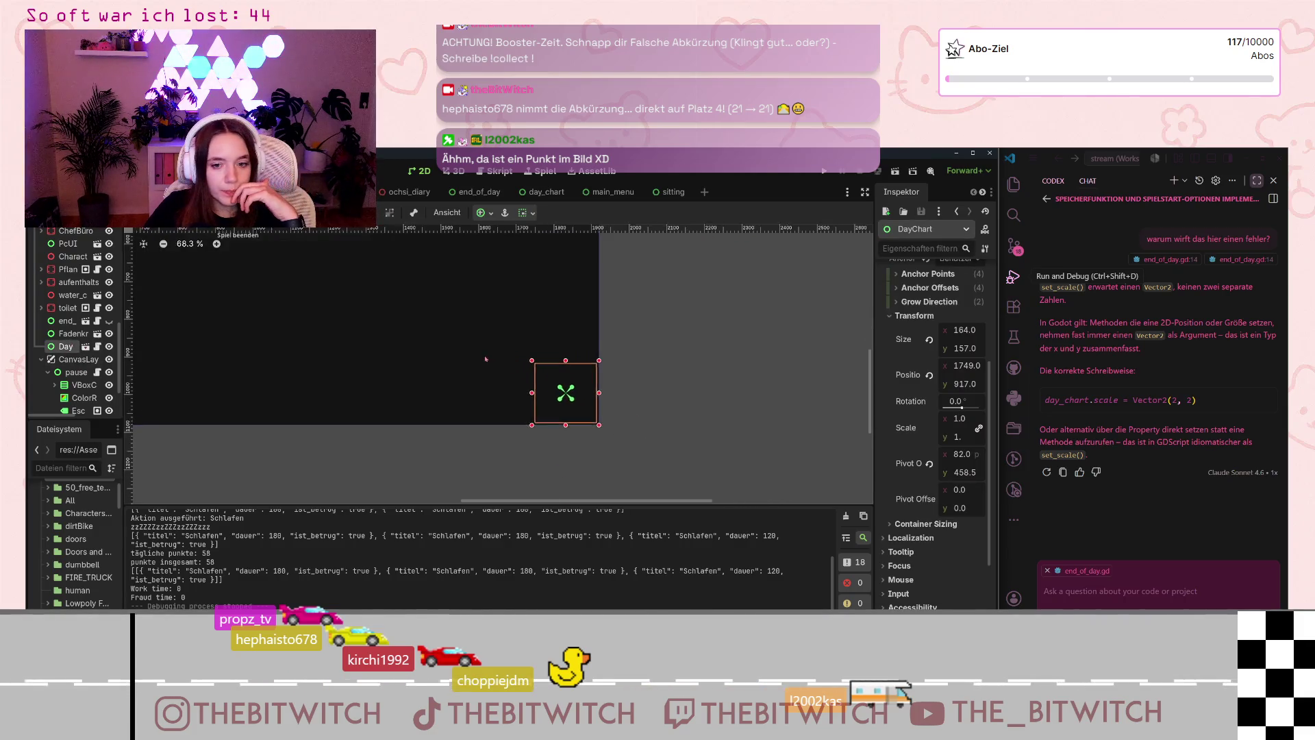
scroll(485, 358, up, 1)
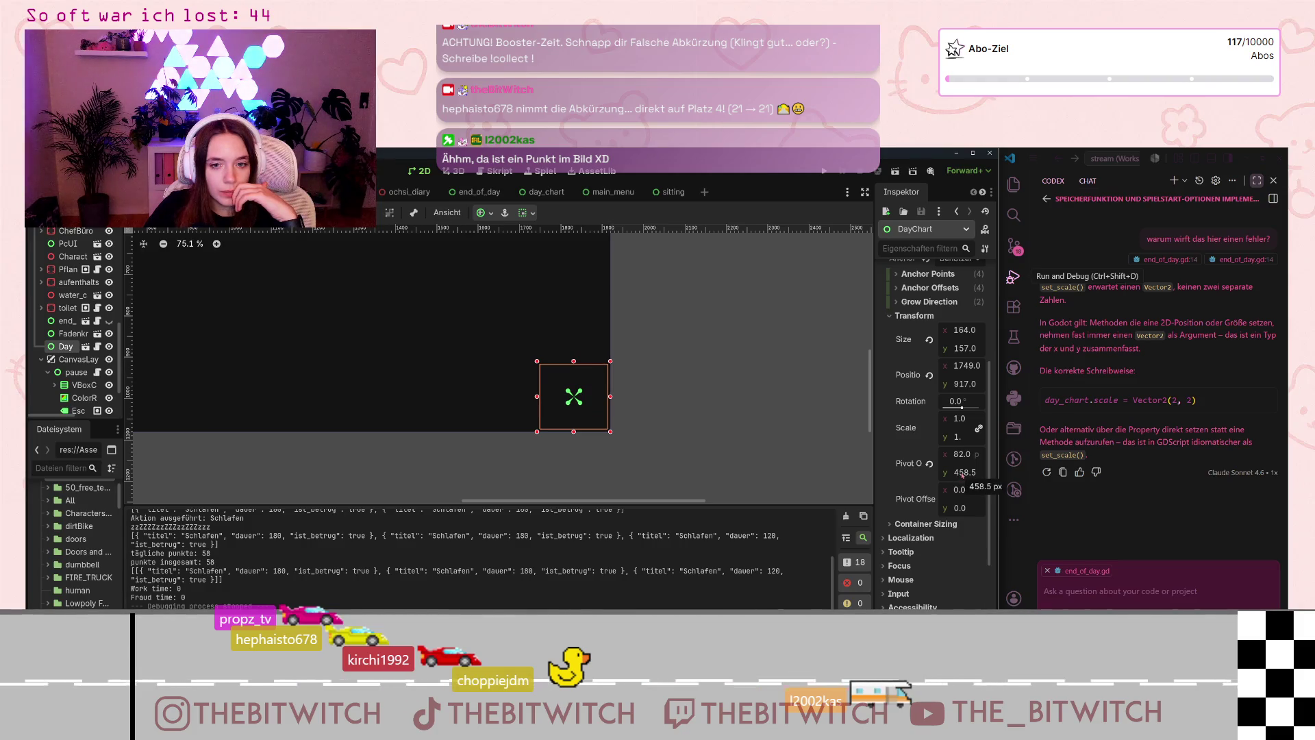
click(962, 472)
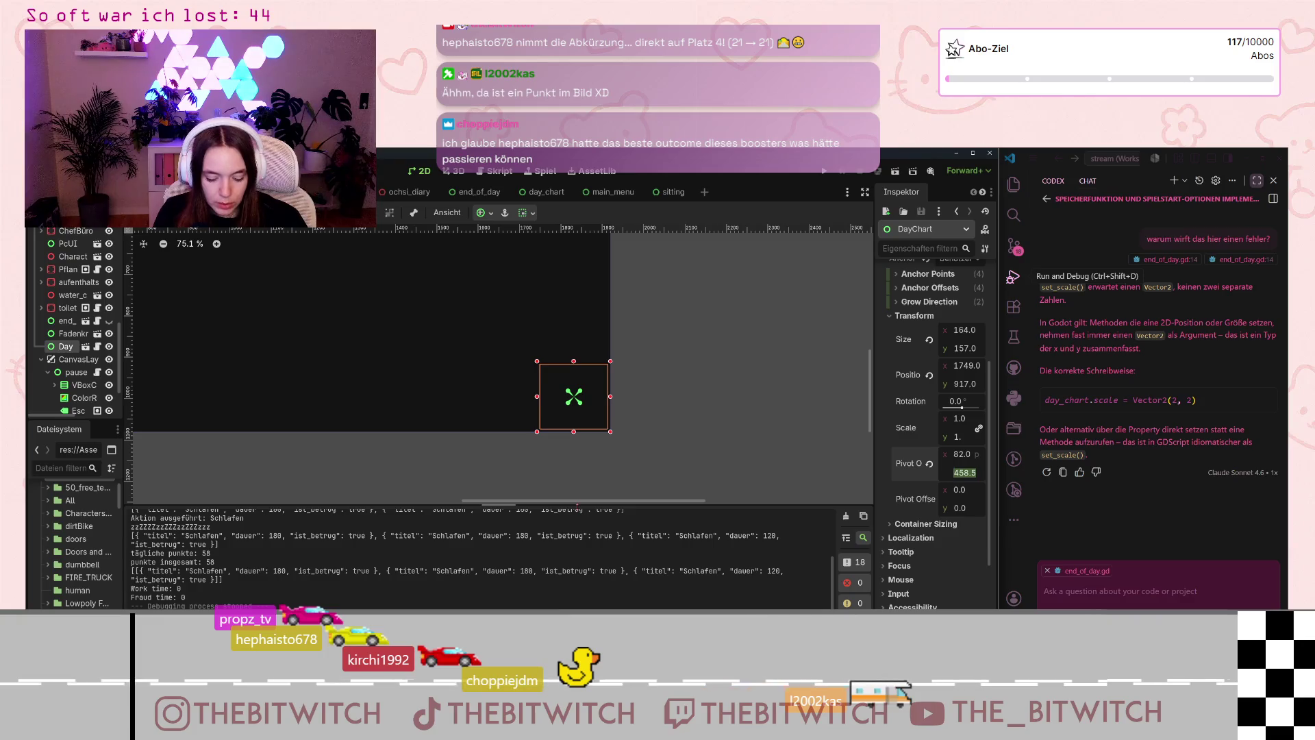
text(7)
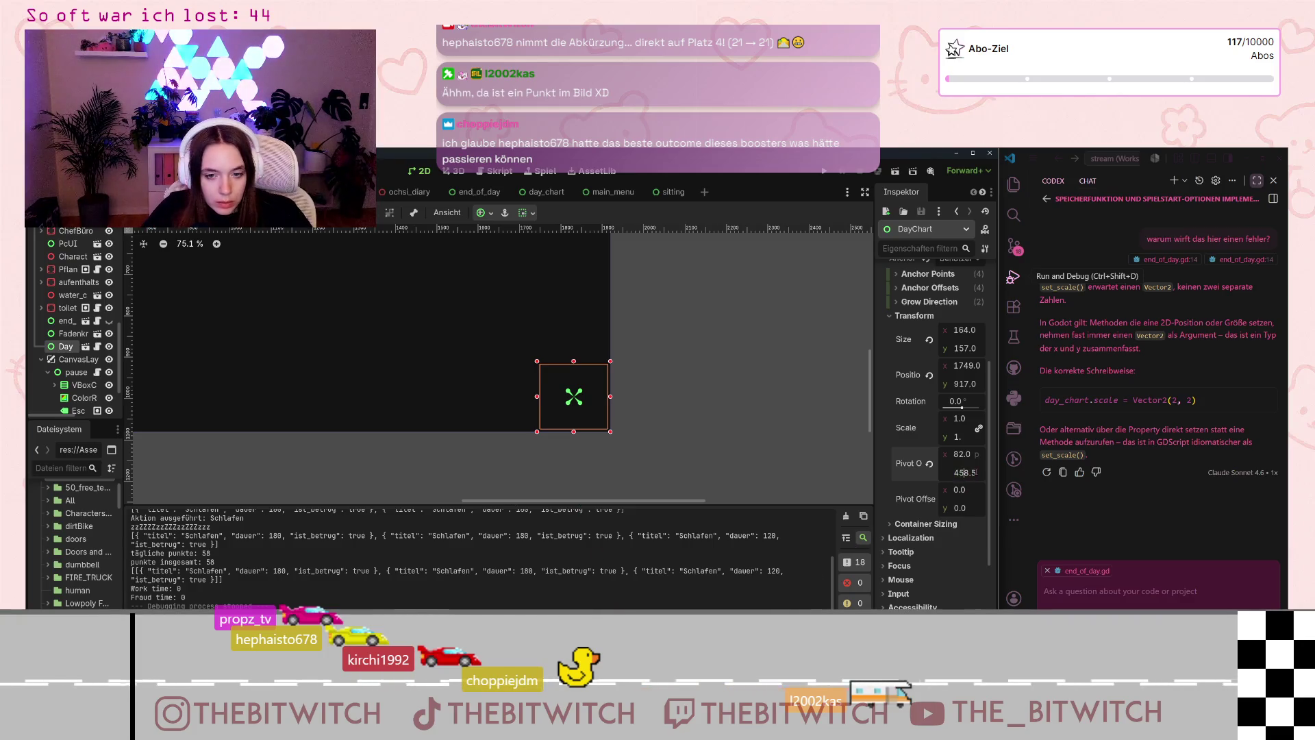
text(8,5)
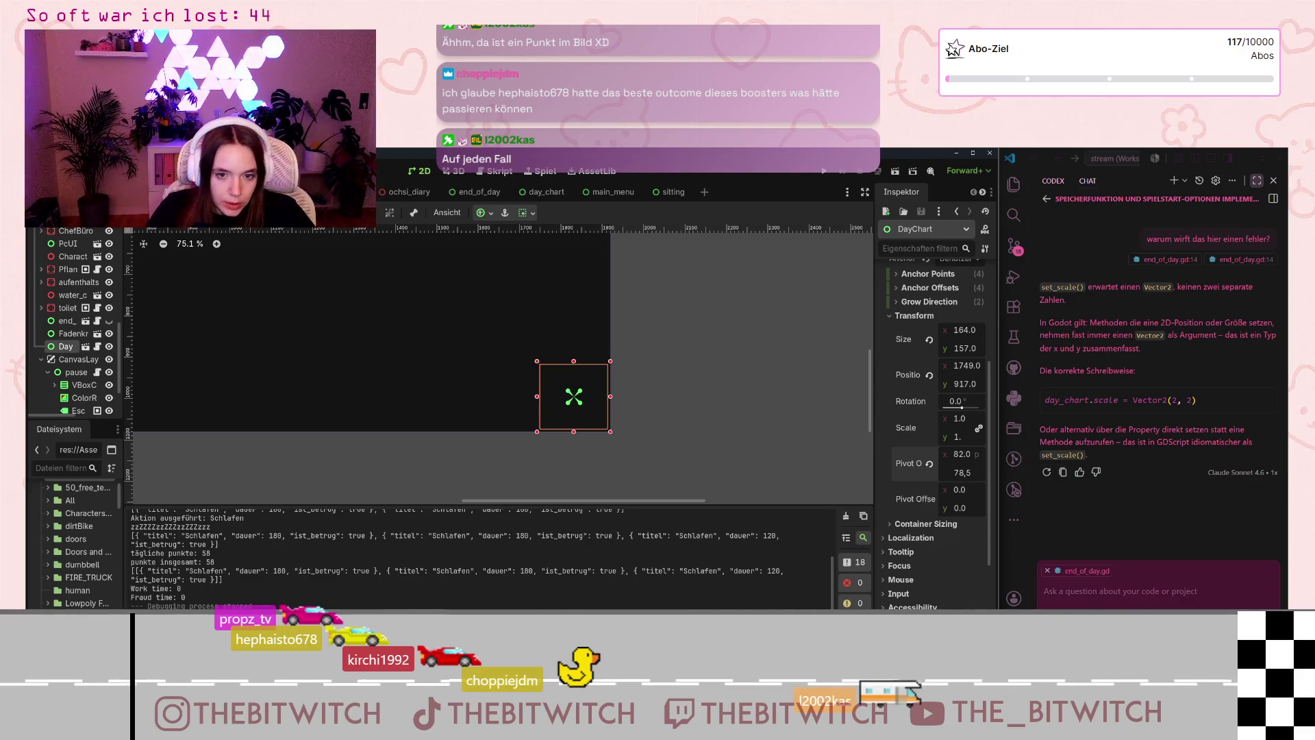
click(133, 357)
click(68, 347)
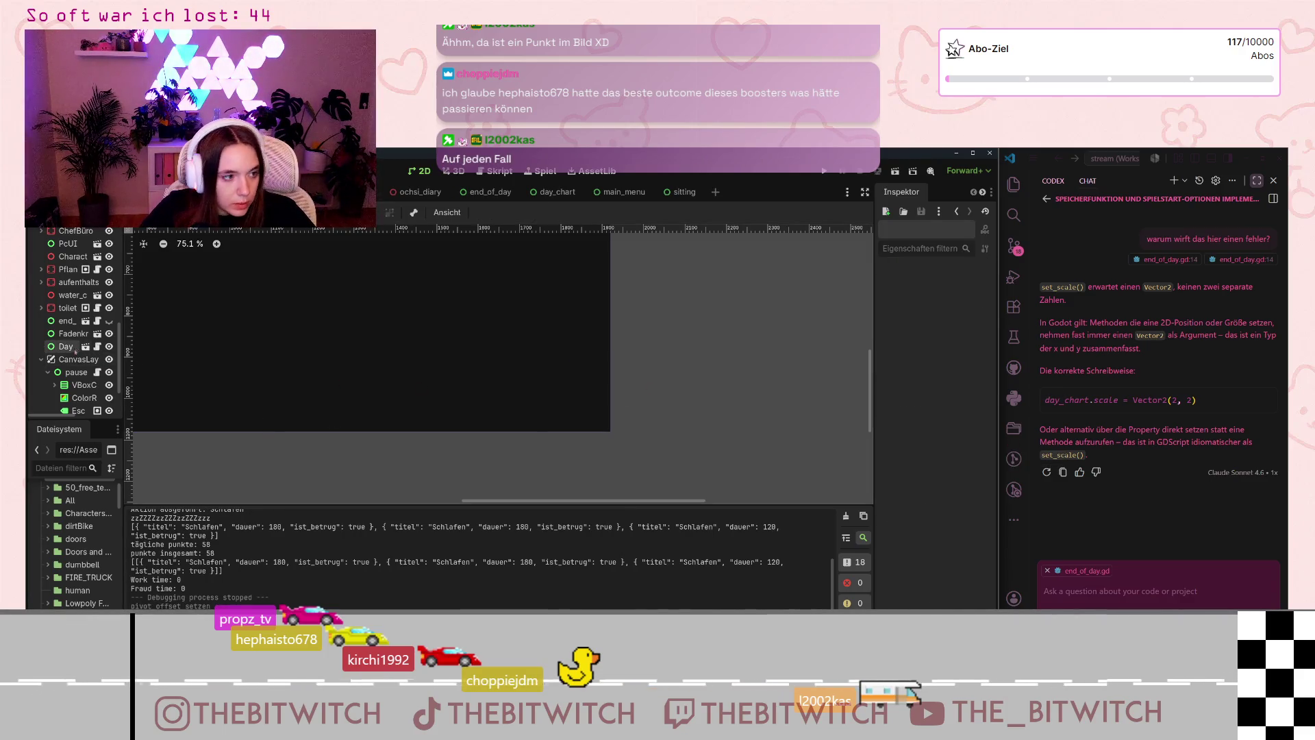
key(ctrl+s)
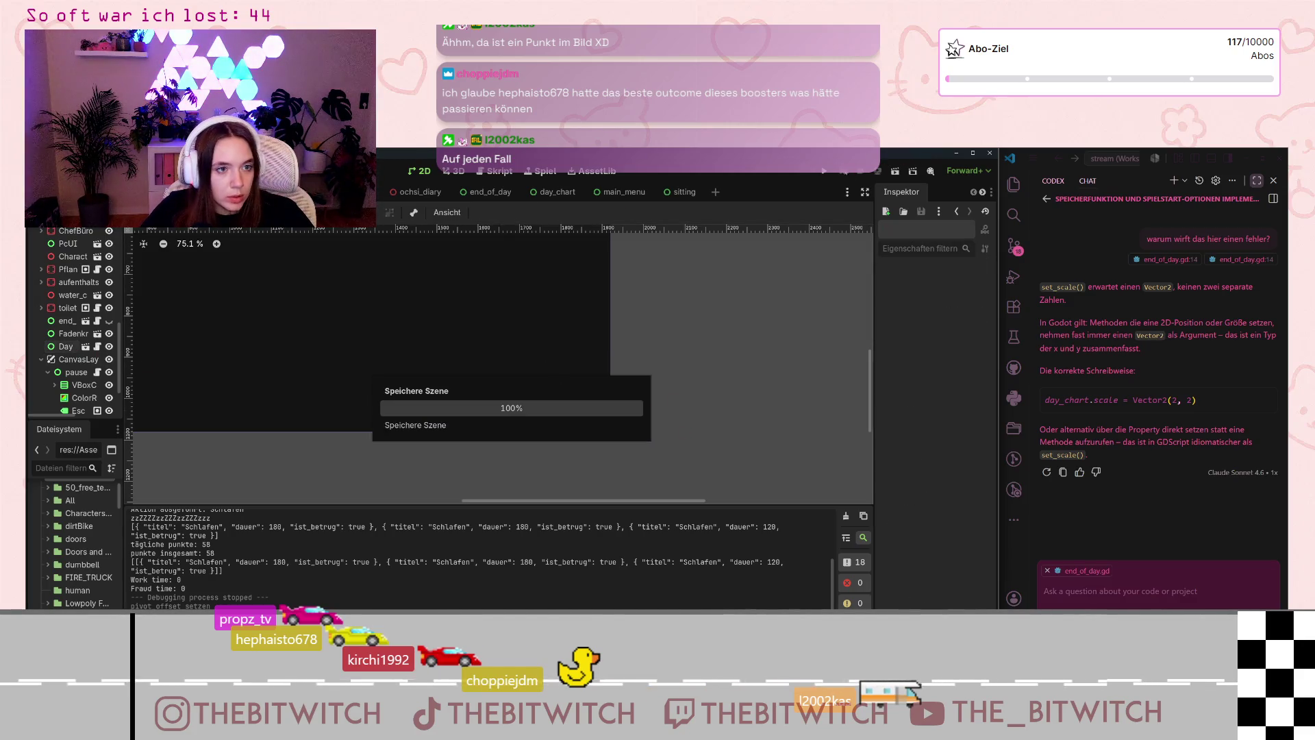
Run the project, start a new save game and sleep on the sofa to reach the results screen.
click(824, 173)
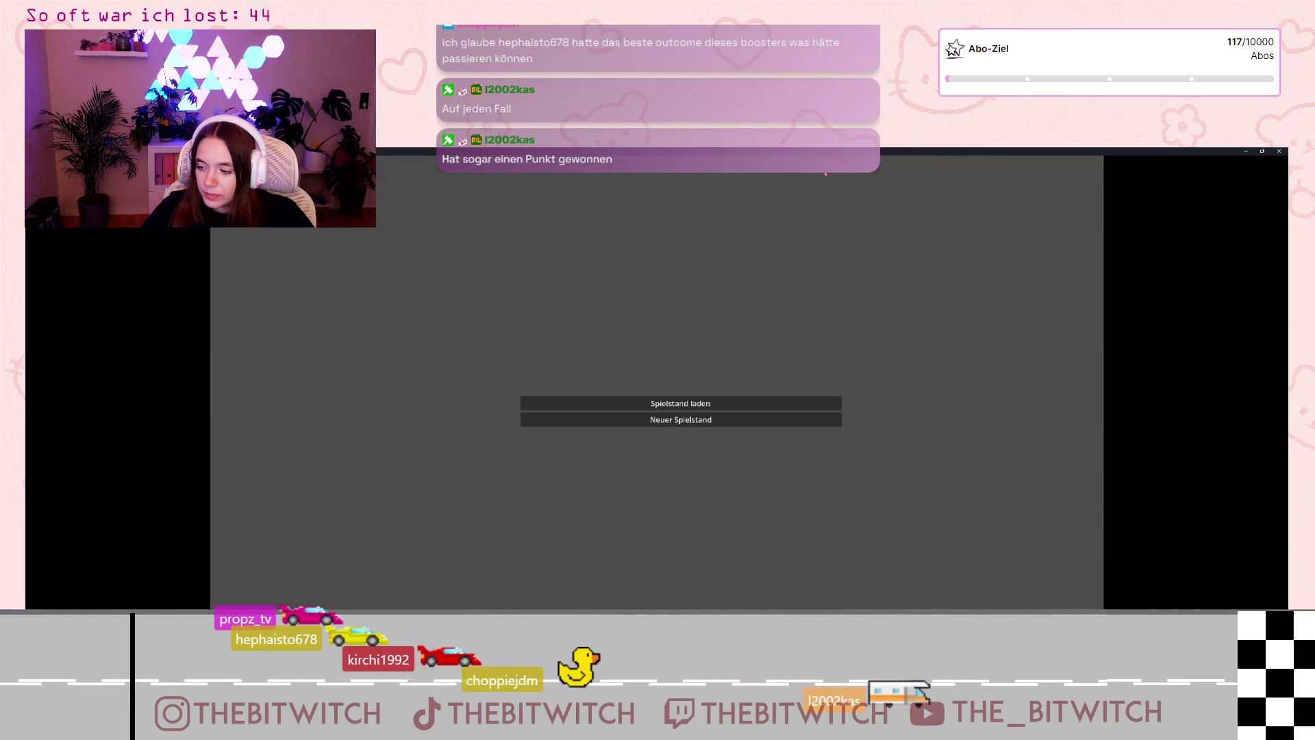
click(696, 420)
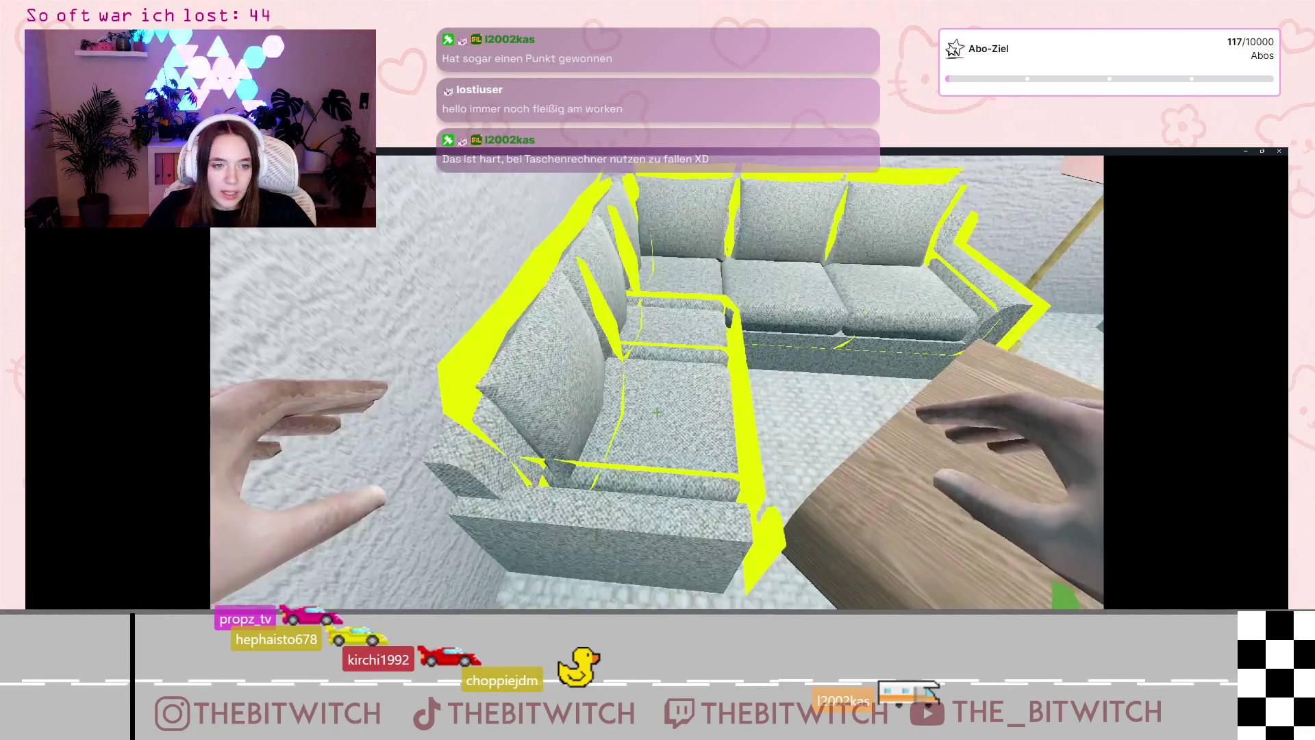
click(657, 412)
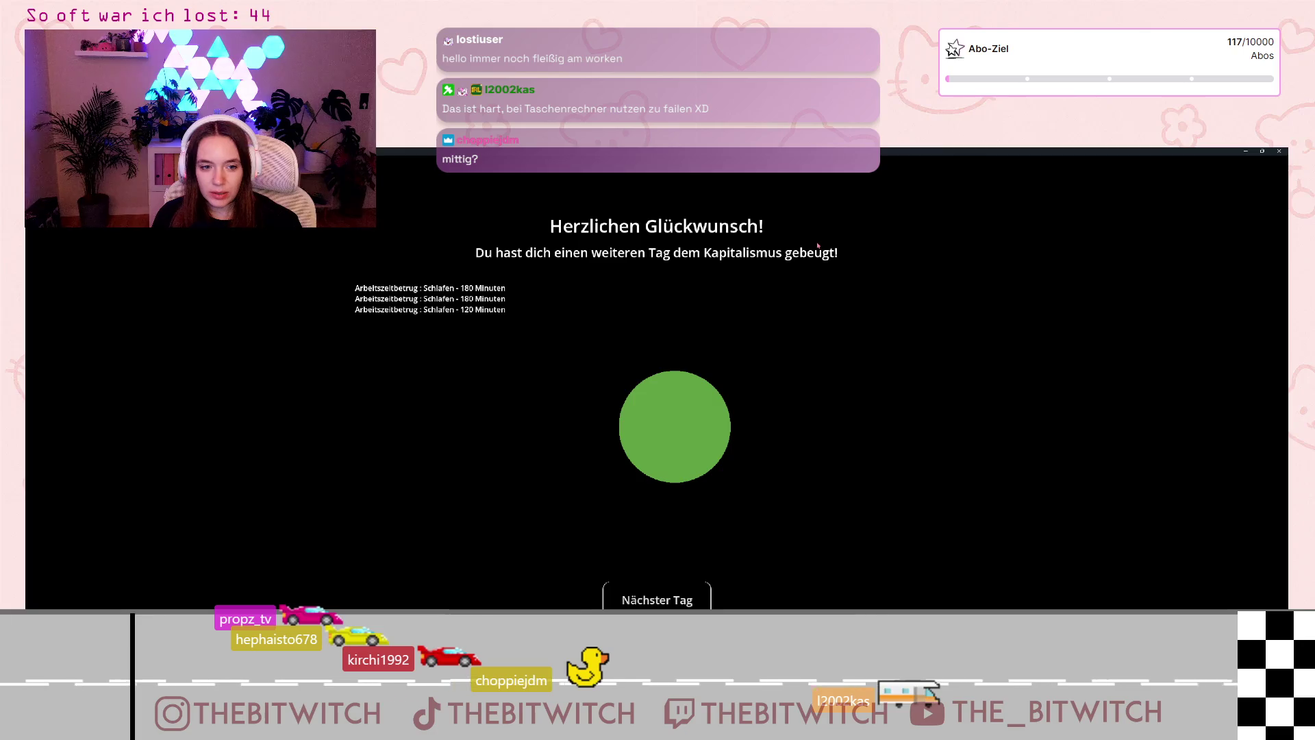
double_click(707, 154)
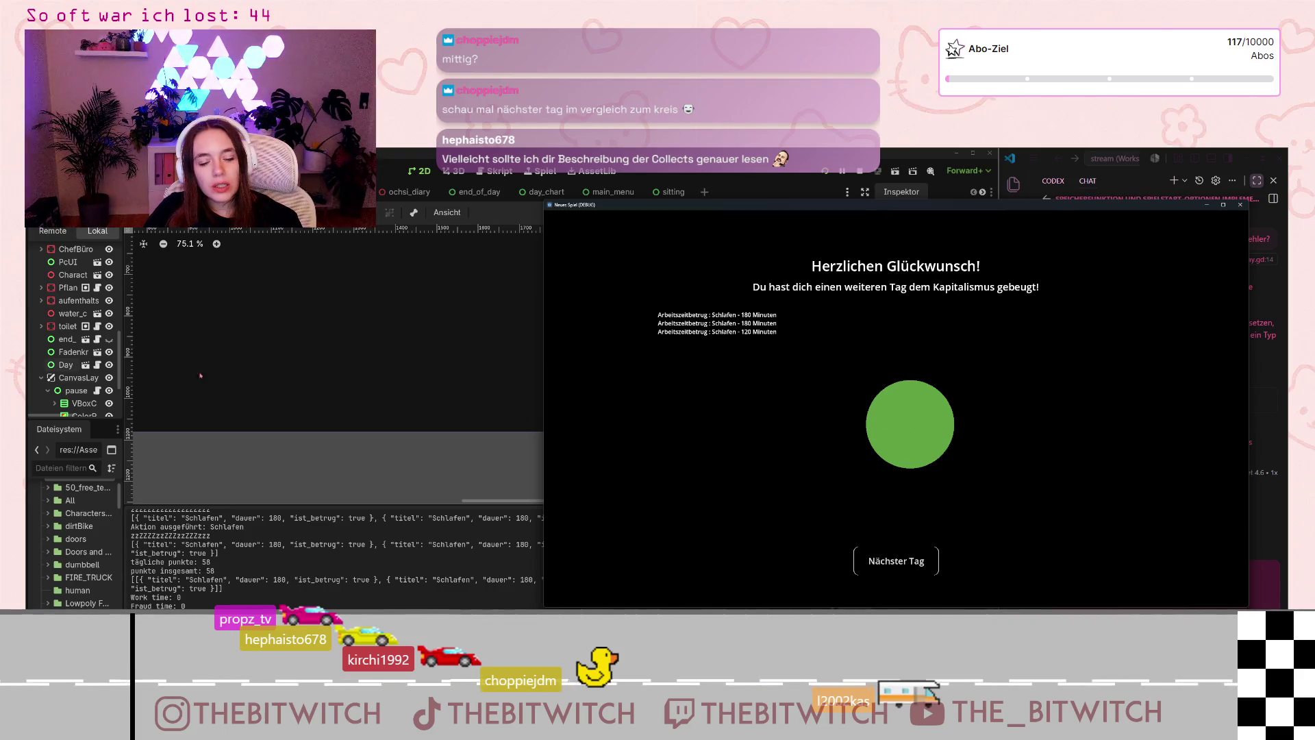
Return to the editor and open the Control class help page from the script list.
click(394, 471)
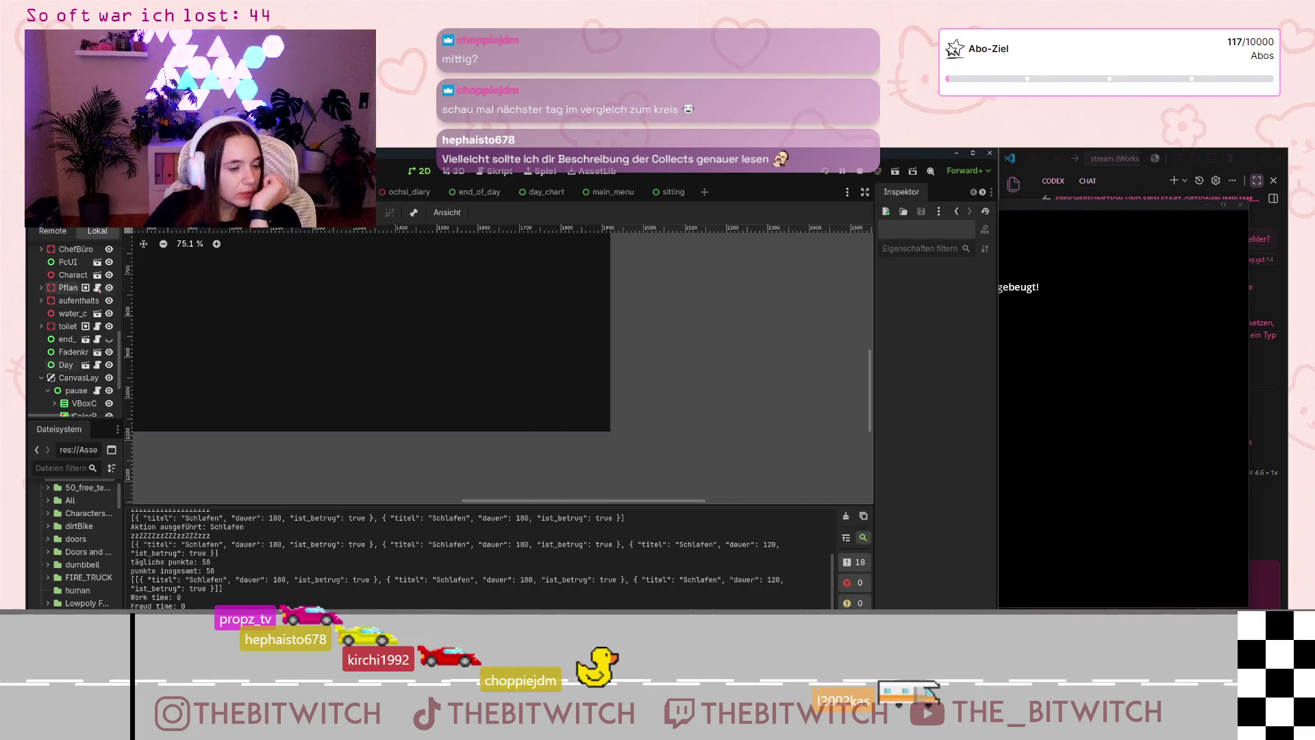
click(97, 364)
scroll(143, 375, down, 4)
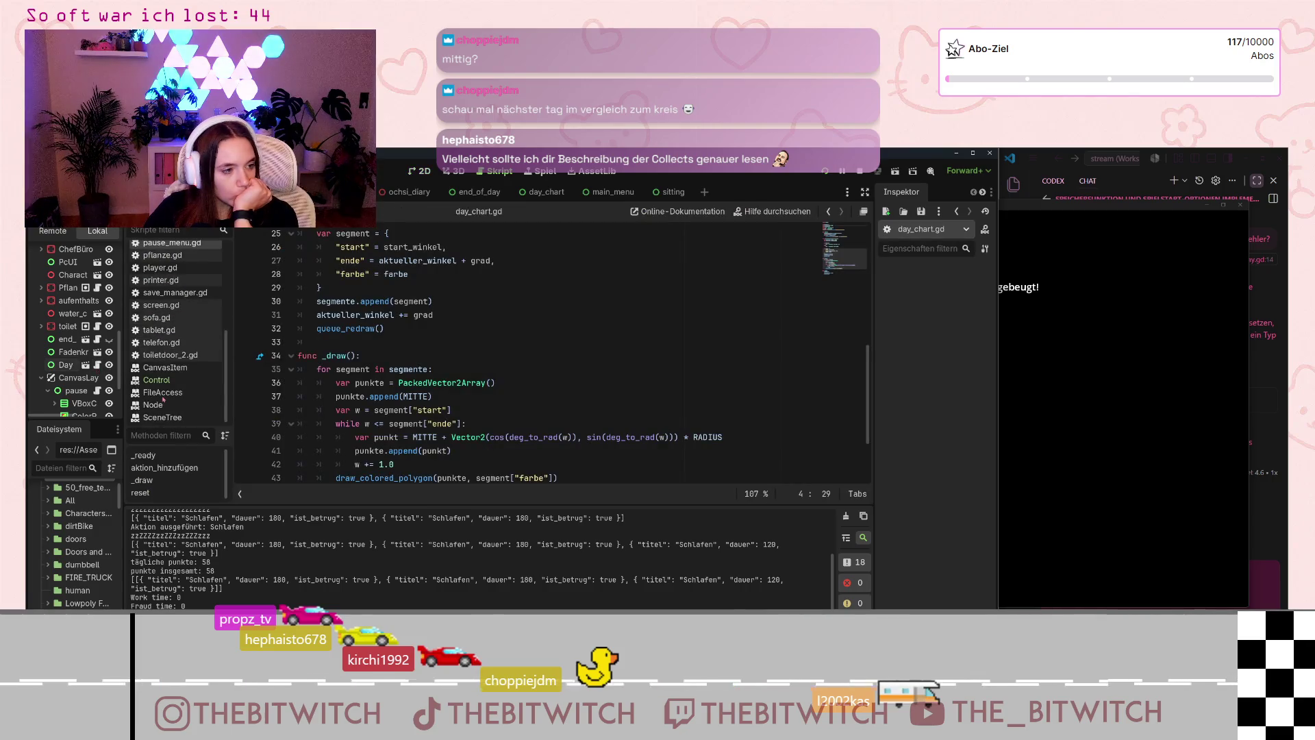
click(156, 379)
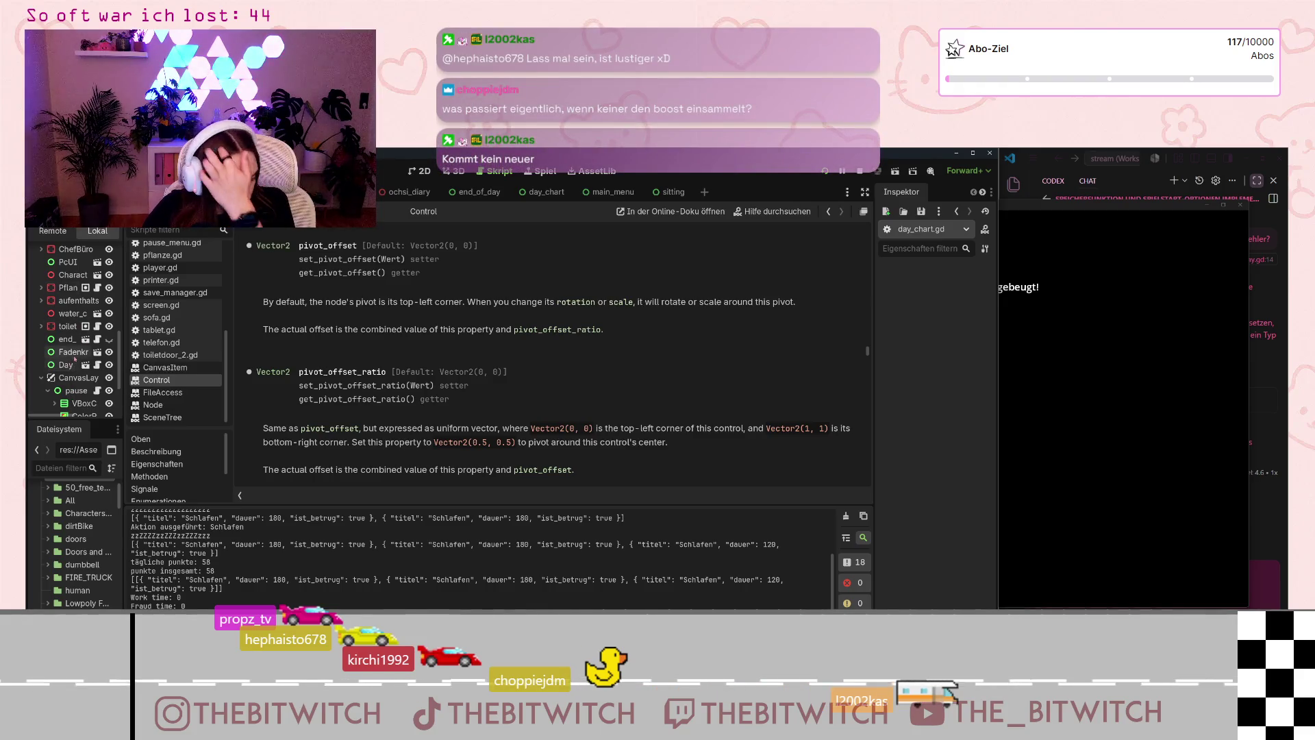
Expand the Layout and Transform properties in the Inspector and select the DayChart node.
click(67, 339)
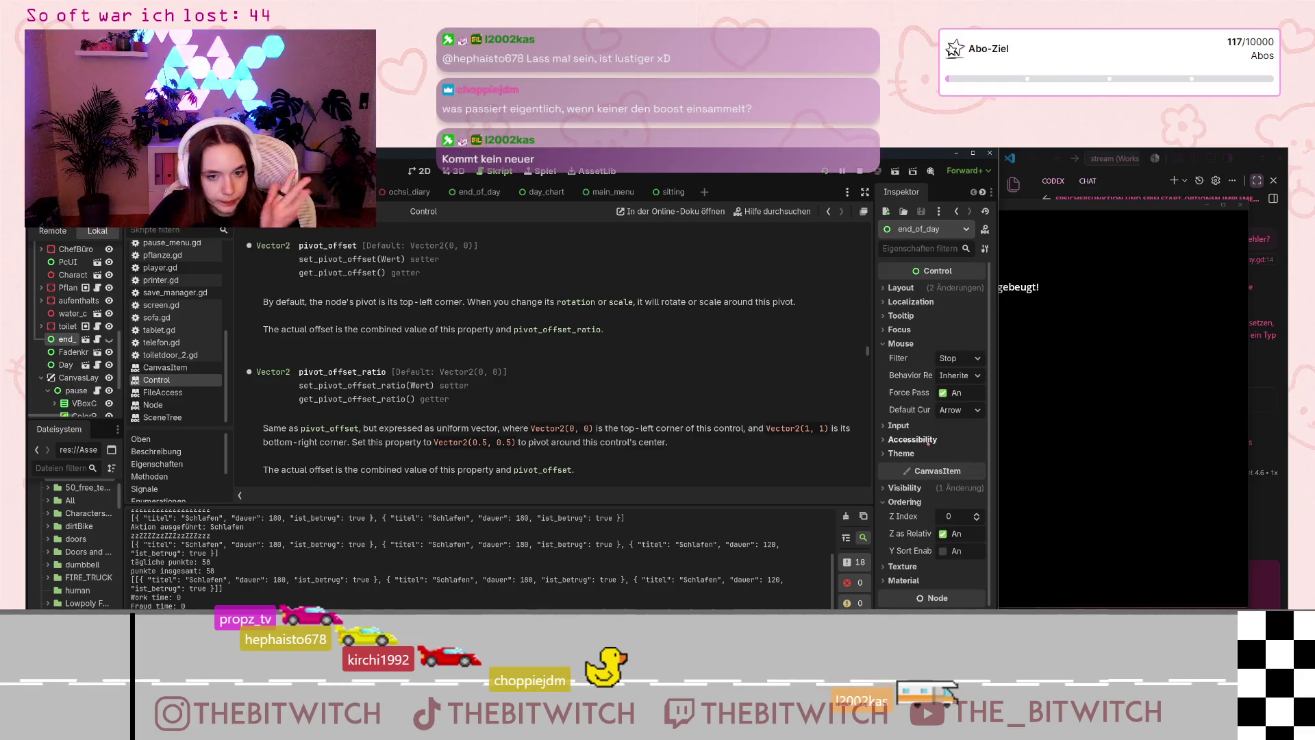
click(901, 288)
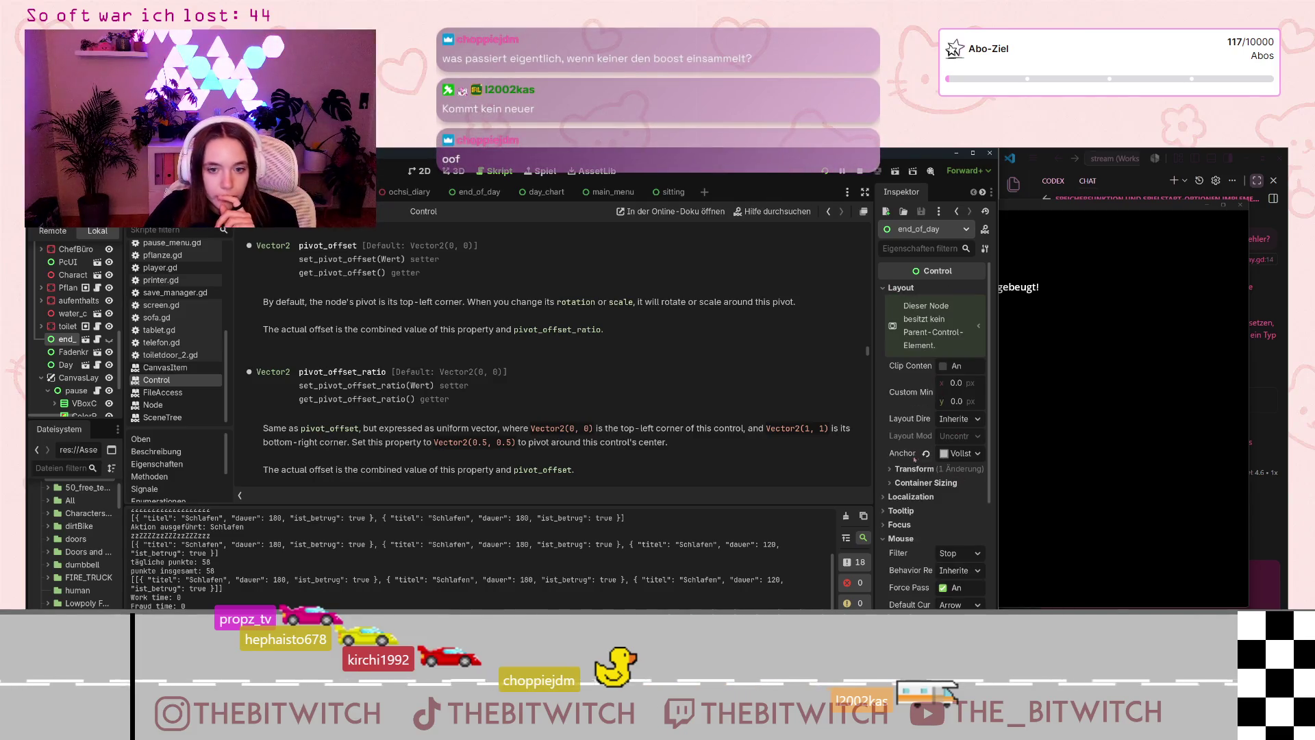
click(894, 473)
scroll(918, 515, down, 3)
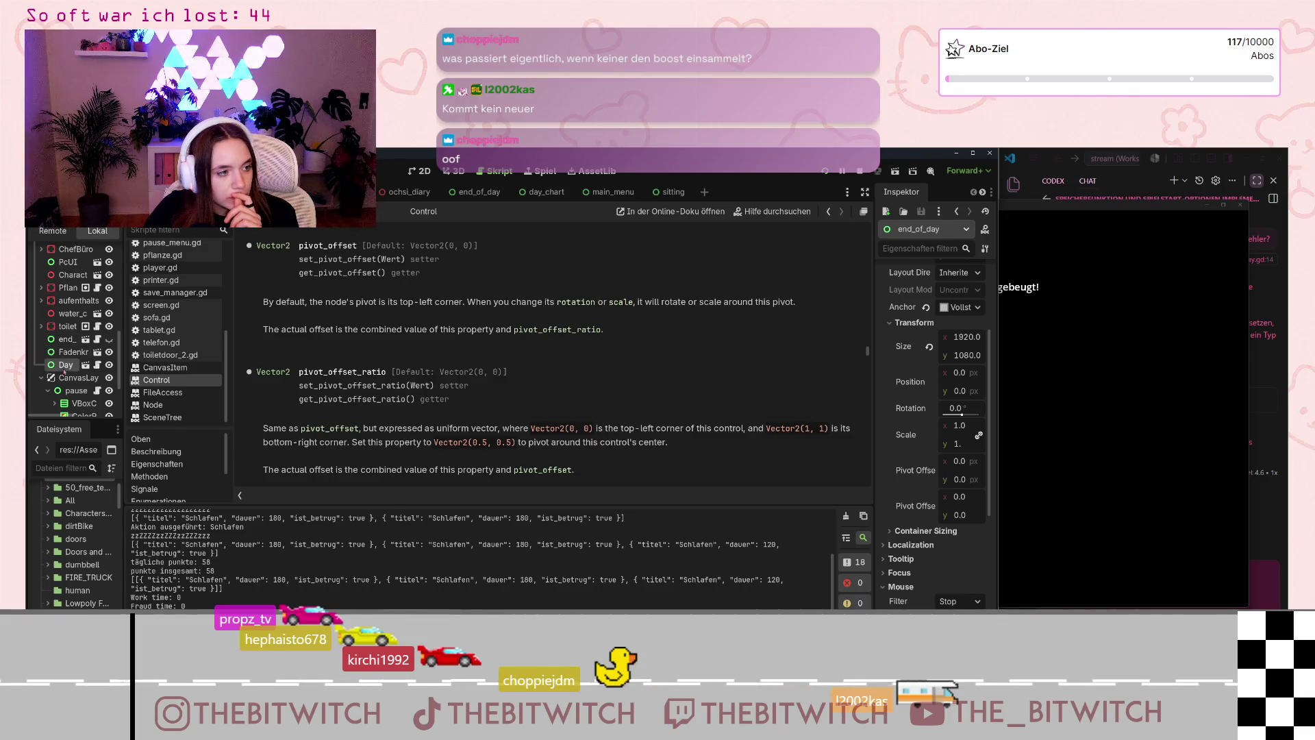
click(65, 364)
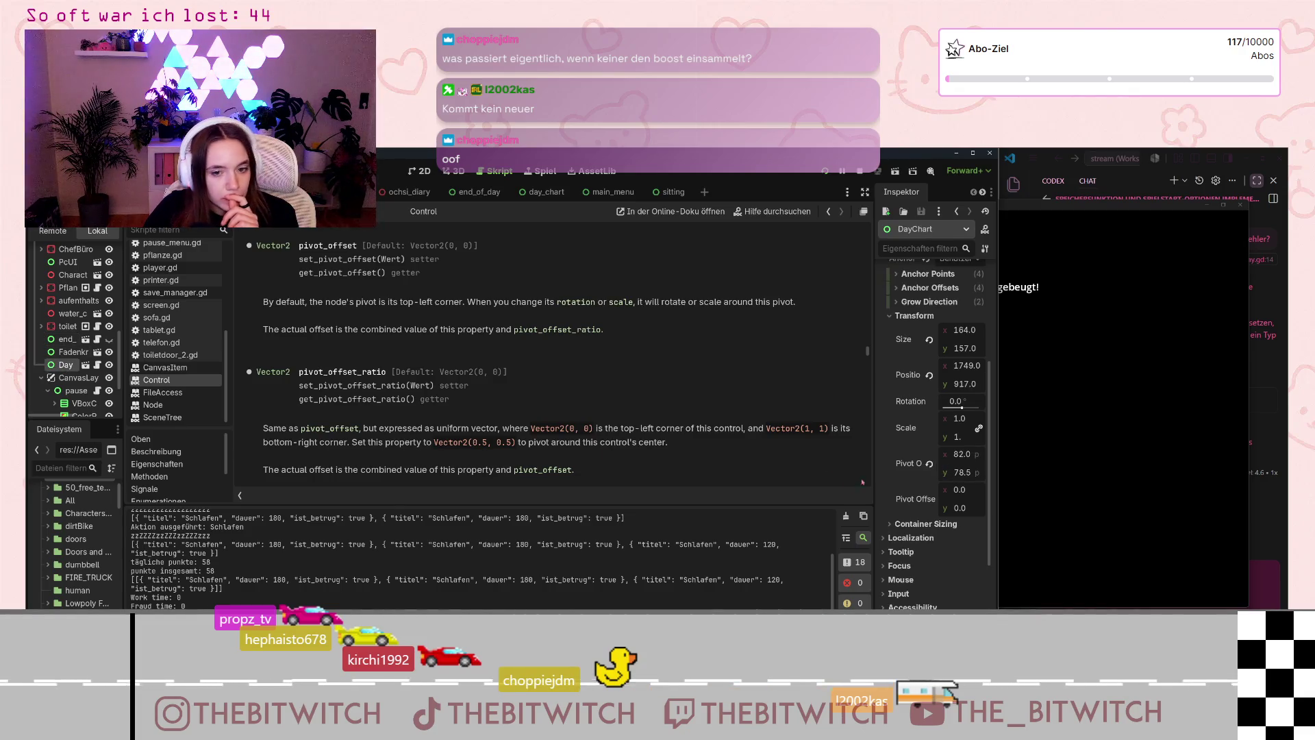
Set DayChart's Pivot Offset Ratio to 0.5 on x and y, then save the scene.
click(960, 490)
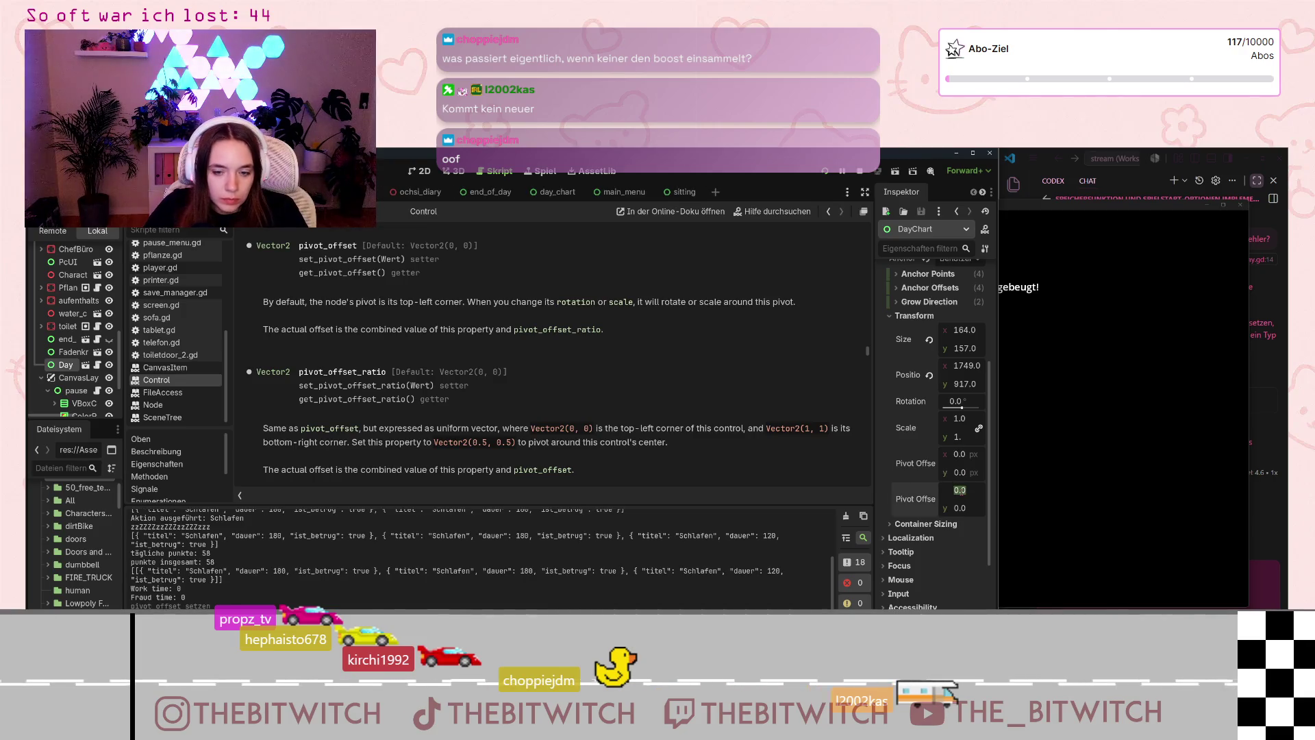
text(0.5)
key(Tab)
text(0.5)
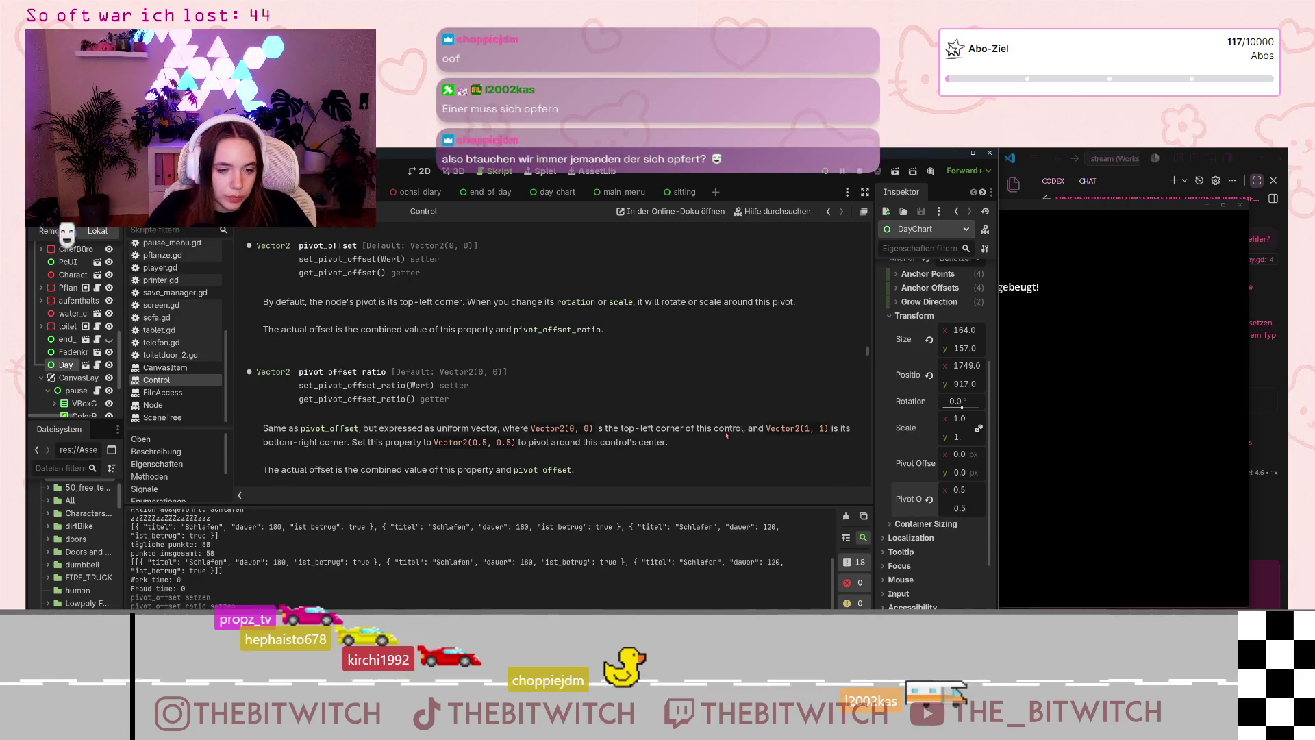
key(Return)
key(ctrl+s)
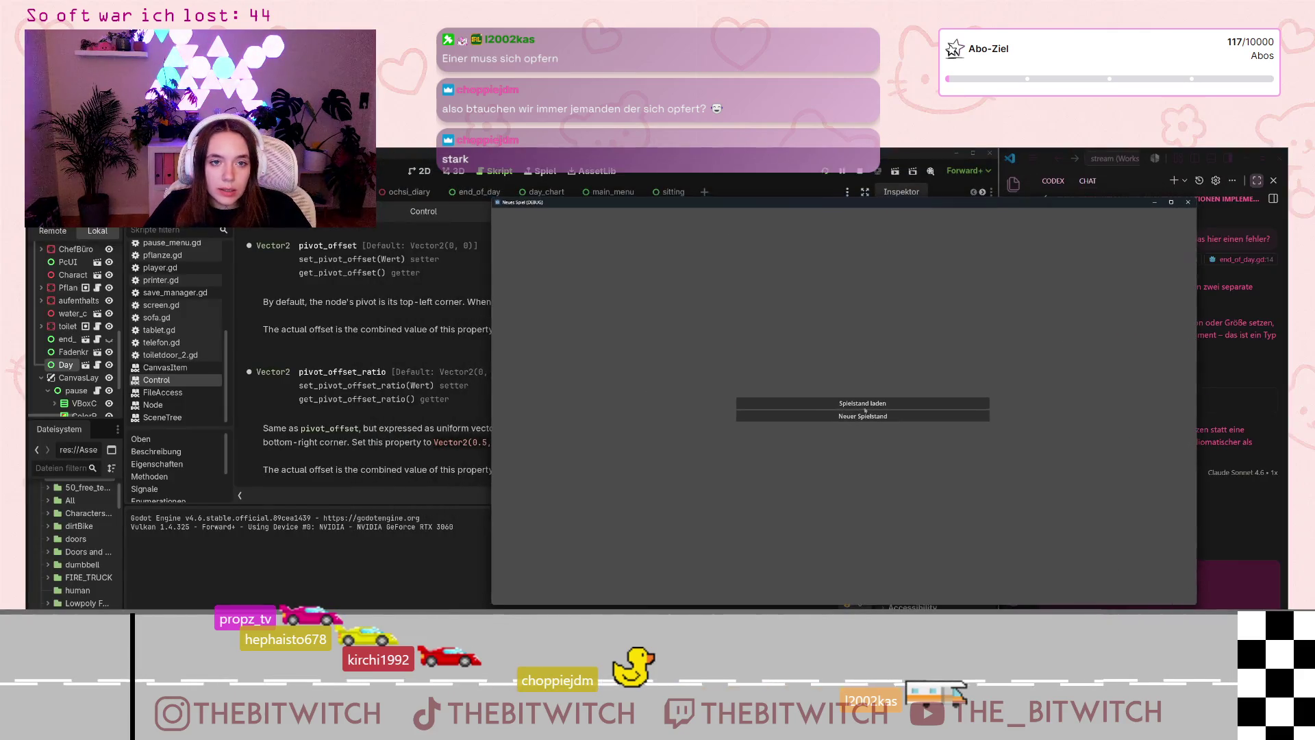
Start a new game, walk to the sofa and sleep to reach the results screen, then close the game.
click(844, 419)
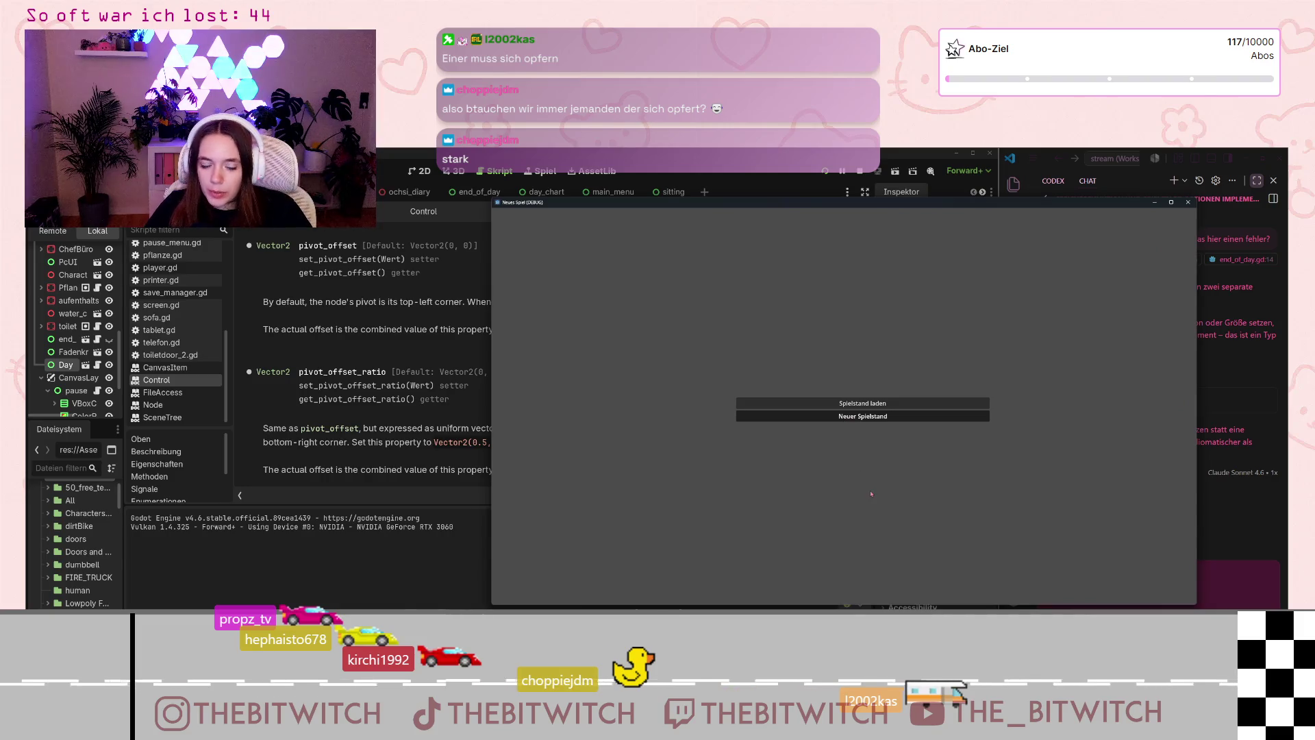
mouse_move(844, 409)
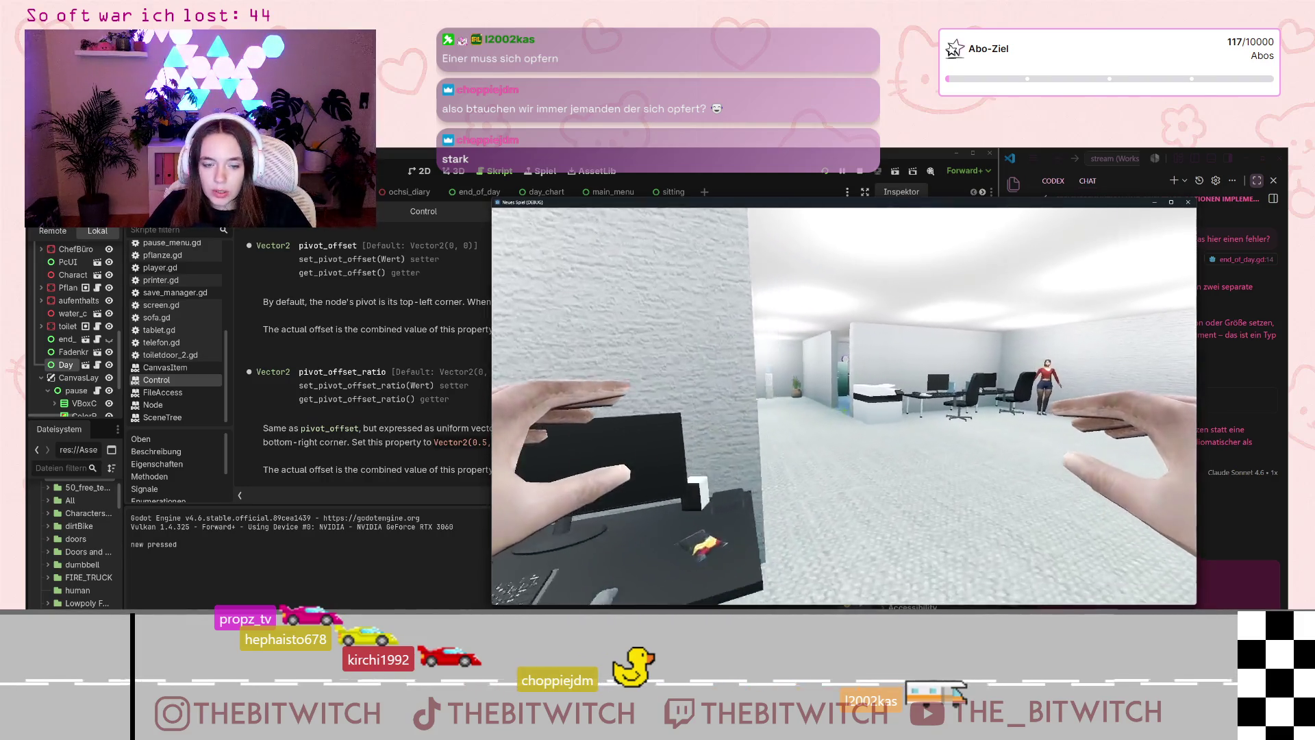
key(w)
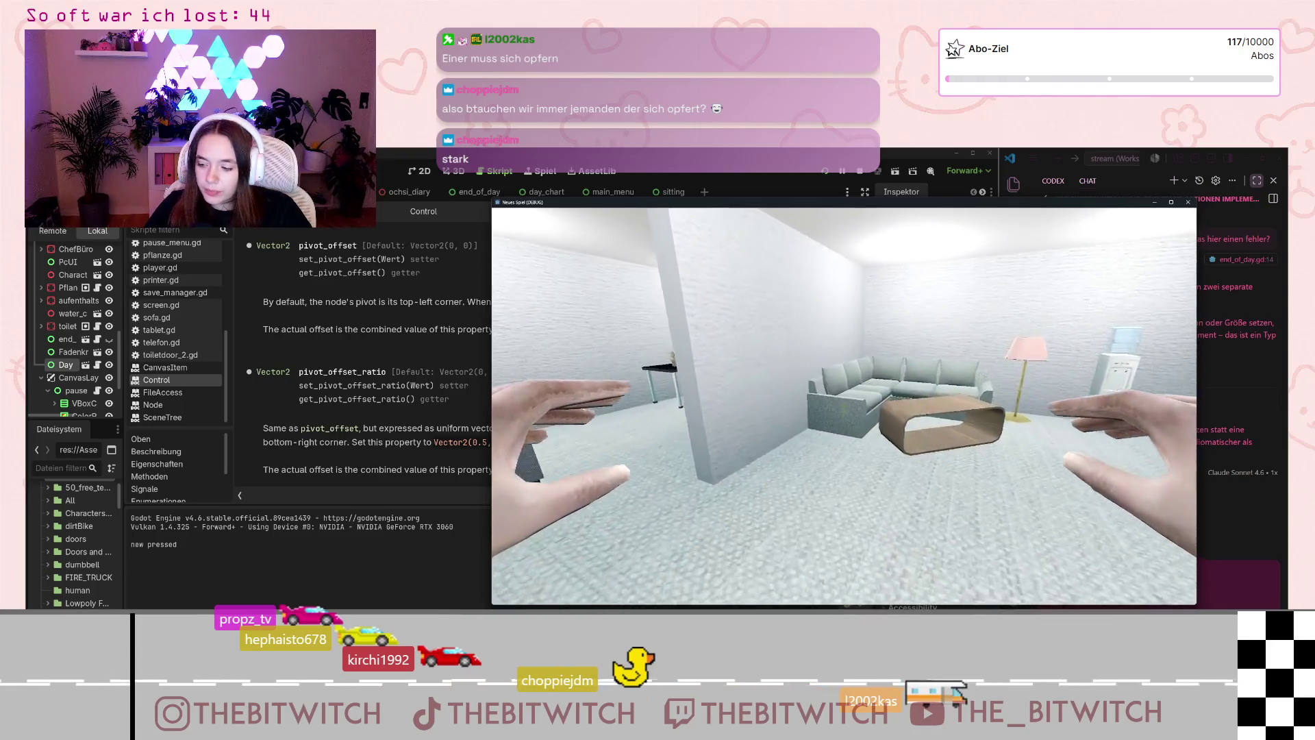
key(e)
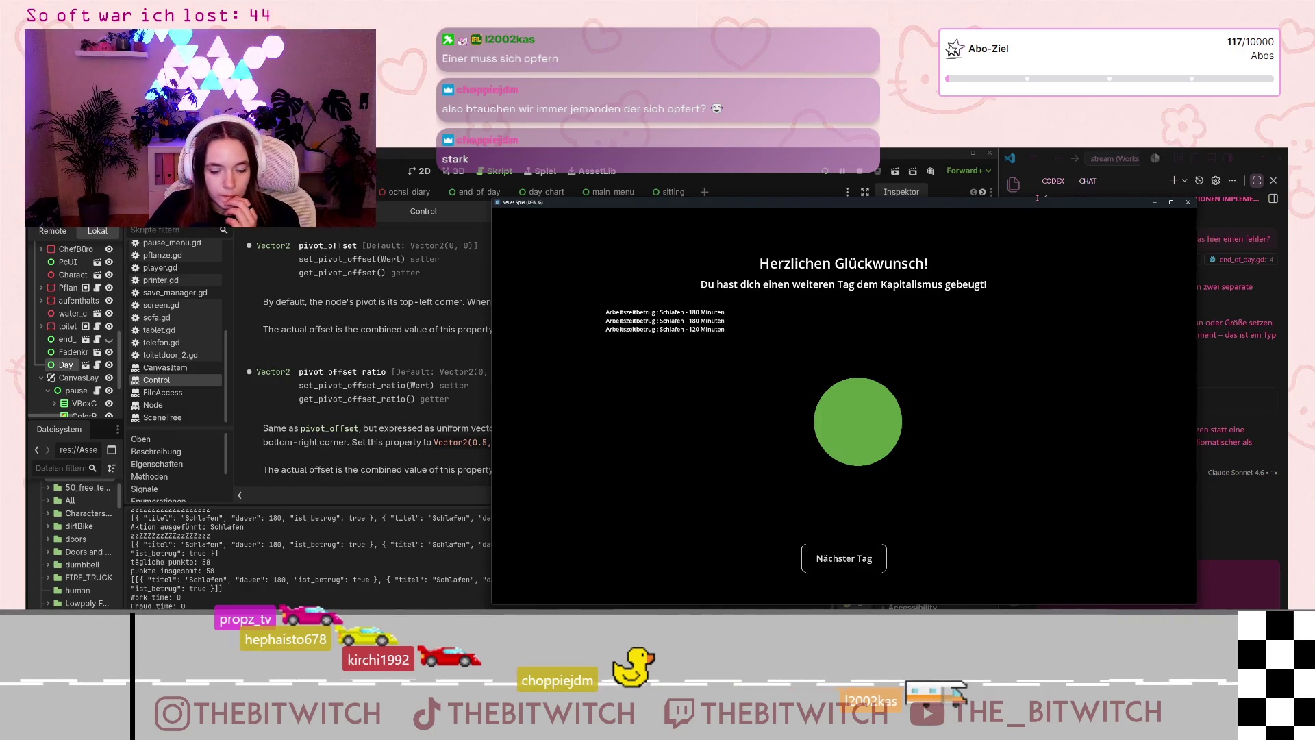
click(1187, 202)
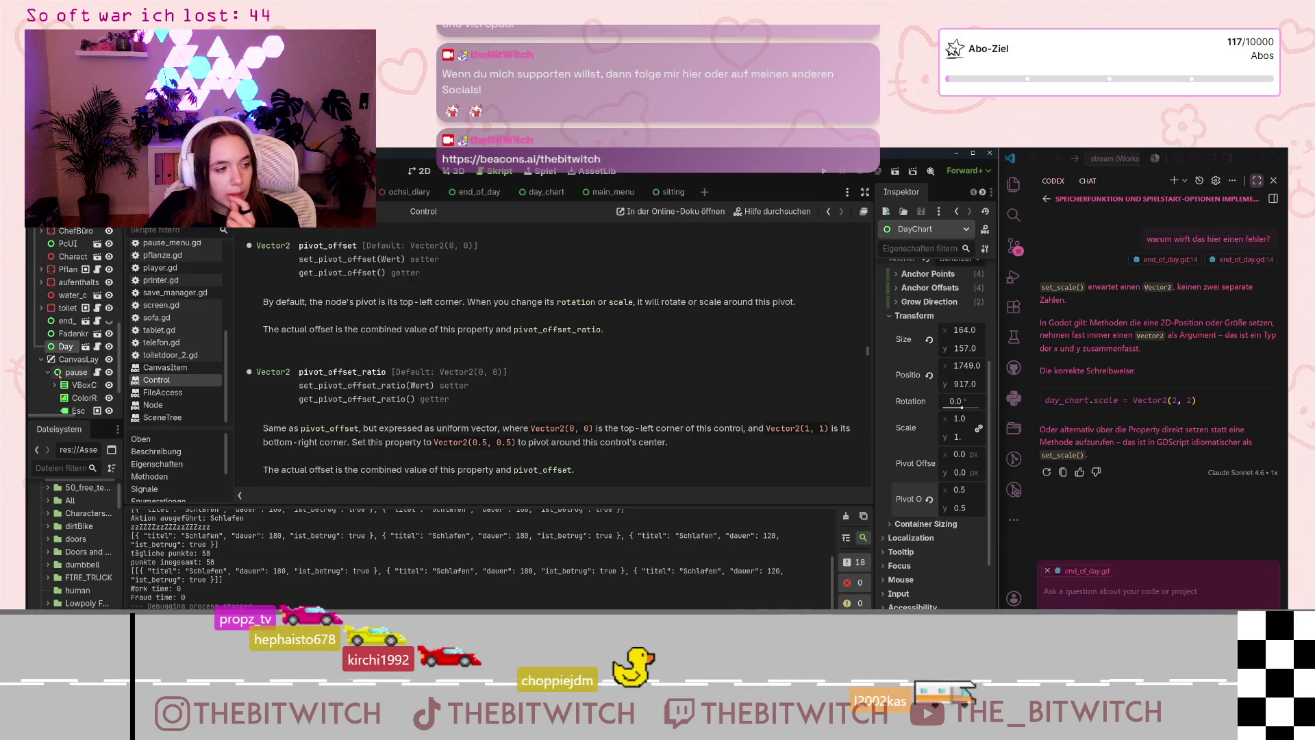
scroll(59, 372, down, 2)
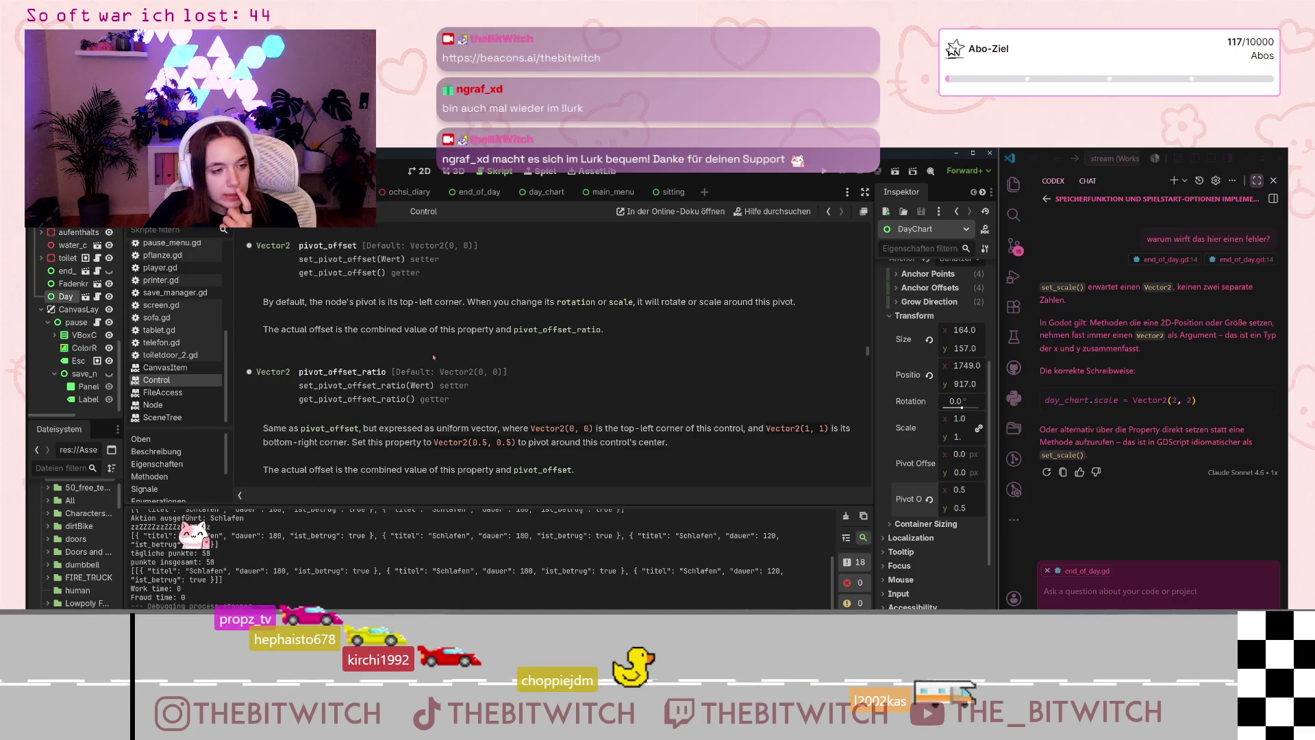
scroll(433, 357, down, 3)
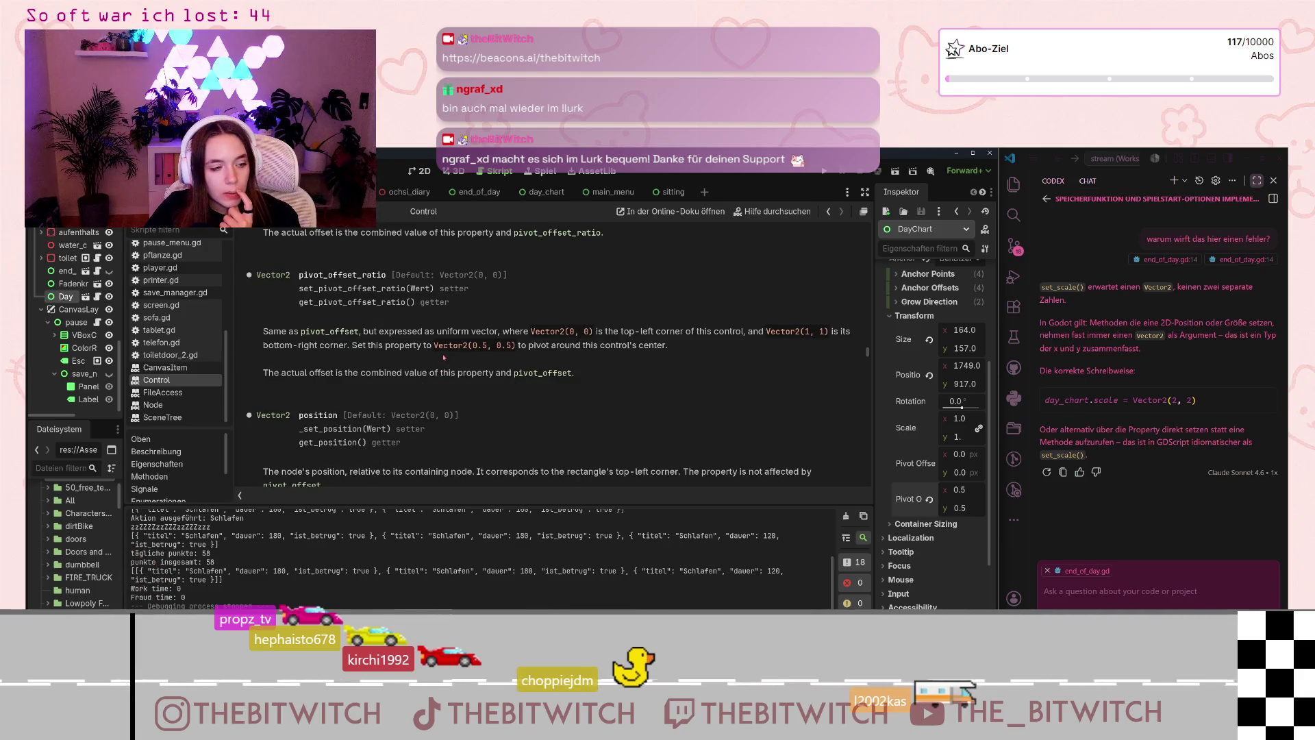
scroll(444, 357, down, 1)
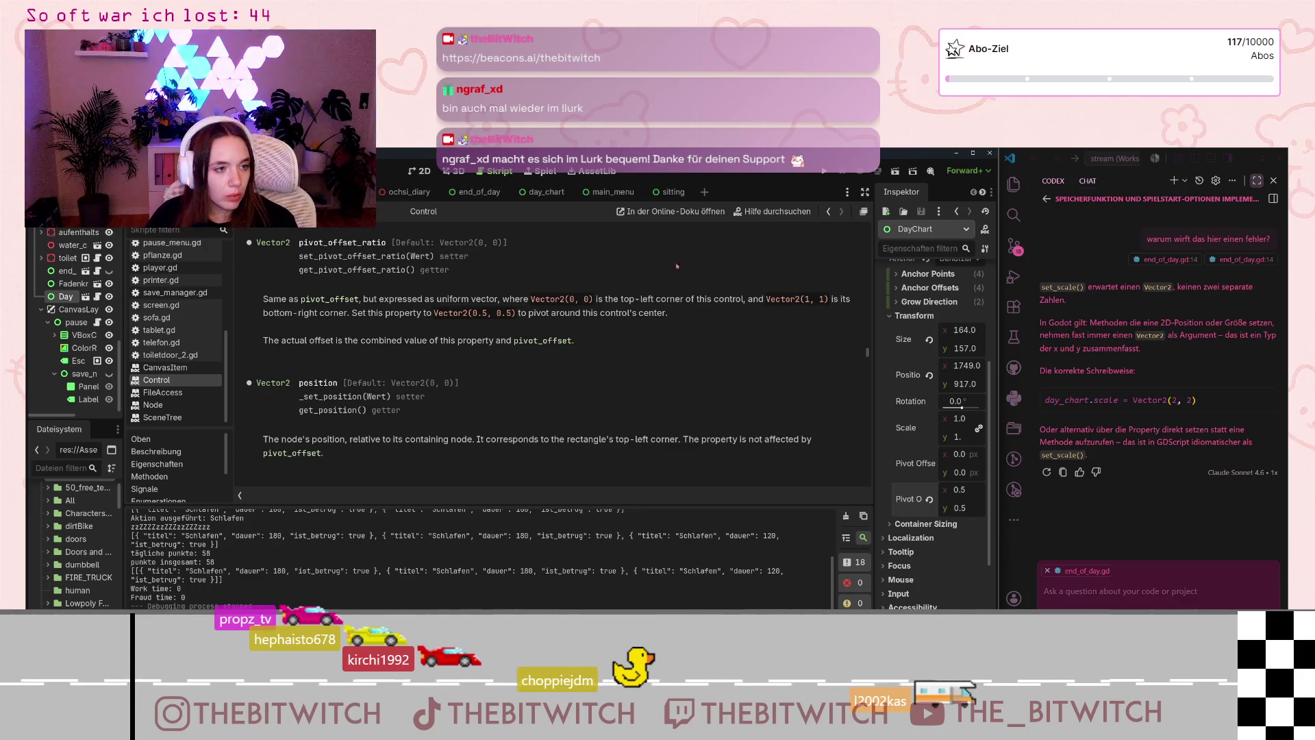
scroll(677, 266, down, 3)
scroll(587, 297, down, 3)
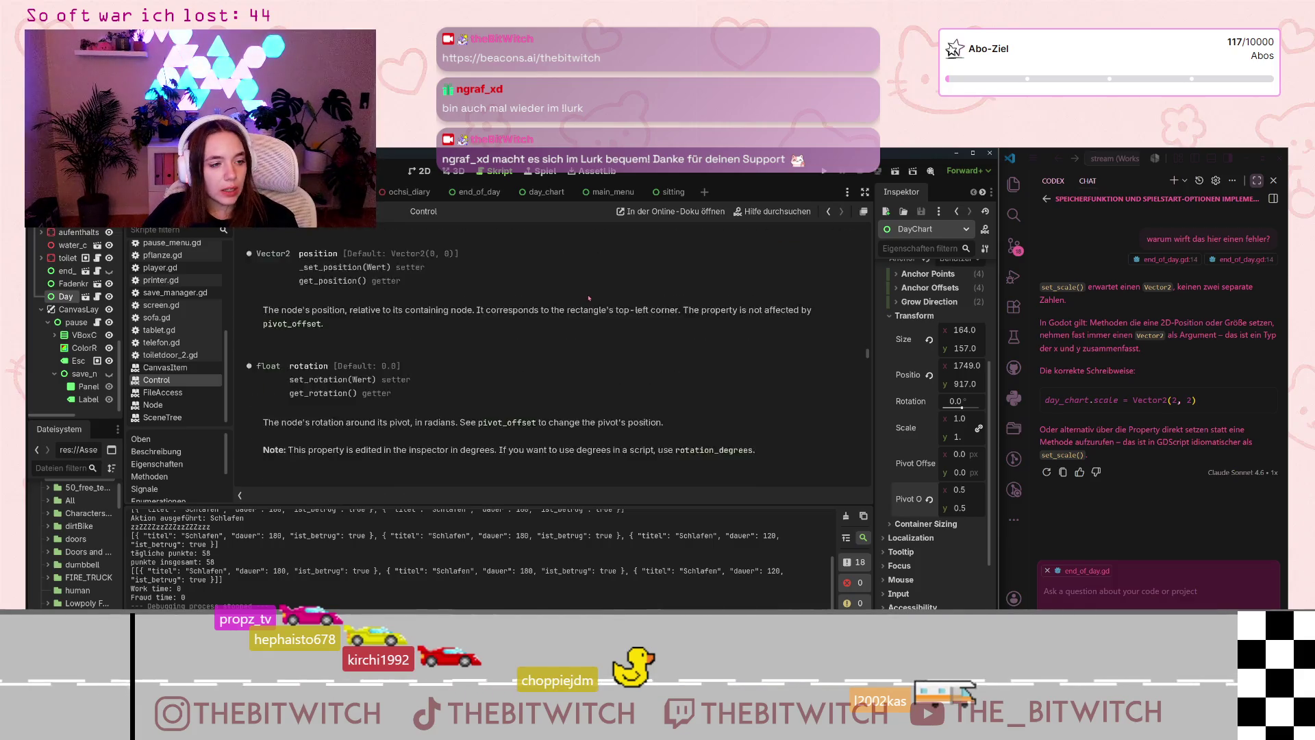
scroll(589, 298, up, 3)
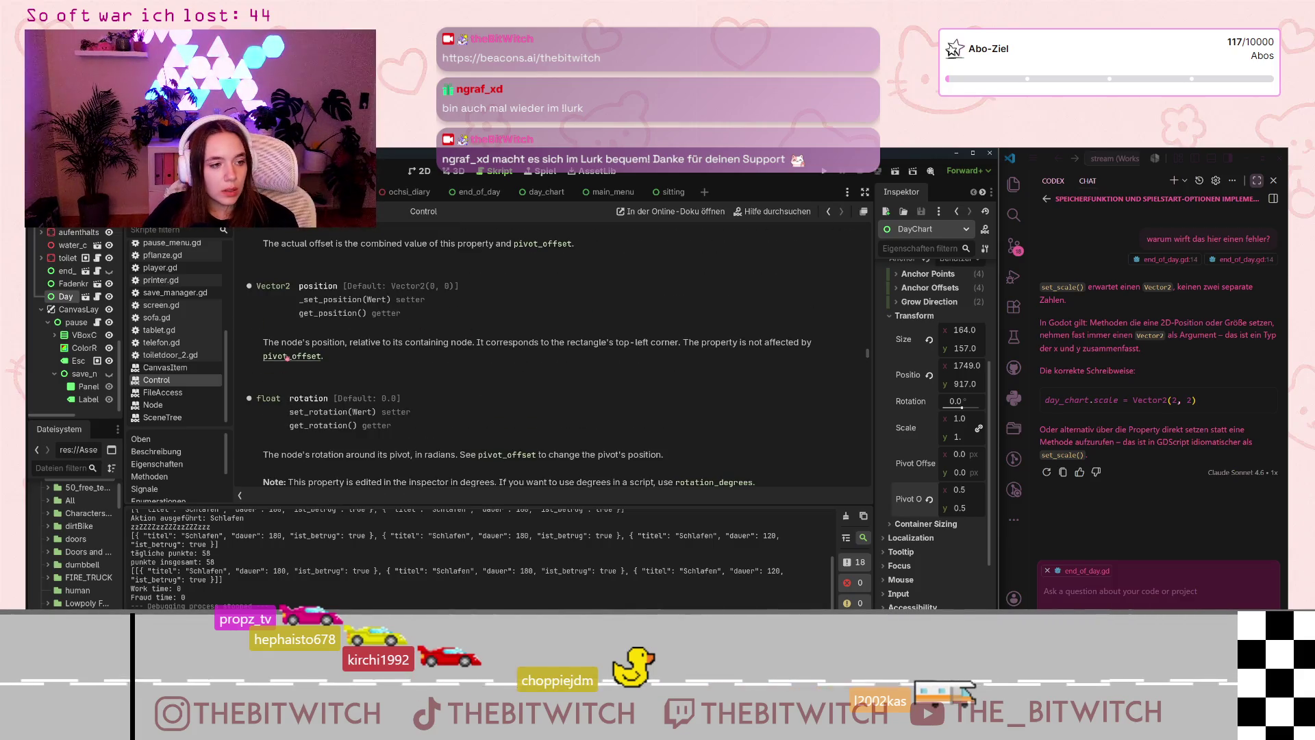
scroll(419, 367, up, 3)
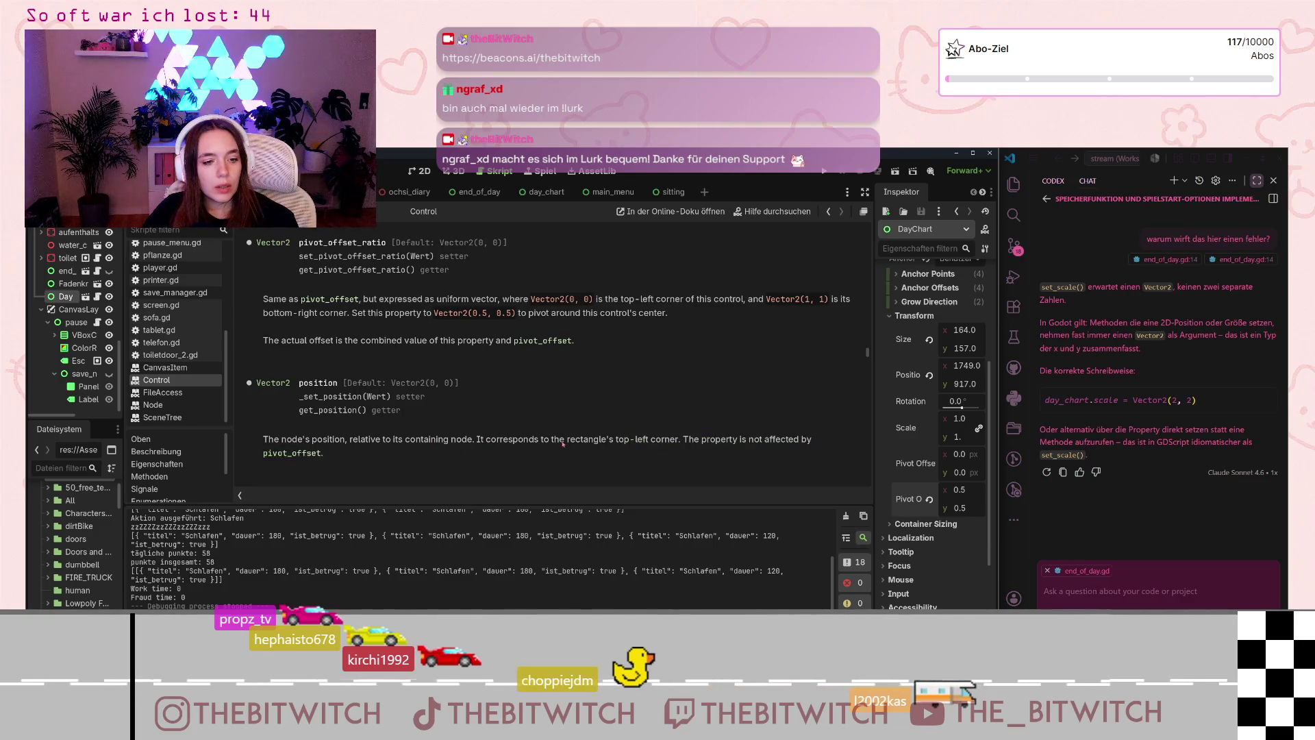
drag(693, 444, 669, 431)
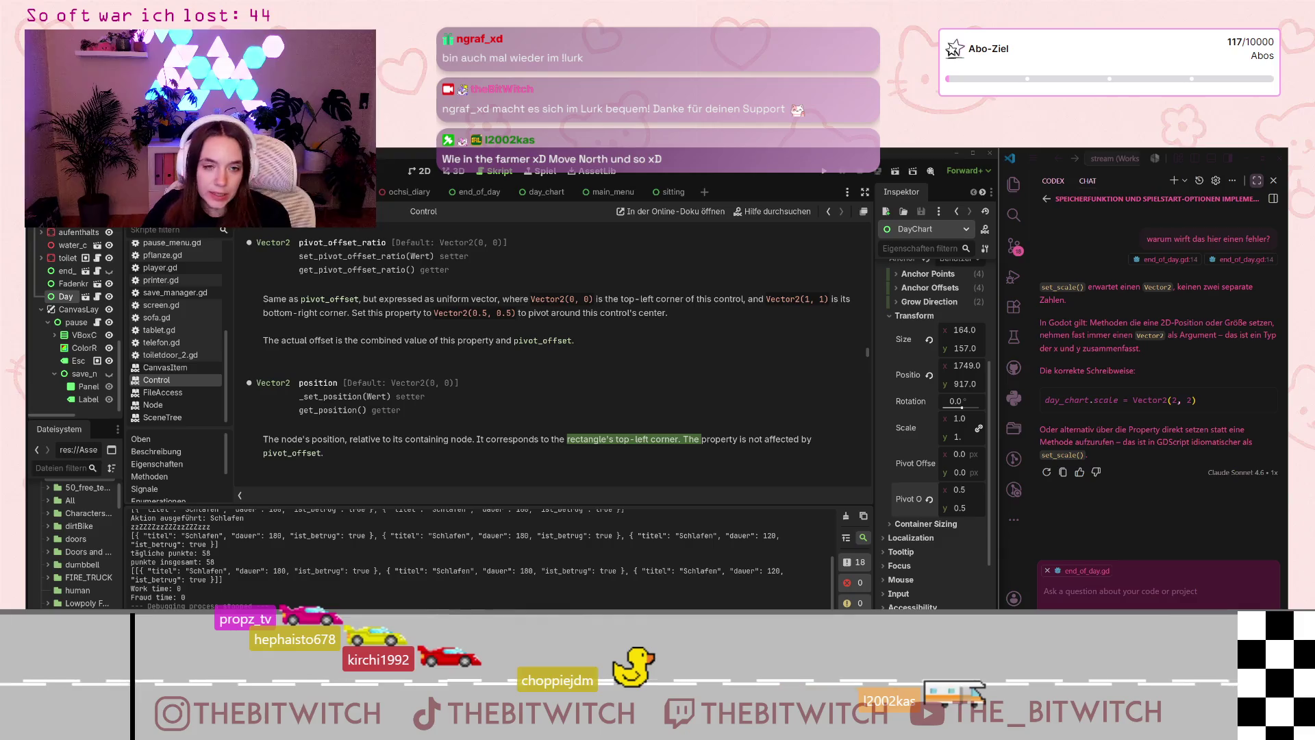
Read the Control docs on position, rotation and scale, then open end_of_day.gd from the end_of_day scene.
scroll(737, 459, down, 2)
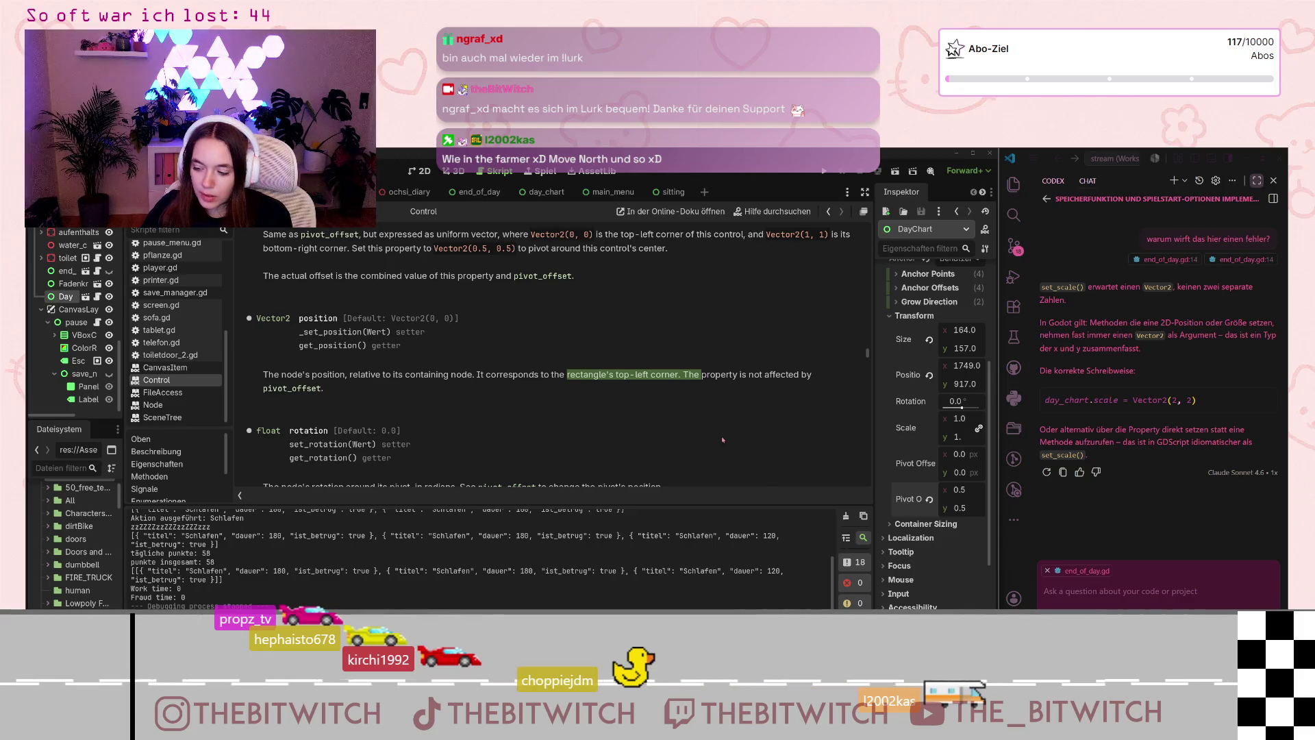
scroll(713, 409, down, 3)
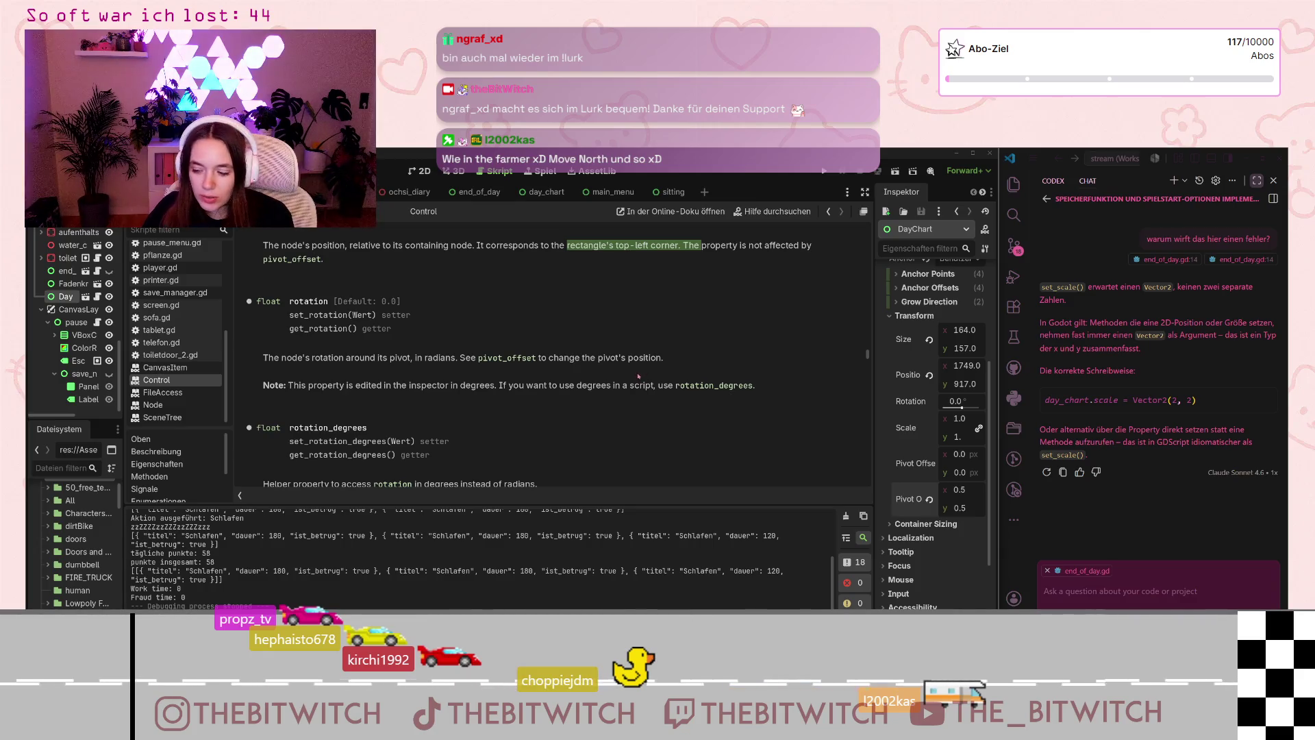
scroll(610, 408, down, 2)
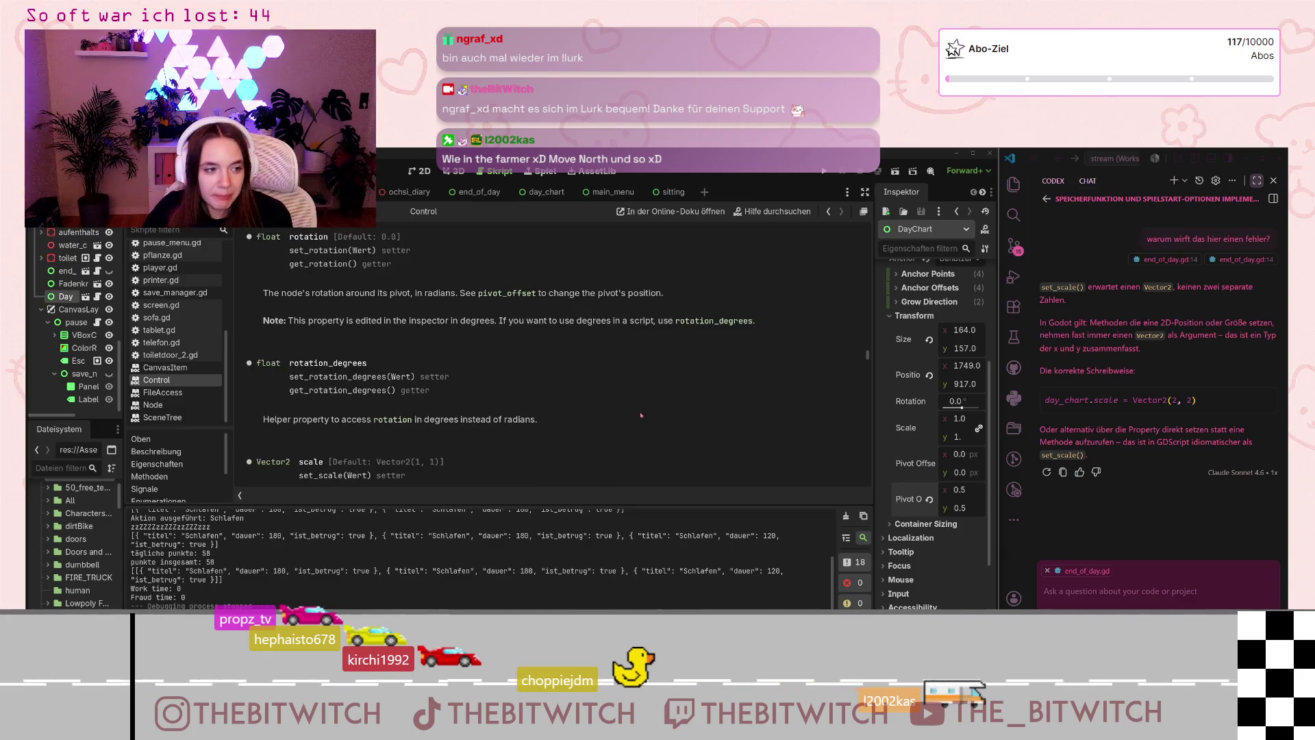
scroll(657, 393, down, 5)
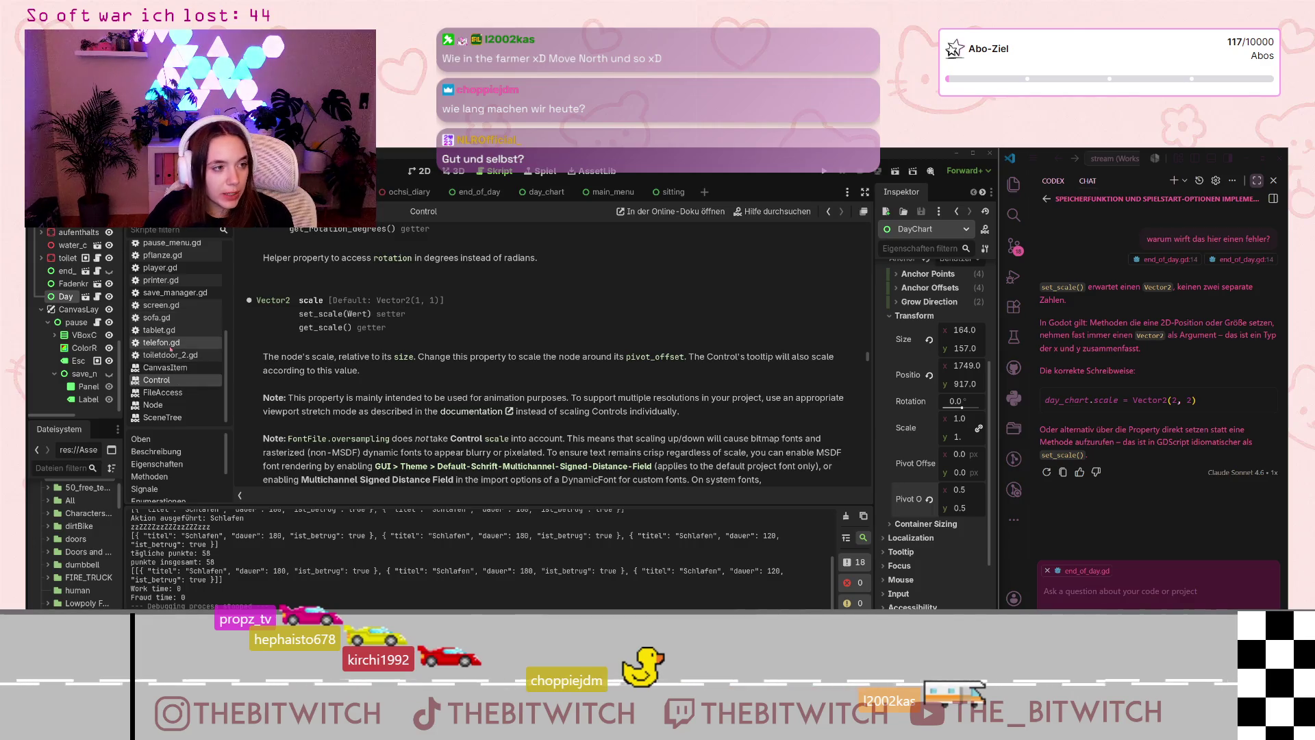
scroll(157, 323, up, 5)
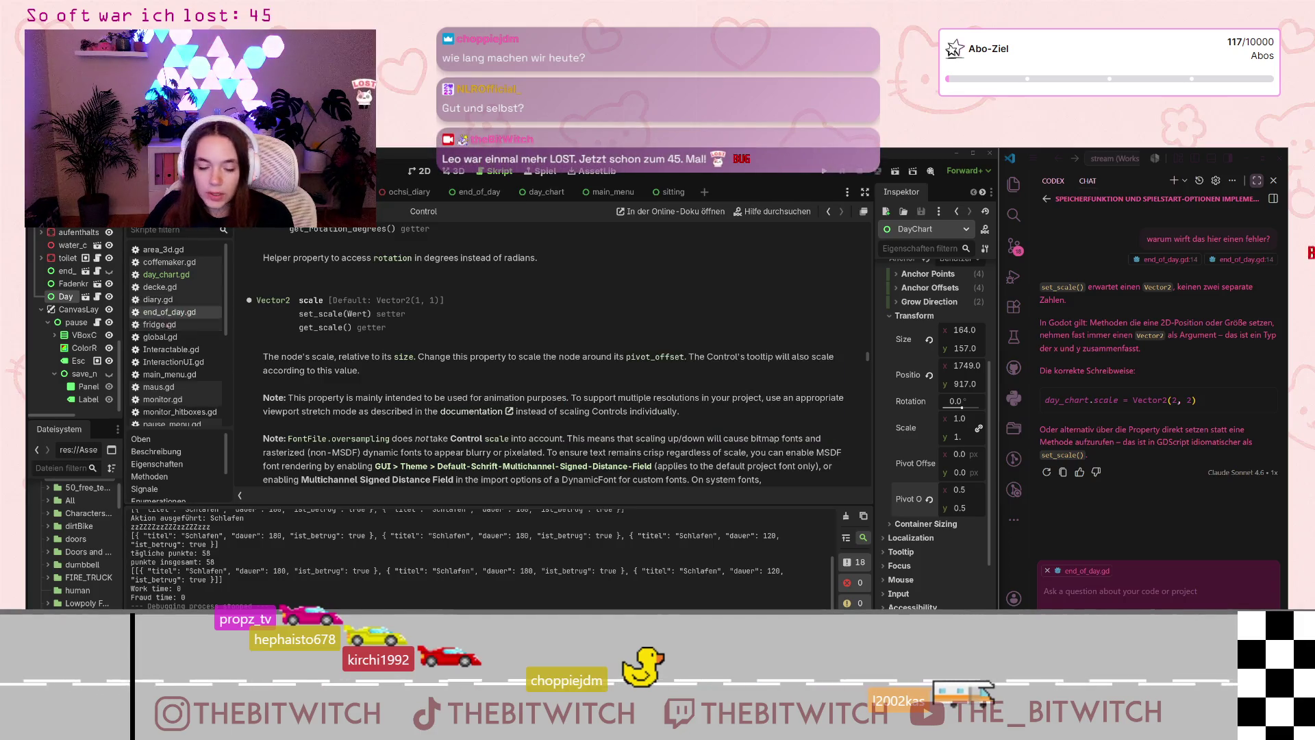
click(464, 192)
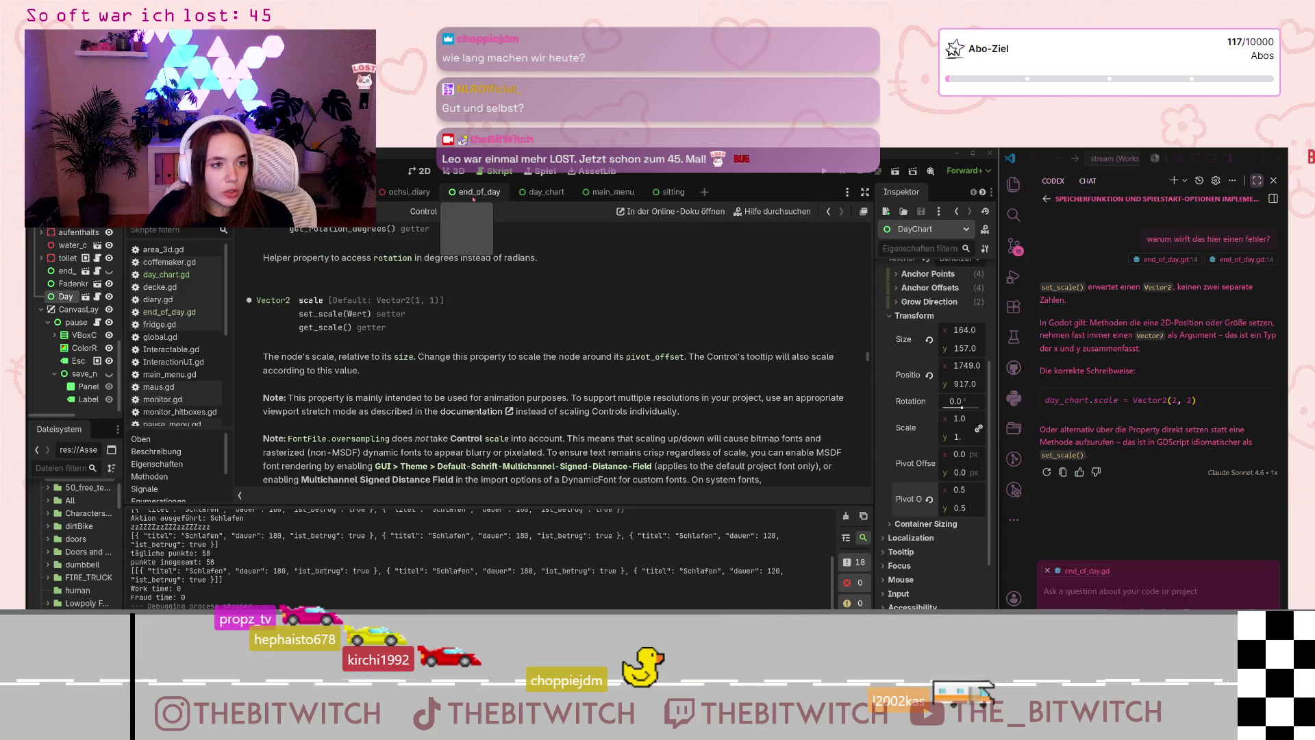
click(169, 312)
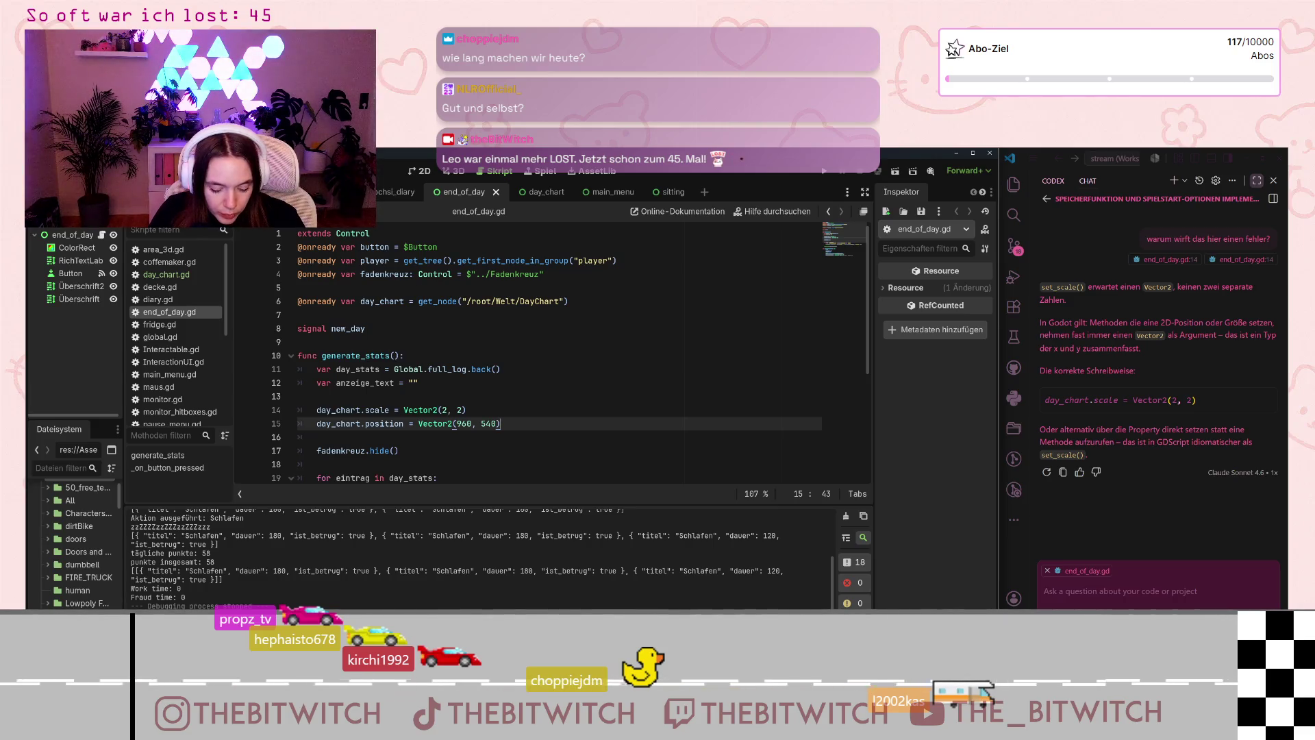
Change line 15 of end_of_day.gd to set the chart position to Vector2(878, 461.5).
key(Left)
key(Left)
double_click(487, 423)
text(4)
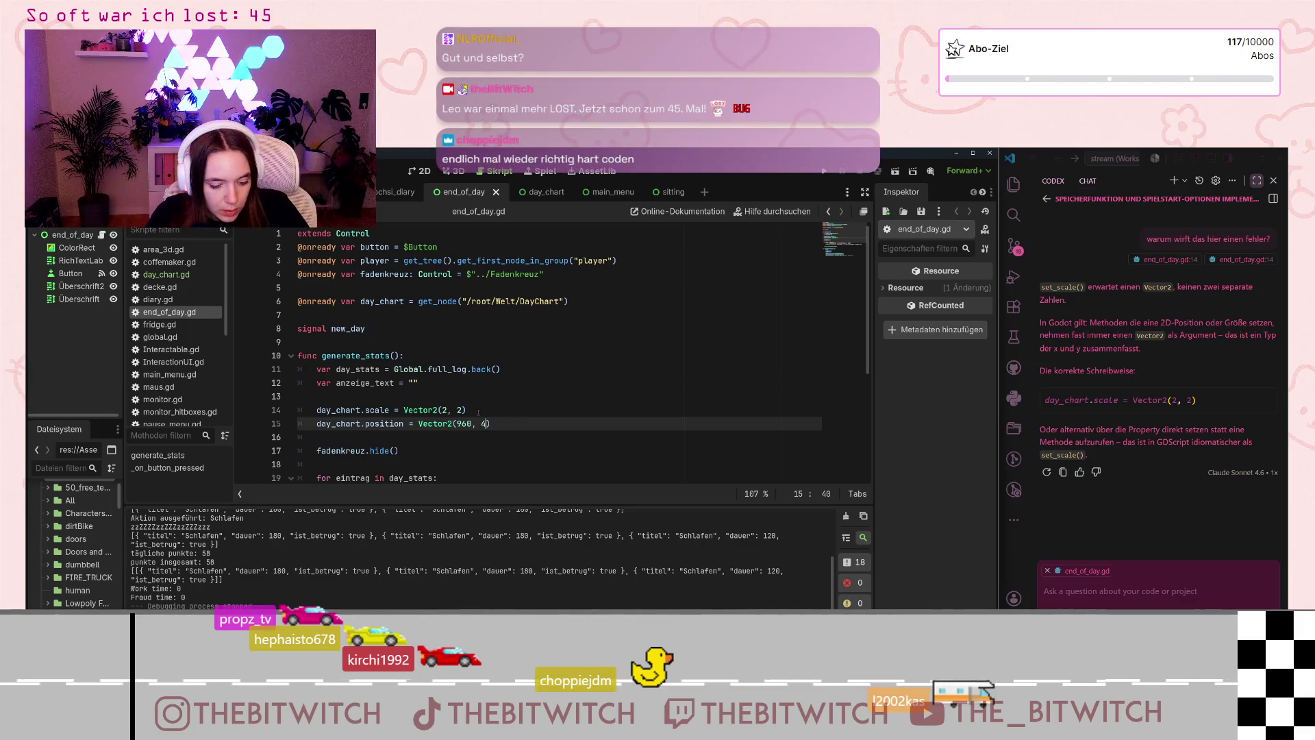
text(61)
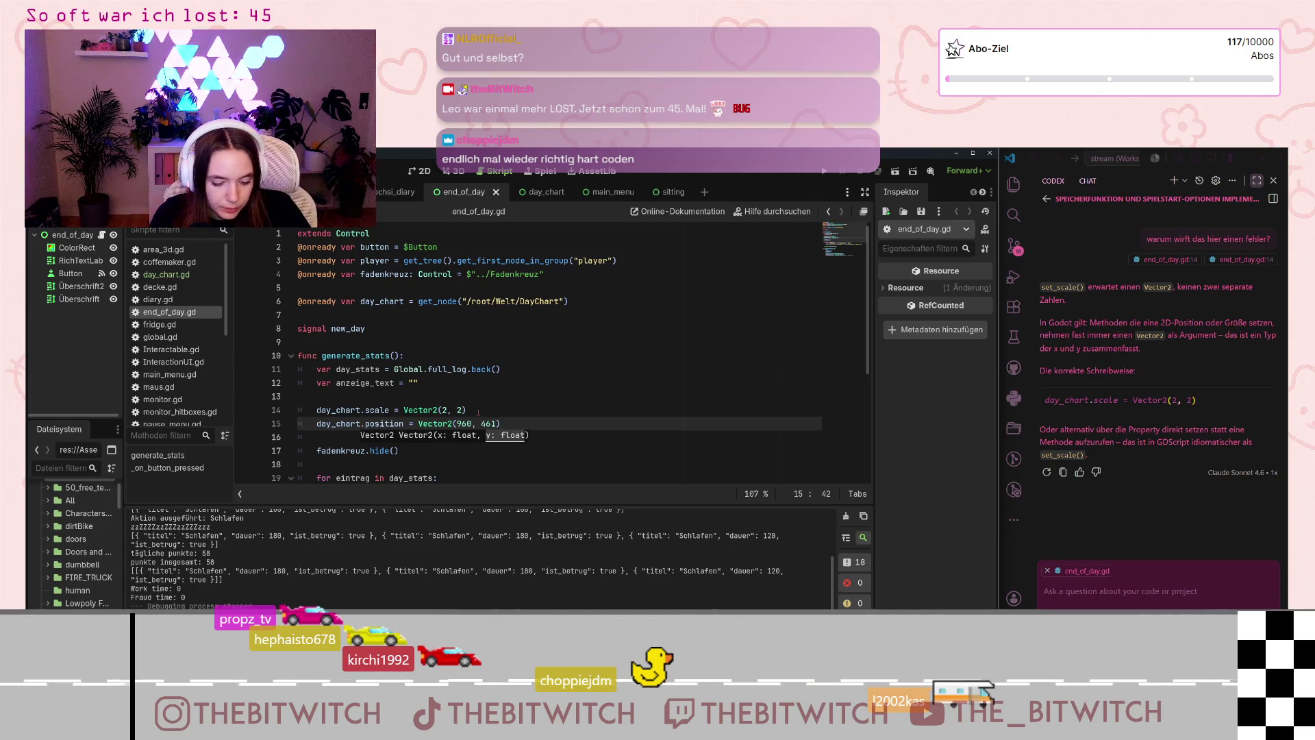
text(.5)
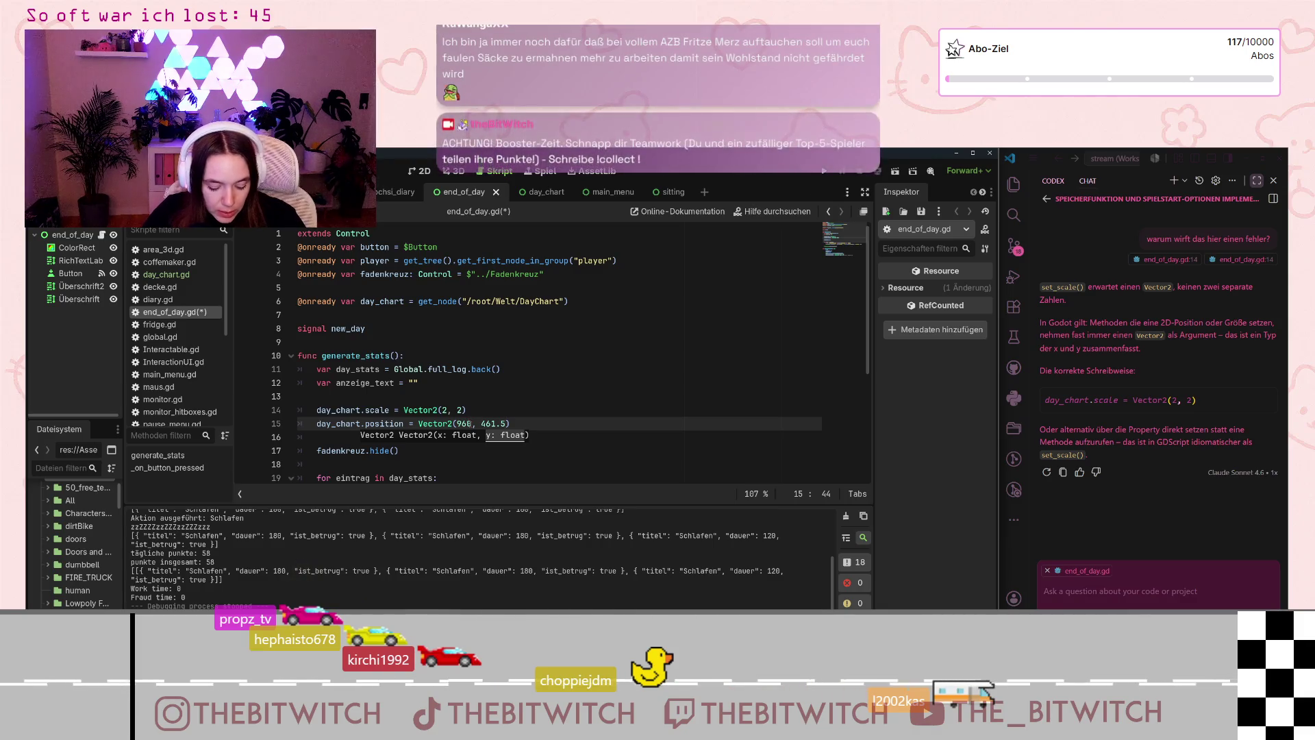
click(468, 424)
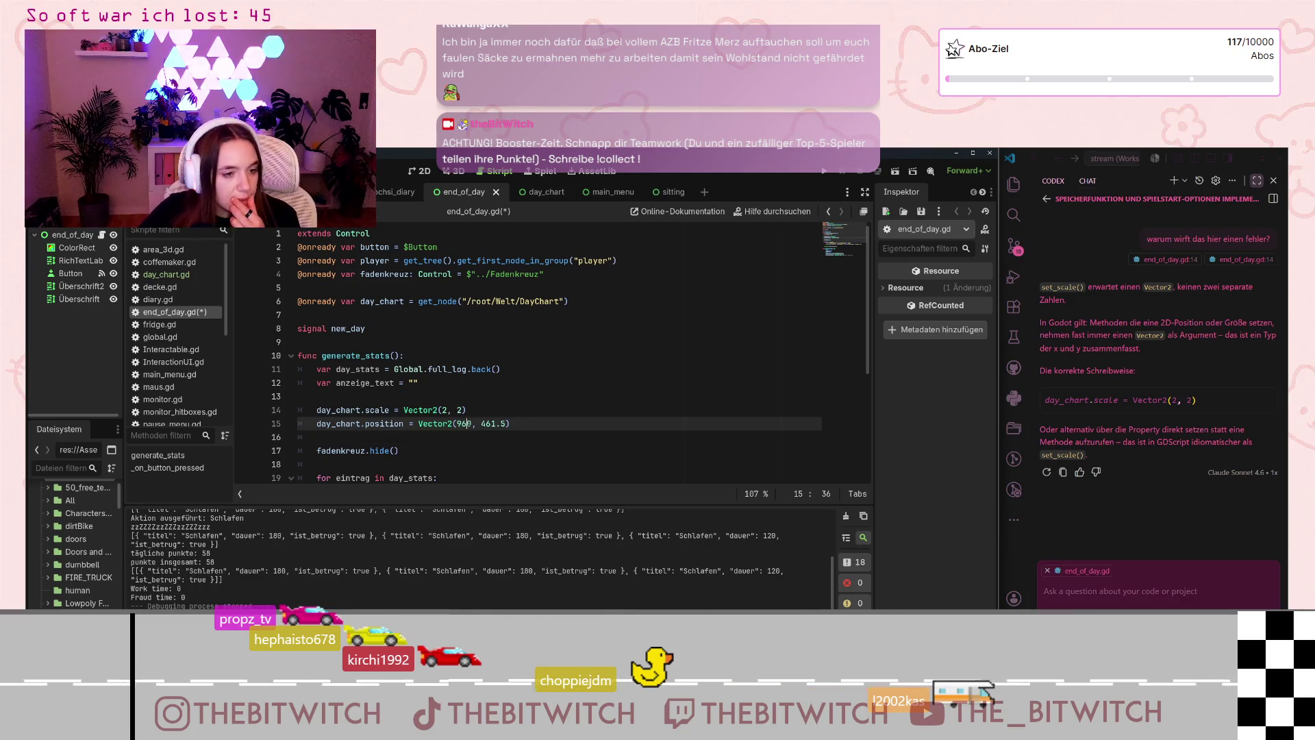
key(Delete)
key(BackSpace)
key(BackSpace)
text(878)
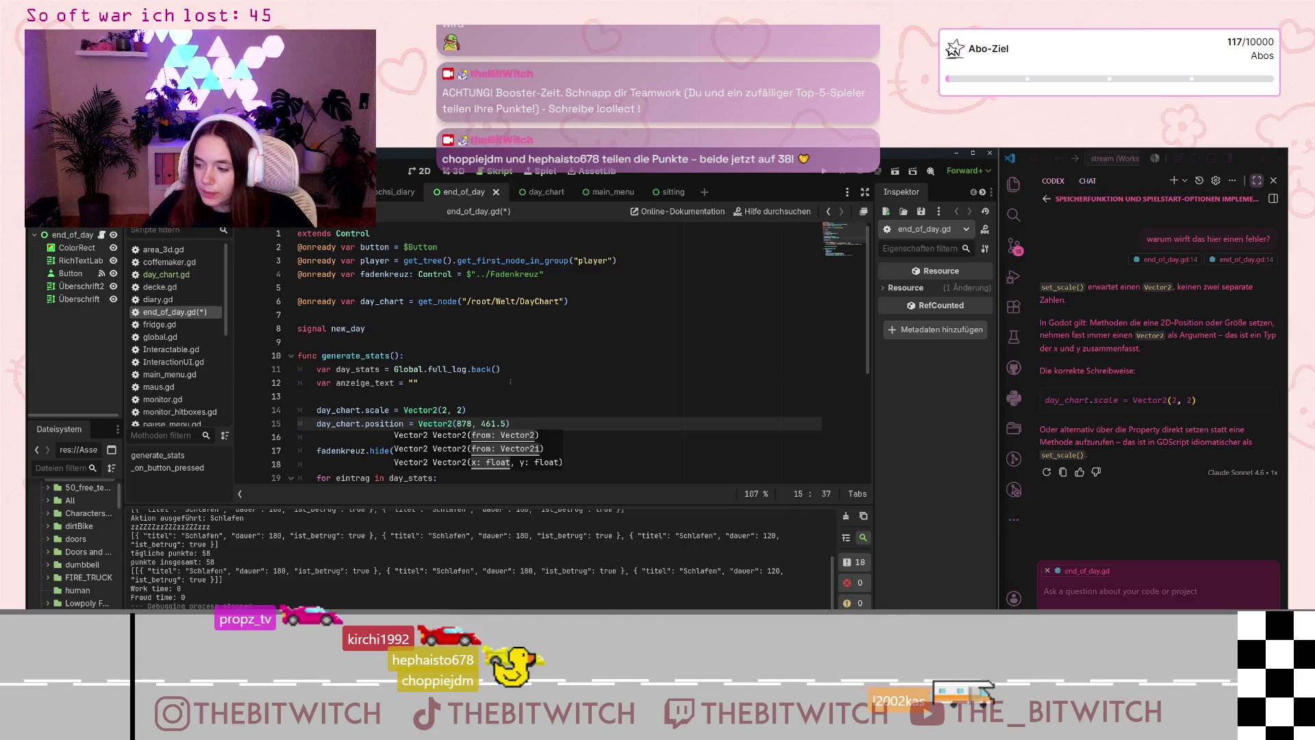
Save the script and run the game with F5.
click(615, 409)
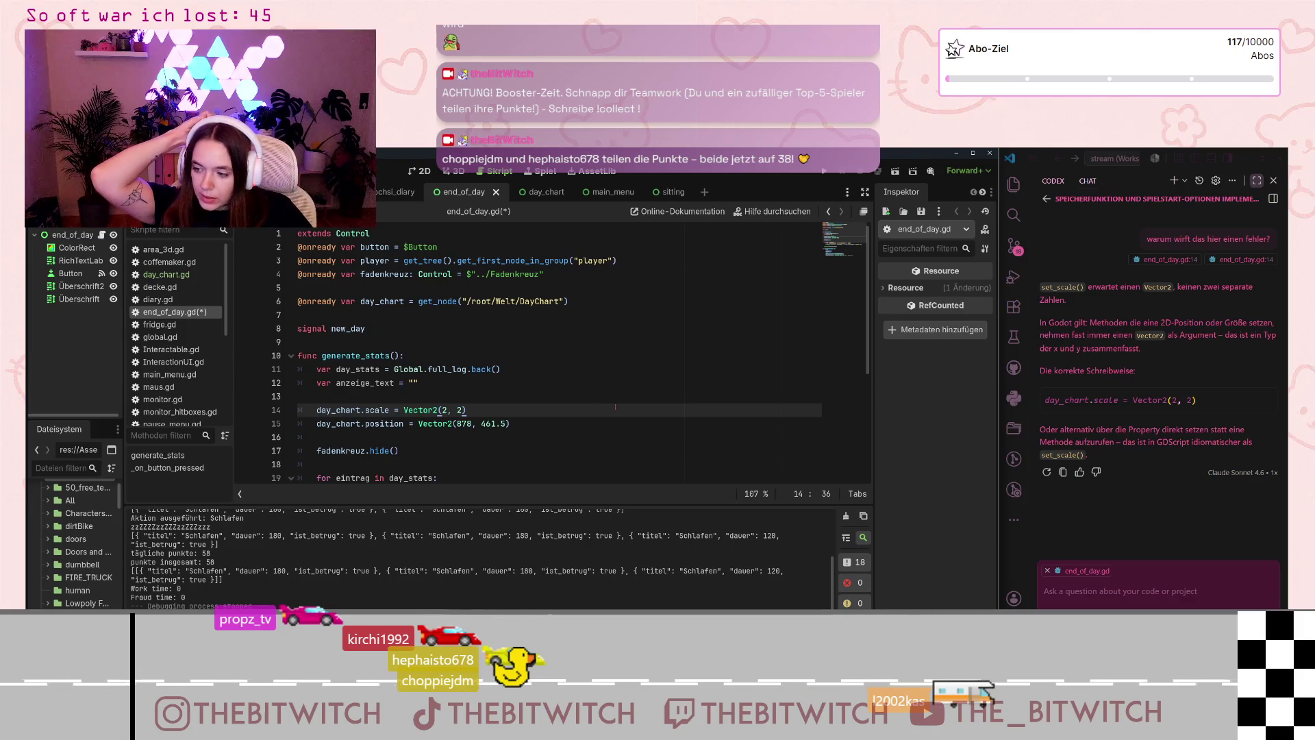
click(645, 357)
key(ctrl+s)
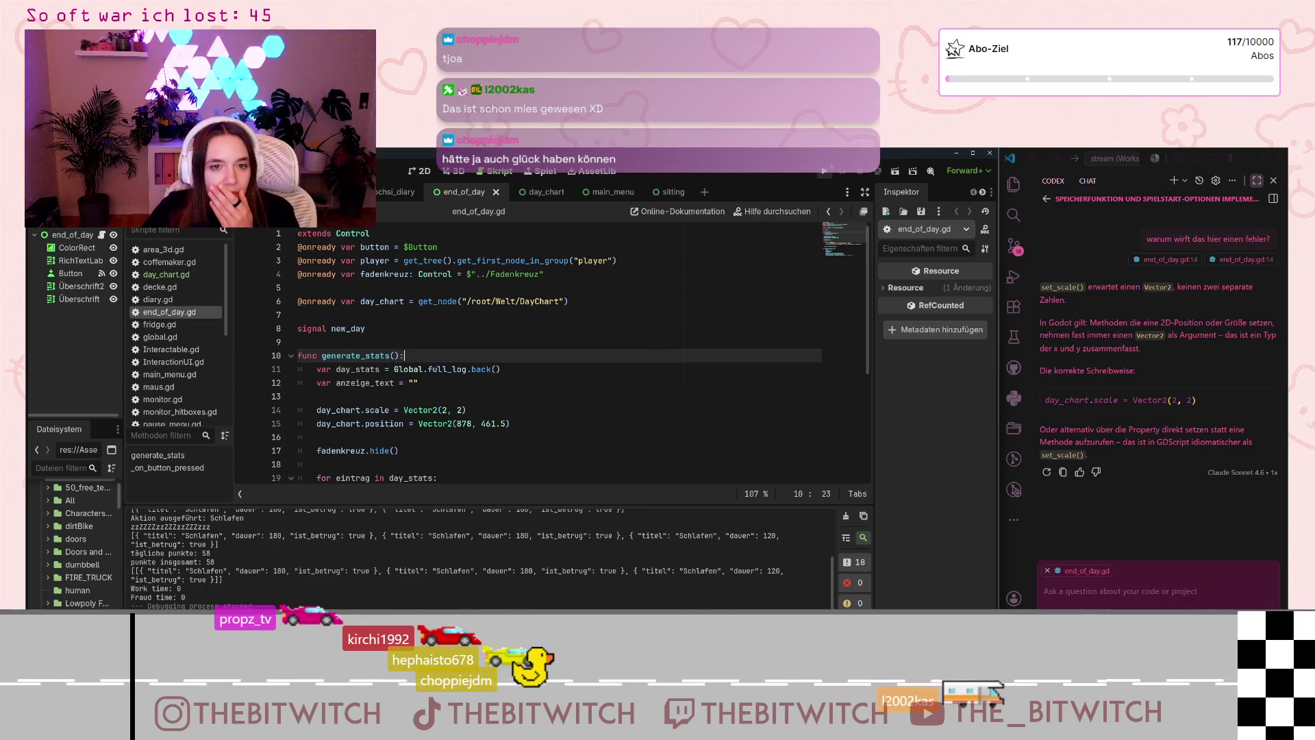
key(F5)
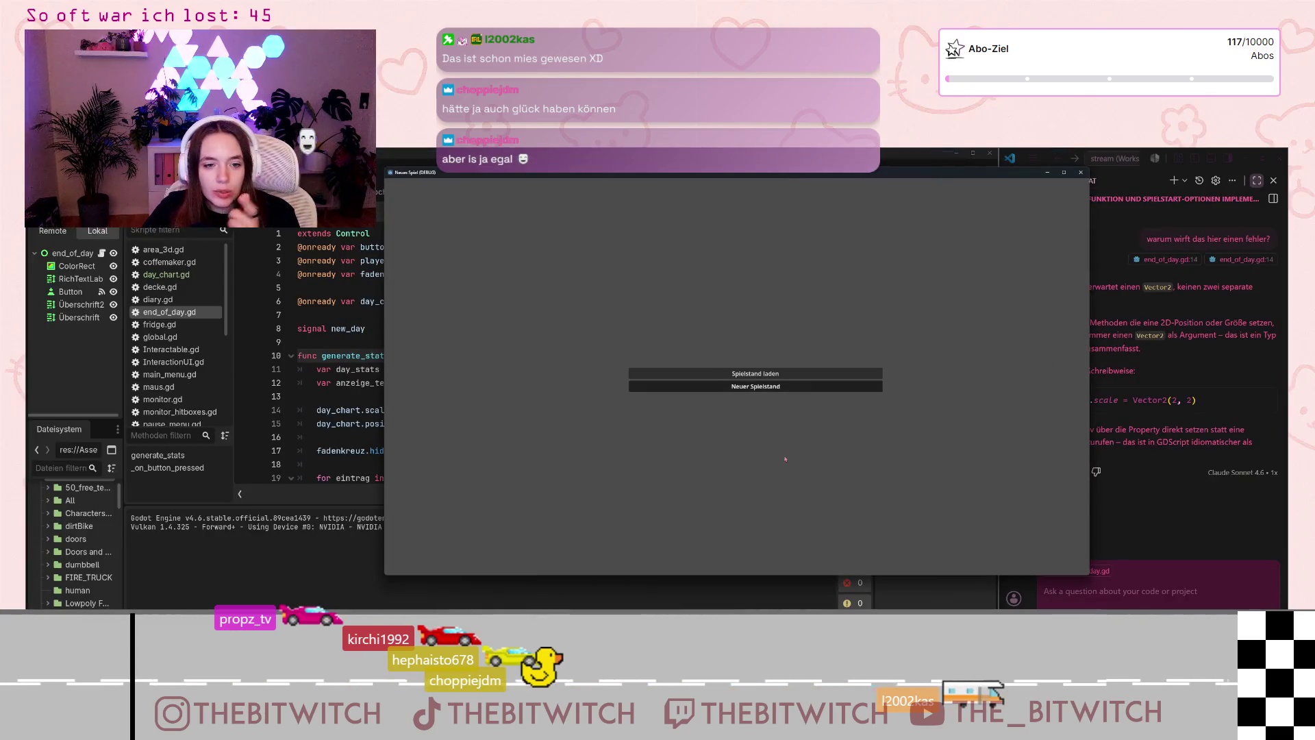
Start Neuer Spielstand, sleep on the sofa until the end-of-day screen, then return to the editor.
click(755, 386)
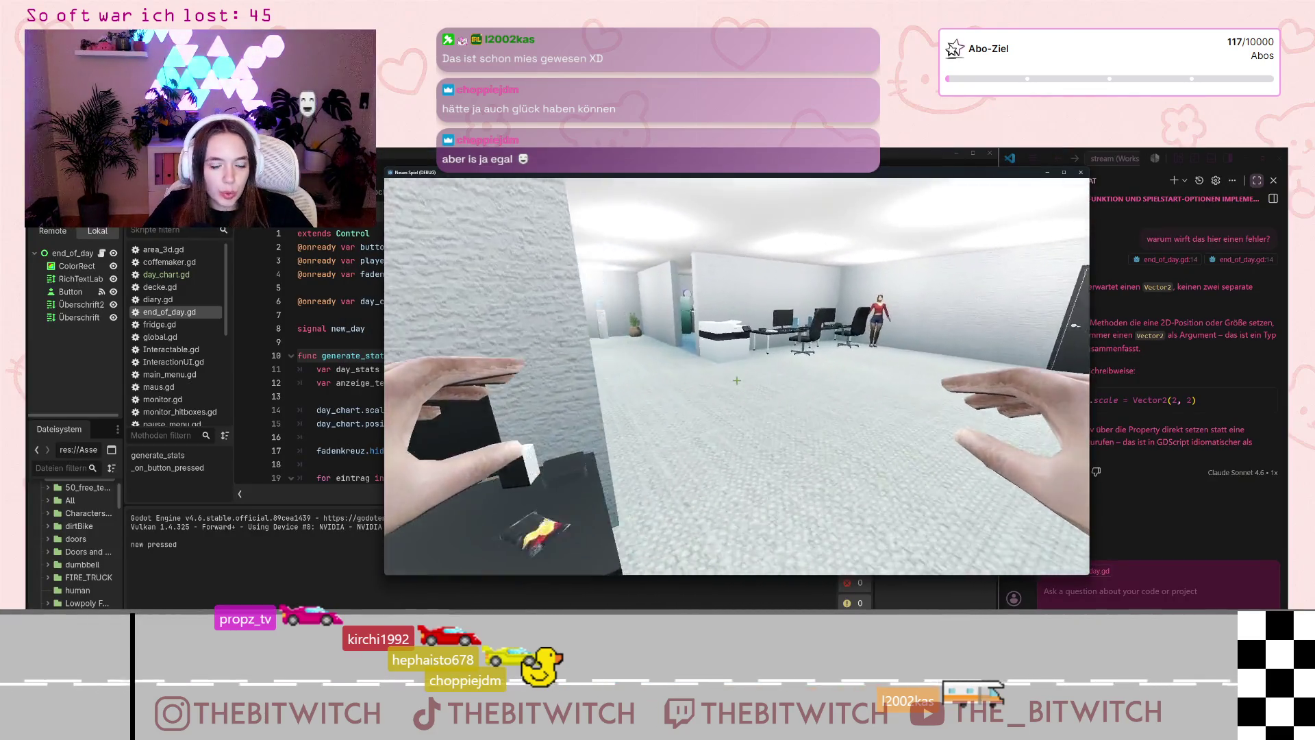
key(w)
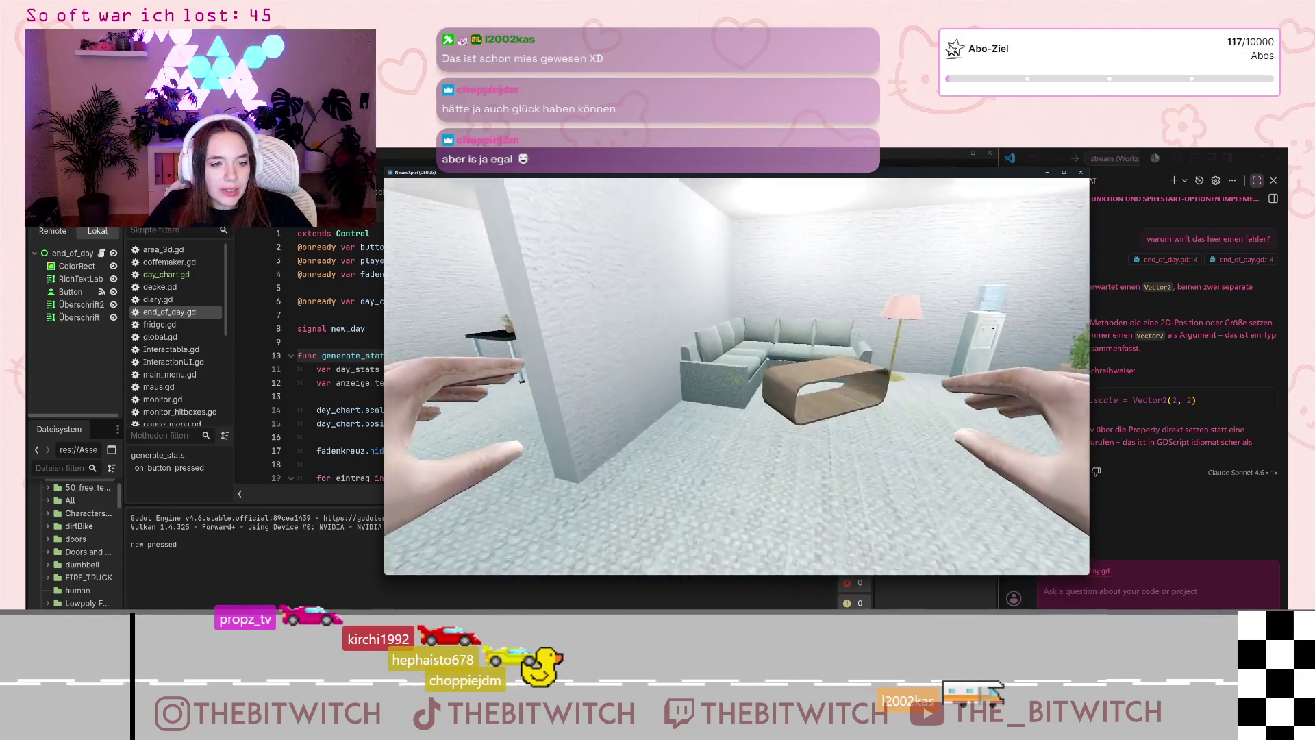
key(w)
key(e)
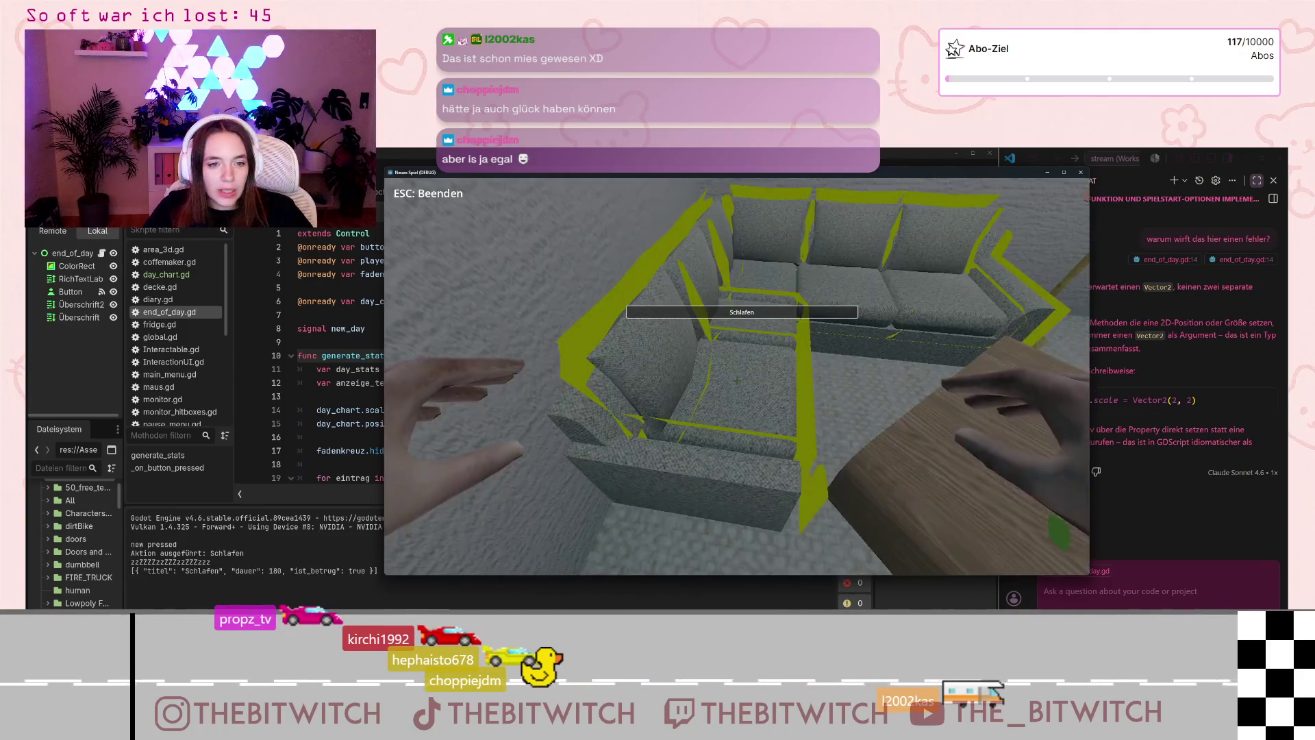
key(e)
key(e)
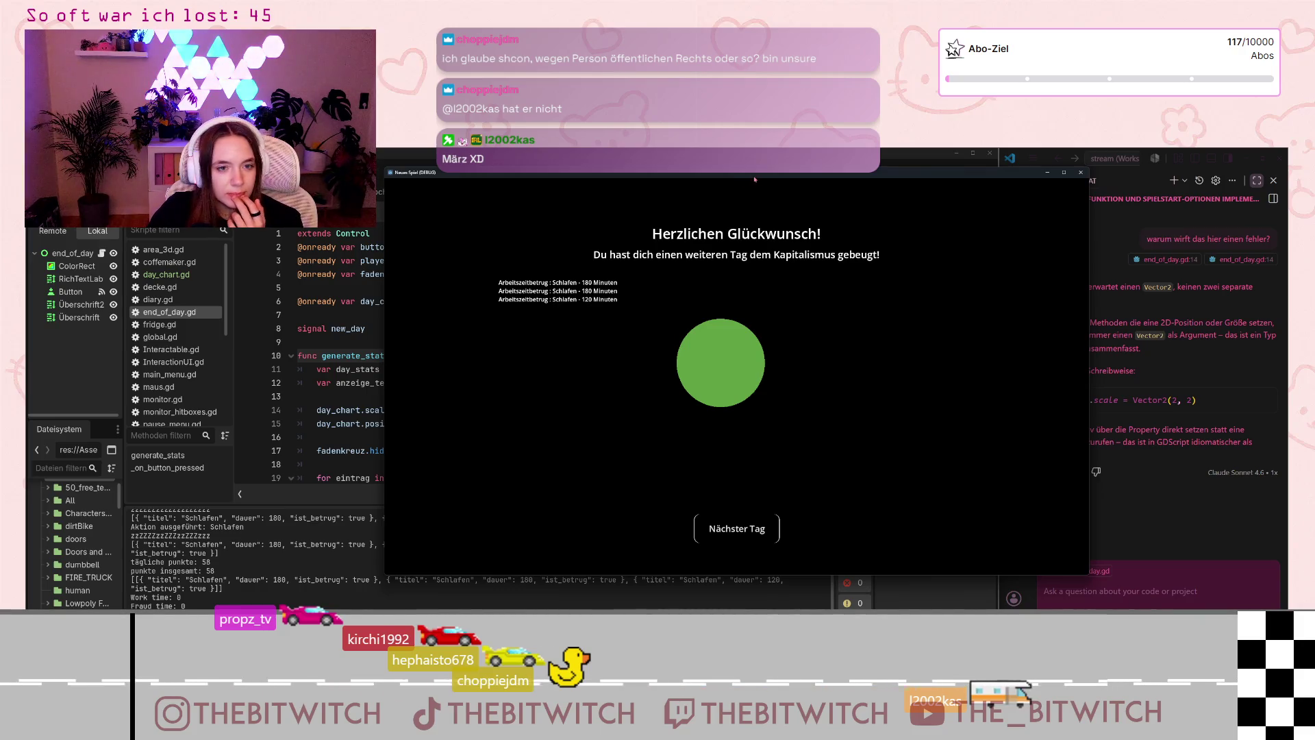
mouse_move(754, 179)
mouse_down()
mouse_move(939, 216)
mouse_move(896, 216)
mouse_up()
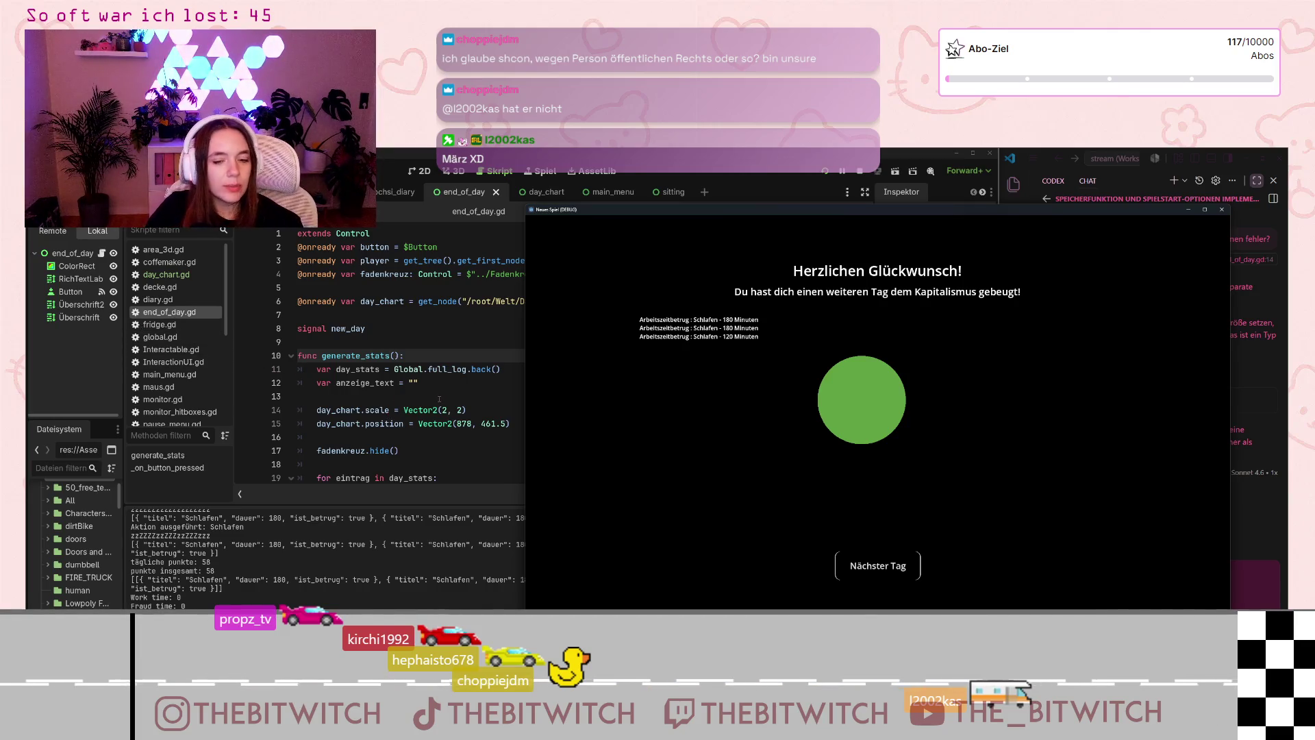
click(466, 374)
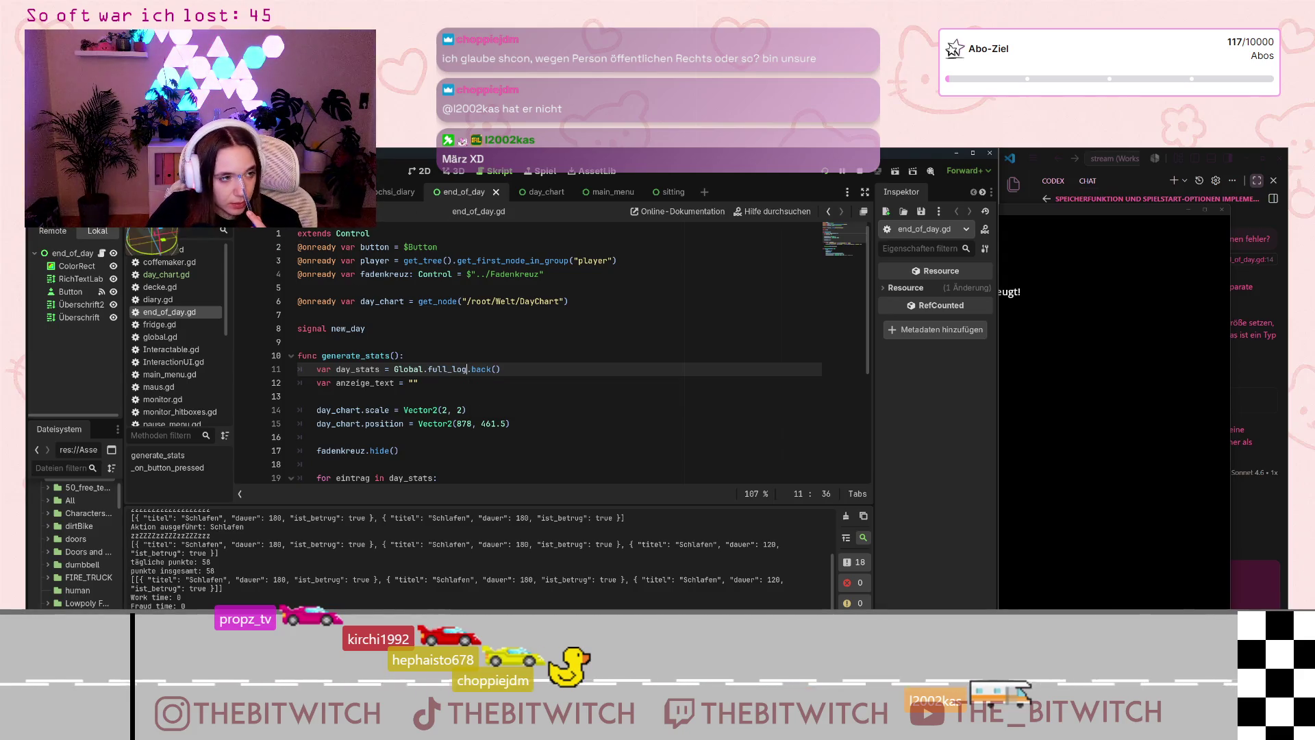
In the 2D view, return to the ochsi_diary scene and select its full-screen ColorRect background.
ctrl+click(456, 354)
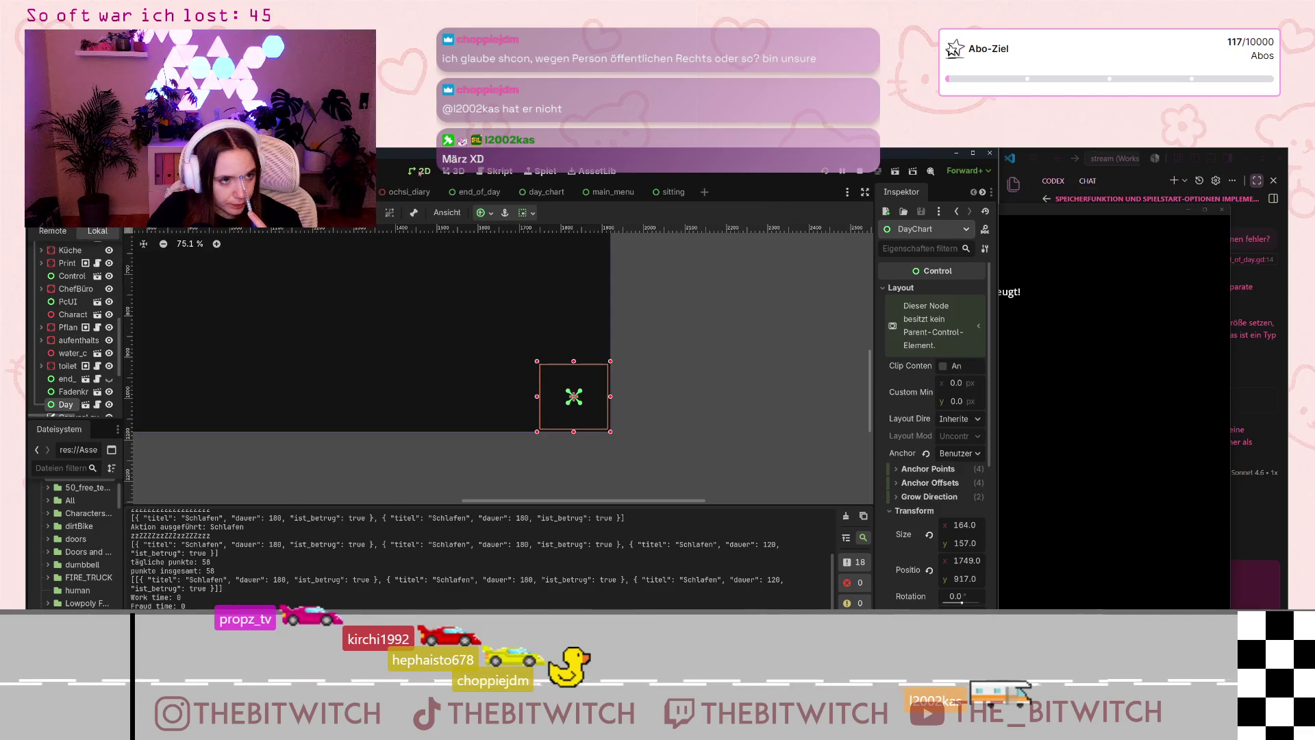
scroll(558, 400, down, 3)
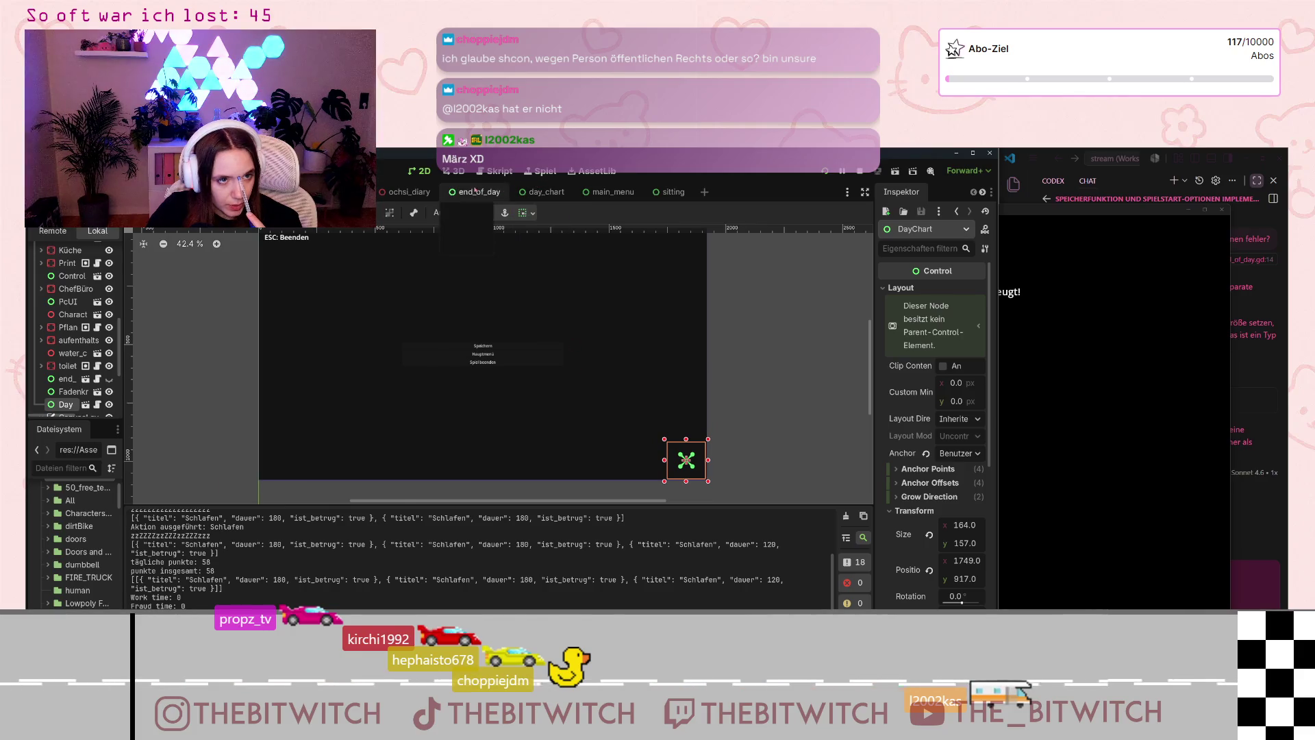
click(471, 192)
scroll(484, 373, up, 1)
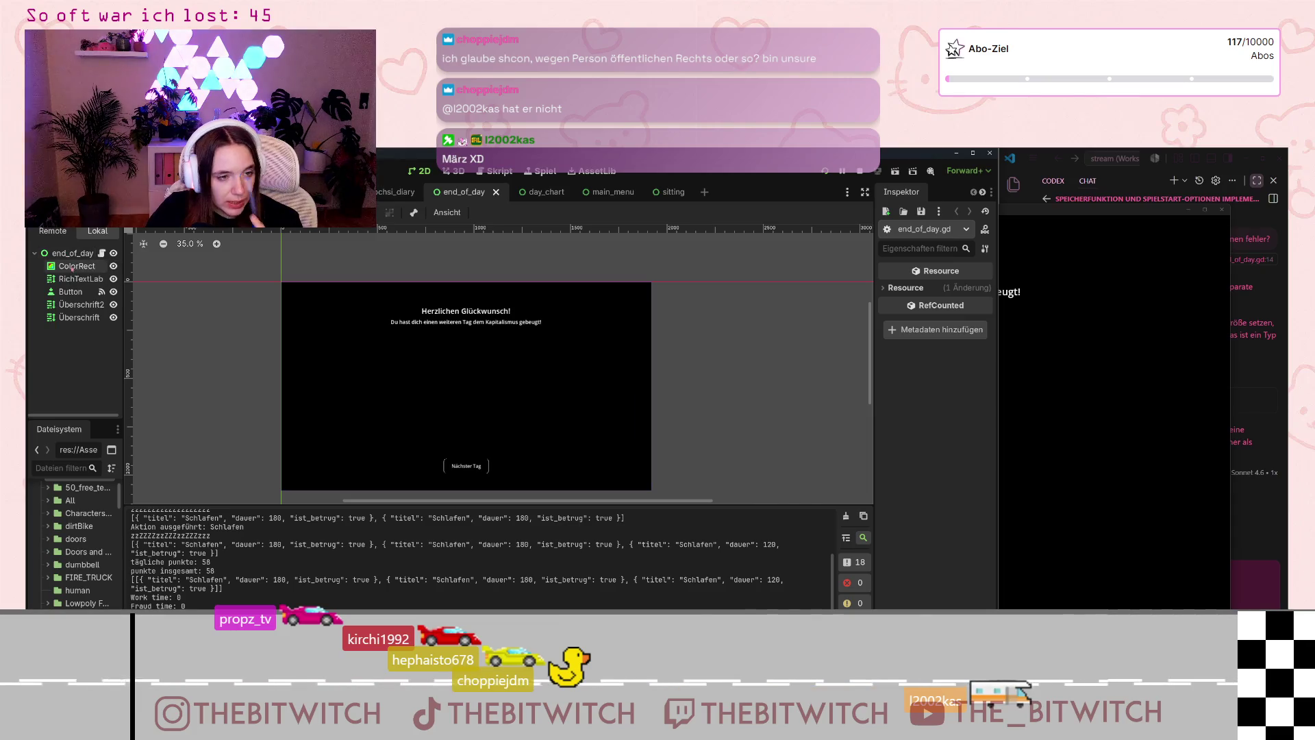
key(ctrl+shift+Tab)
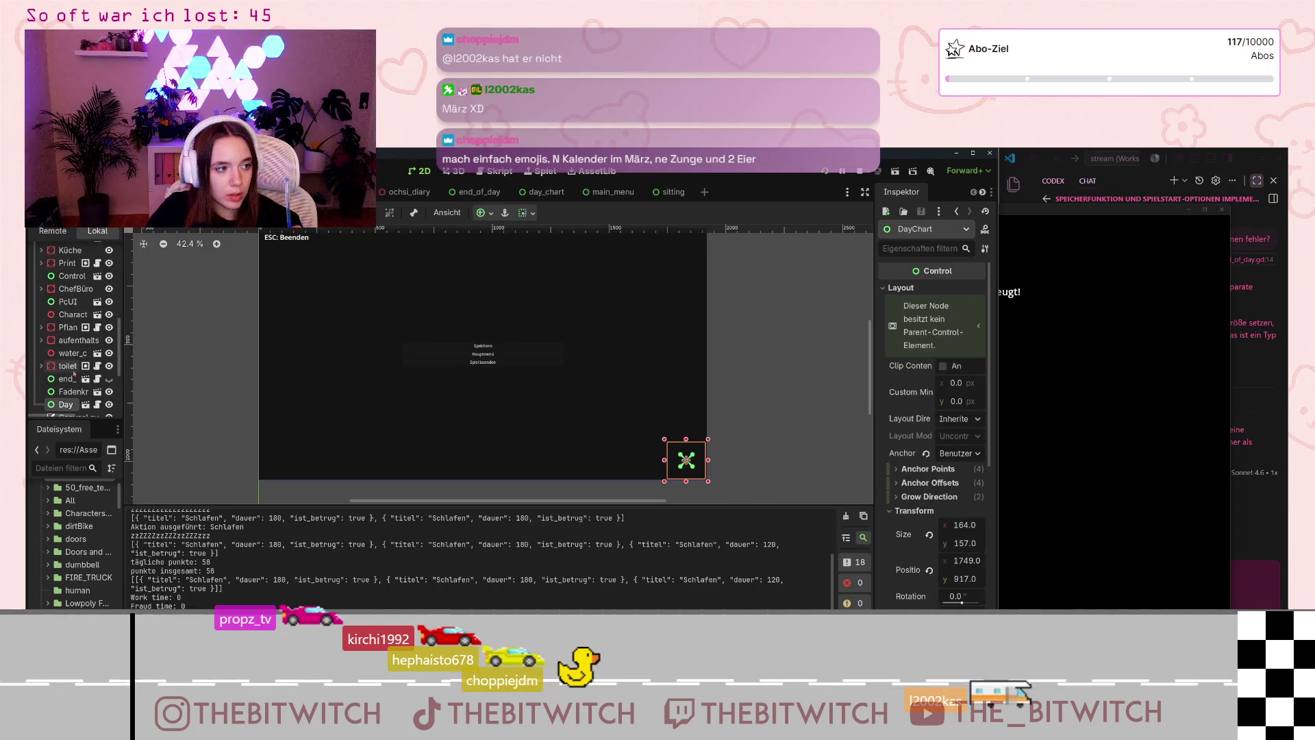
scroll(472, 367, down, 2)
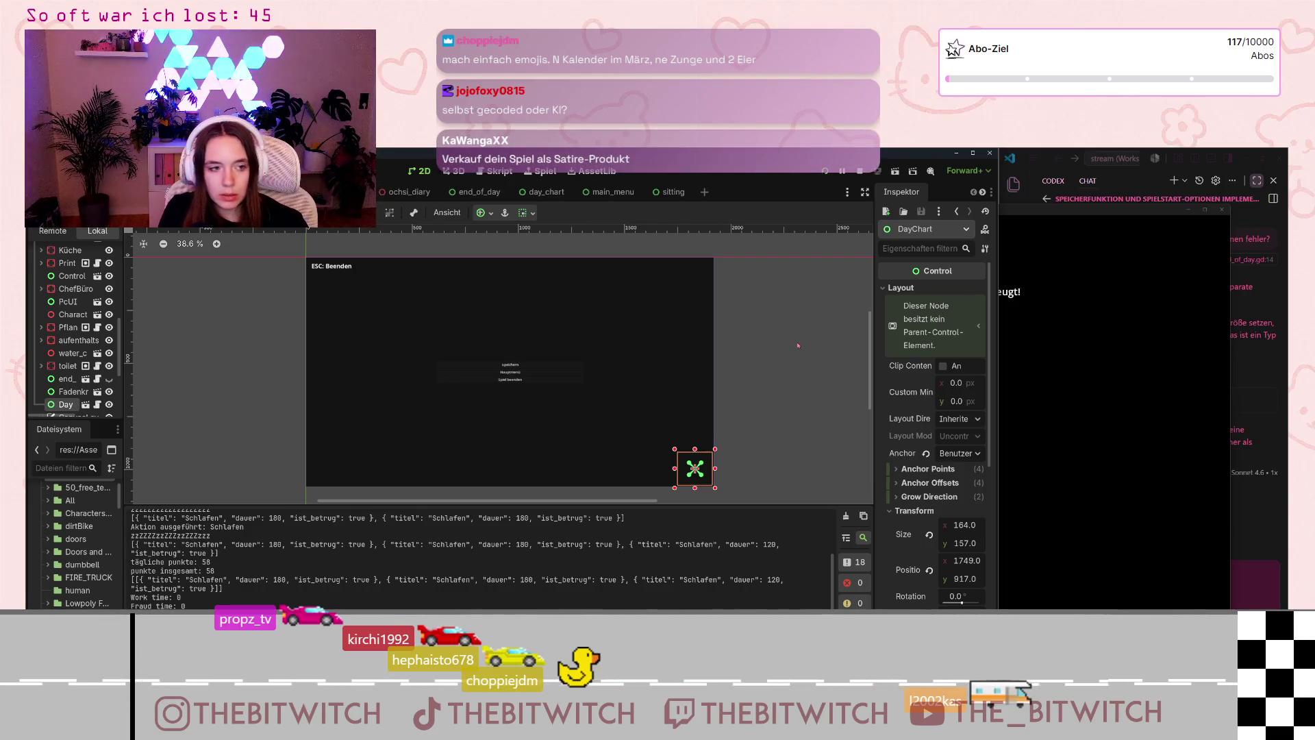
click(423, 275)
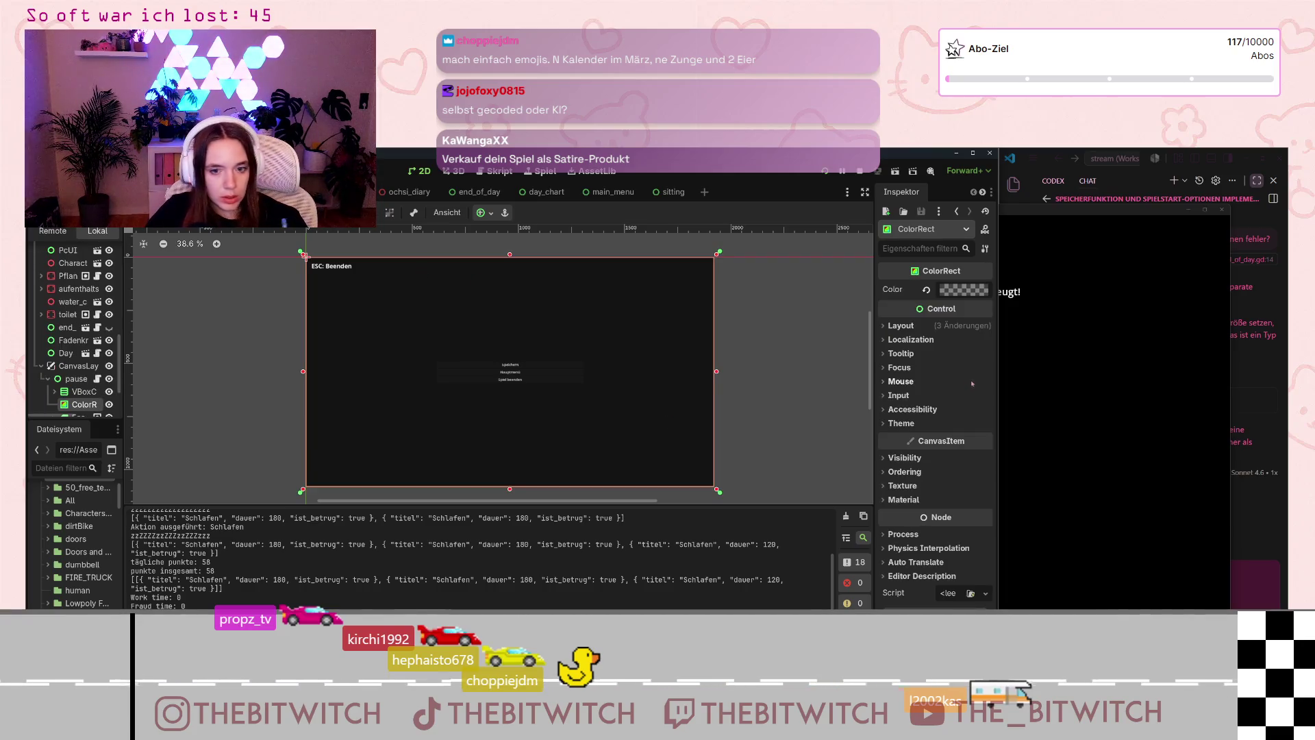
Expand the ColorRect's Layout and Transform properties, select DayChart to compare, then open end_of_day.
click(901, 325)
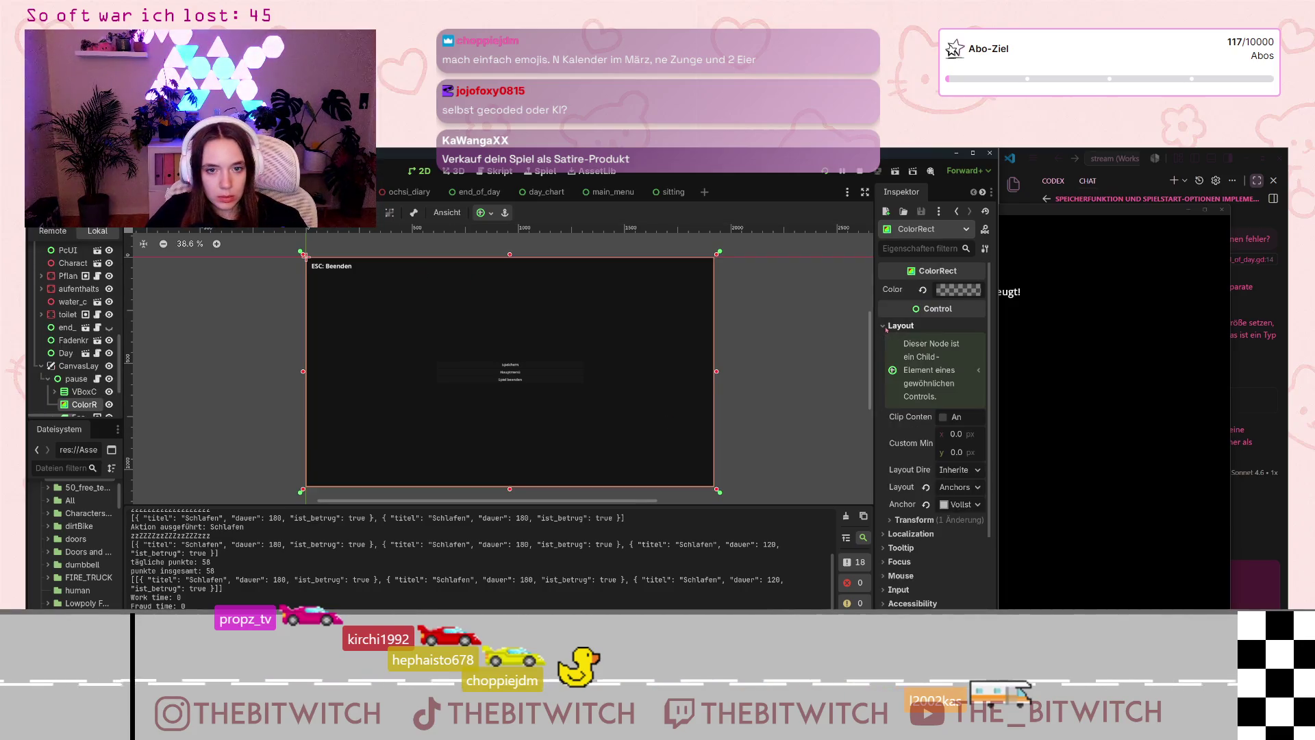
click(909, 520)
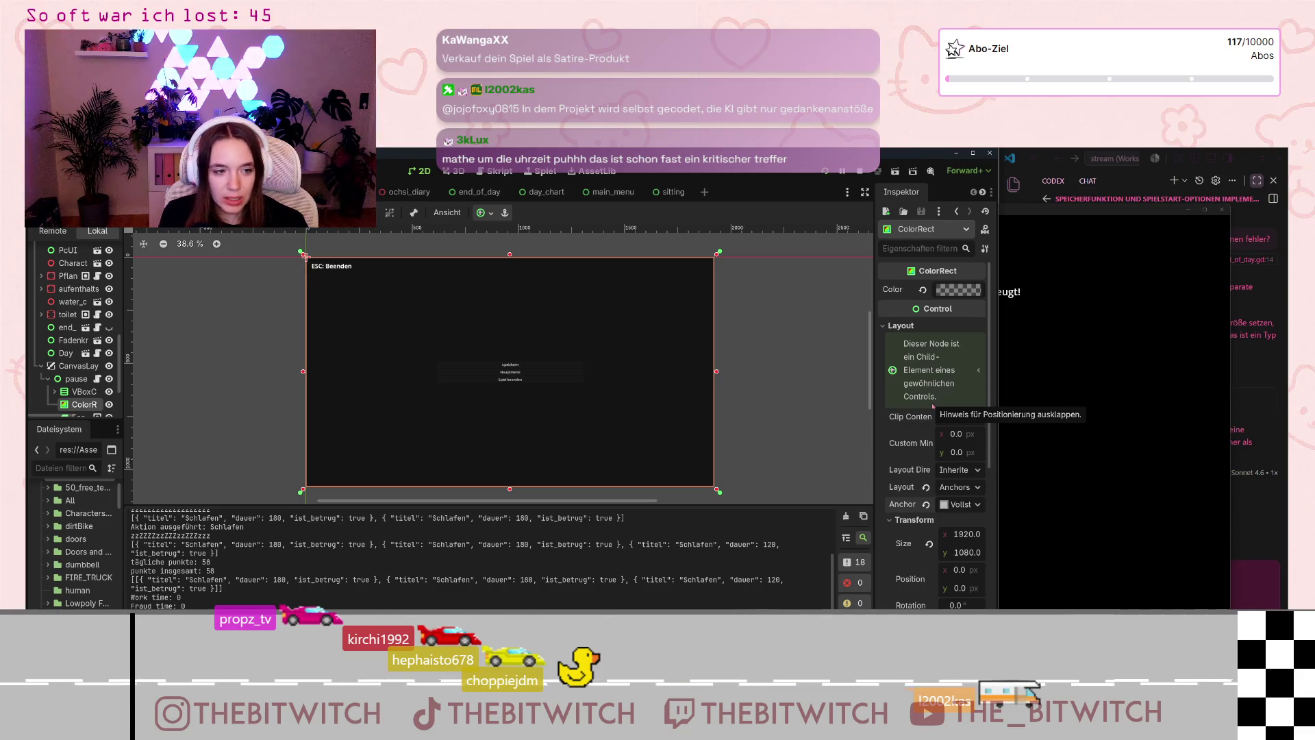
click(65, 353)
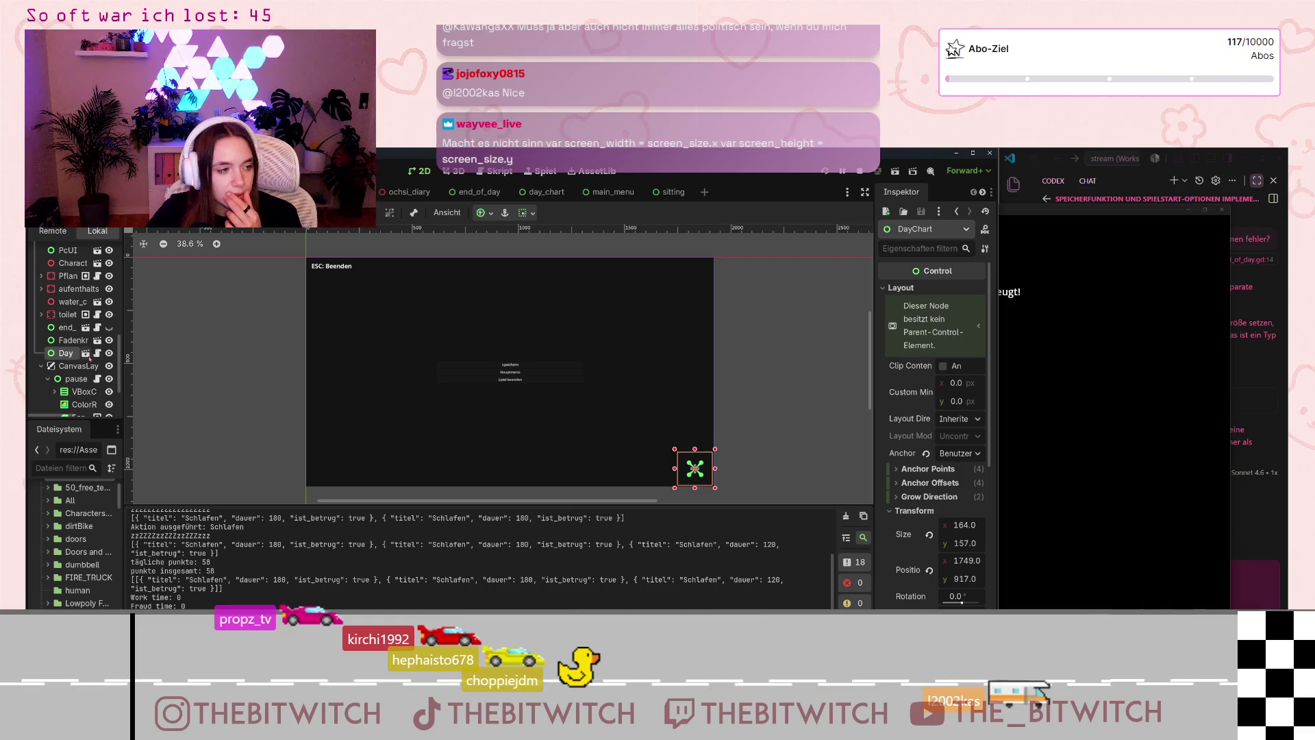
click(473, 192)
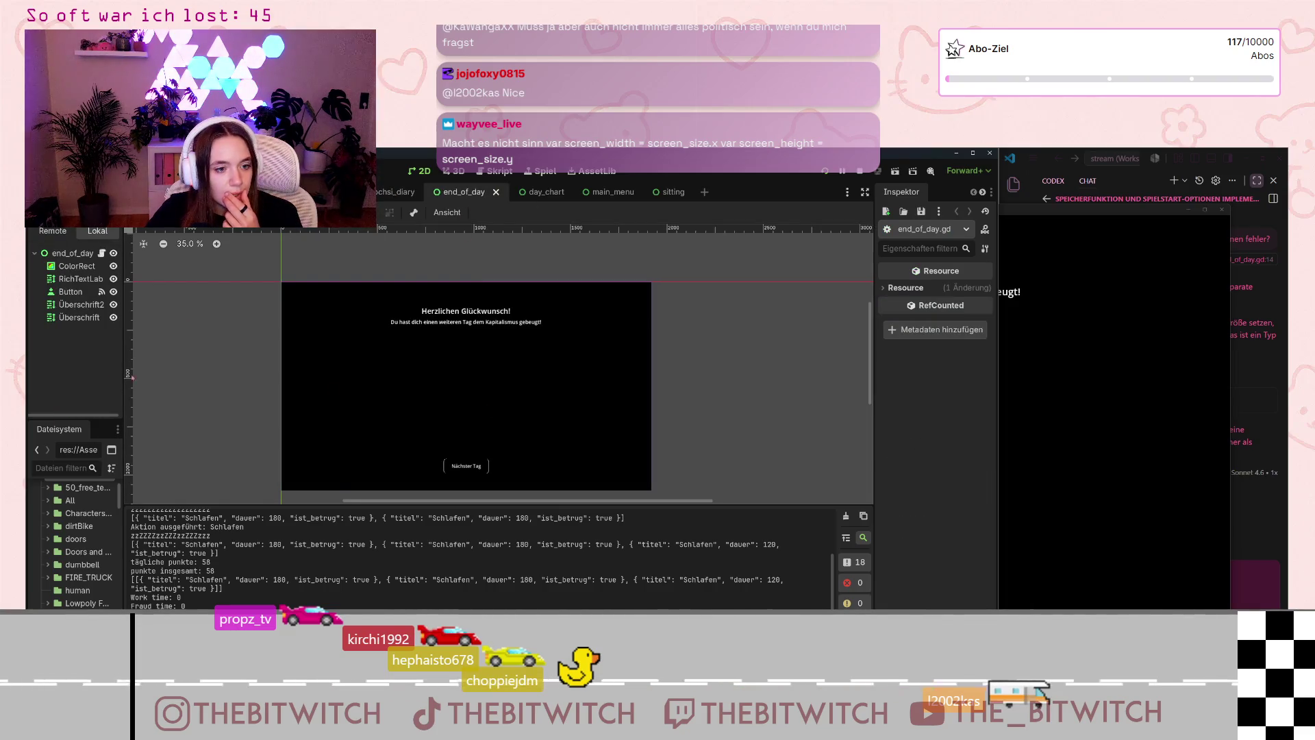
In end_of_day.gd, change line 15 to Vector2(878, 464.5).
click(101, 253)
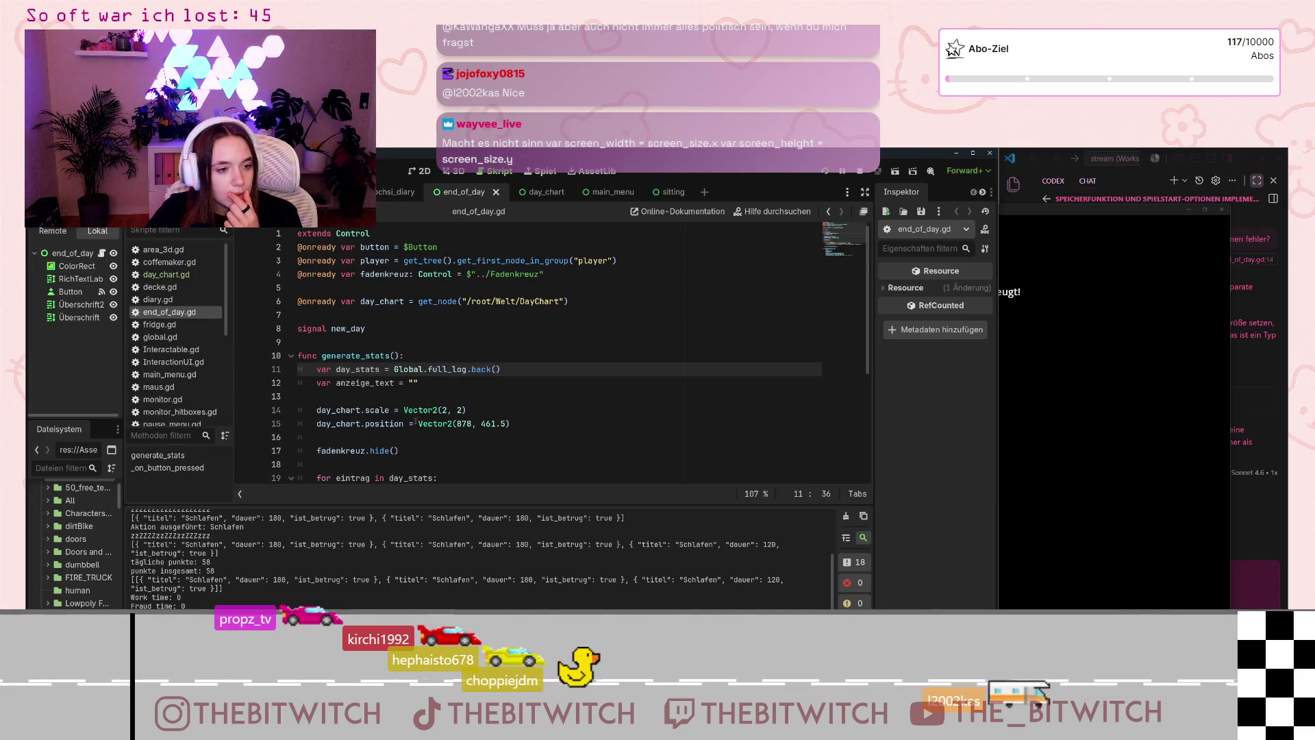
click(457, 424)
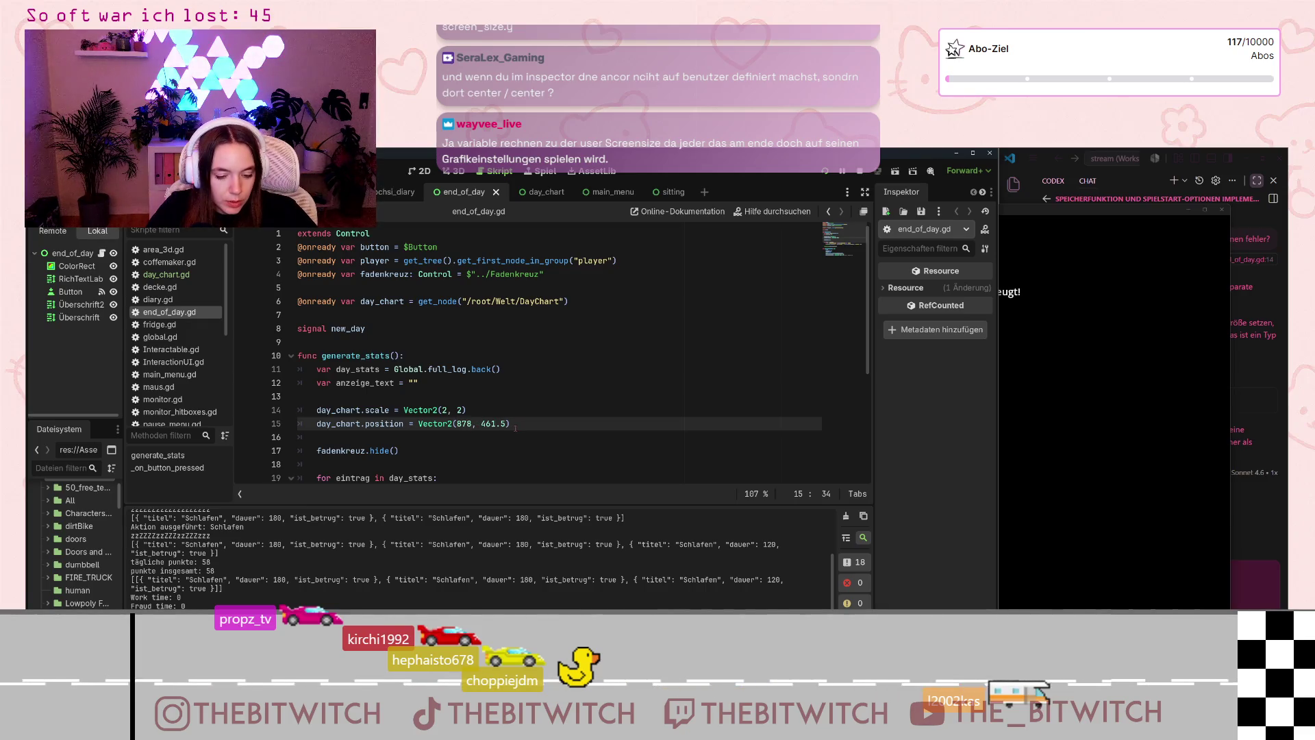
key(Left)
text(4)
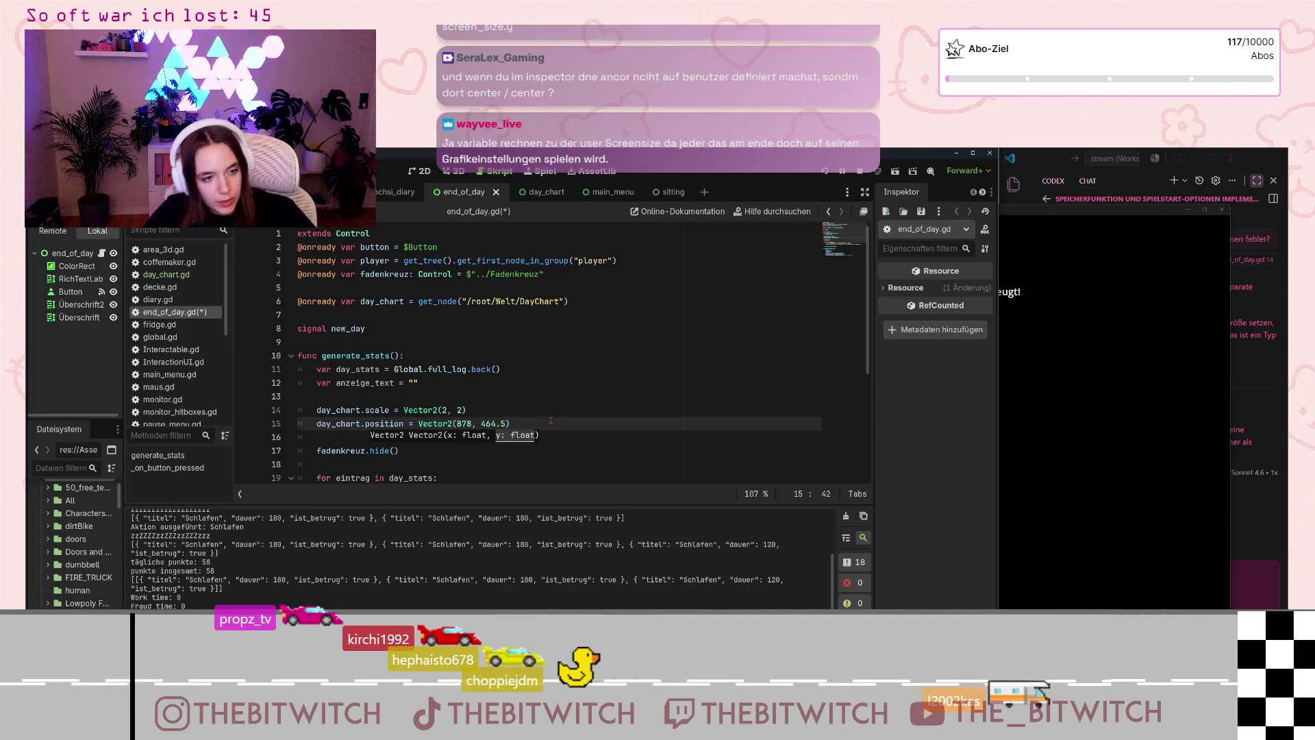
click(577, 398)
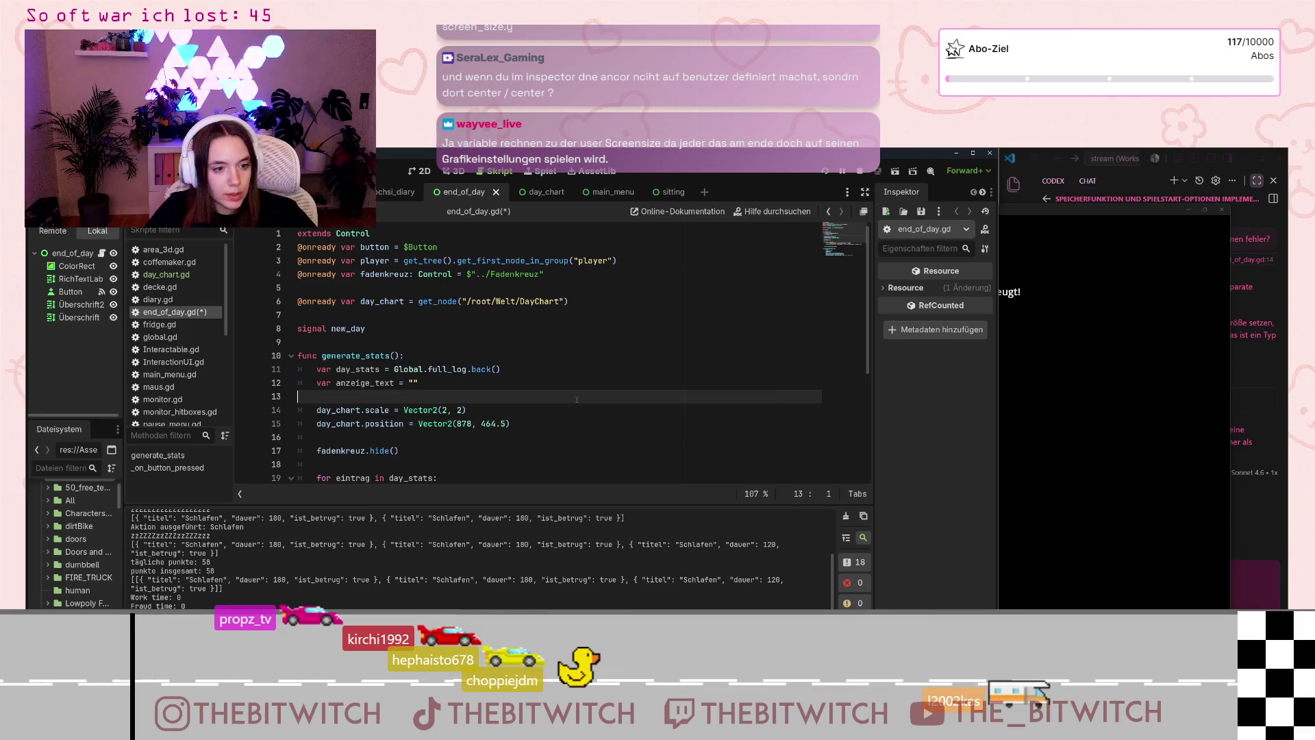
Save the script, stop the running game and relaunch the project.
key(ctrl+s)
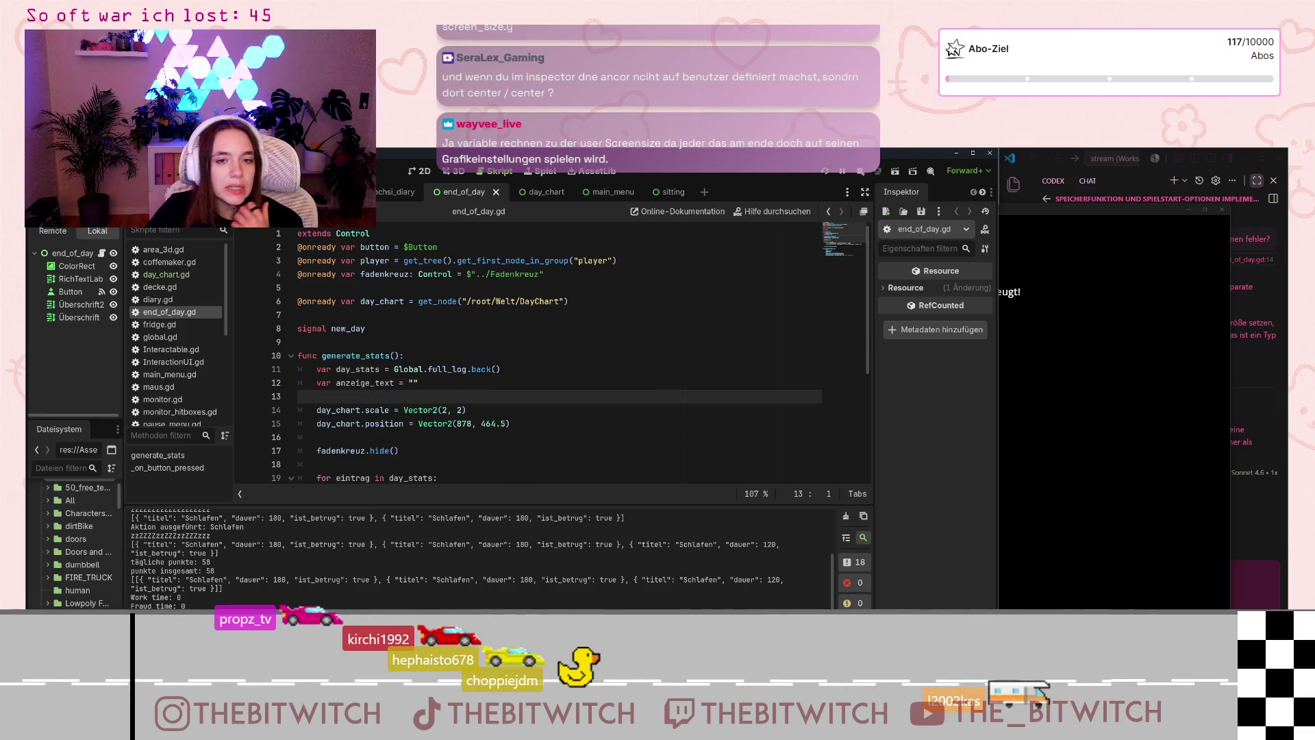
click(859, 171)
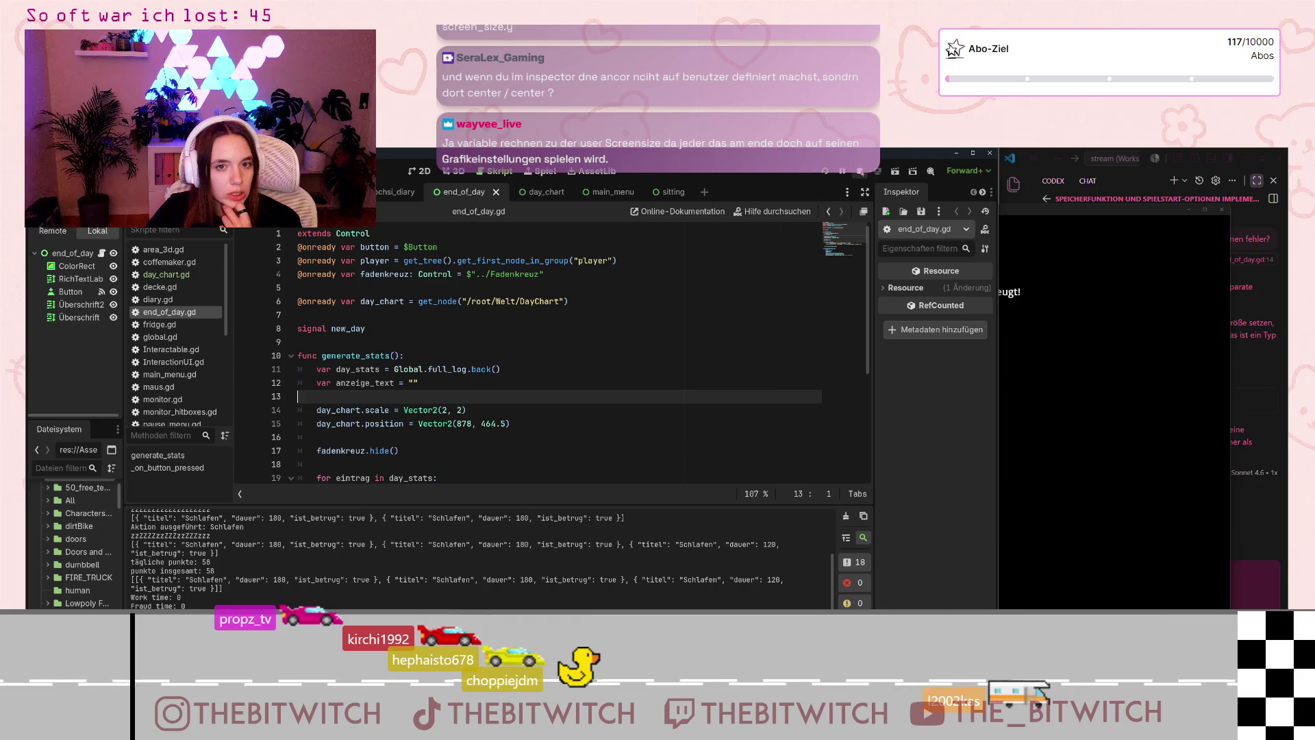
click(820, 173)
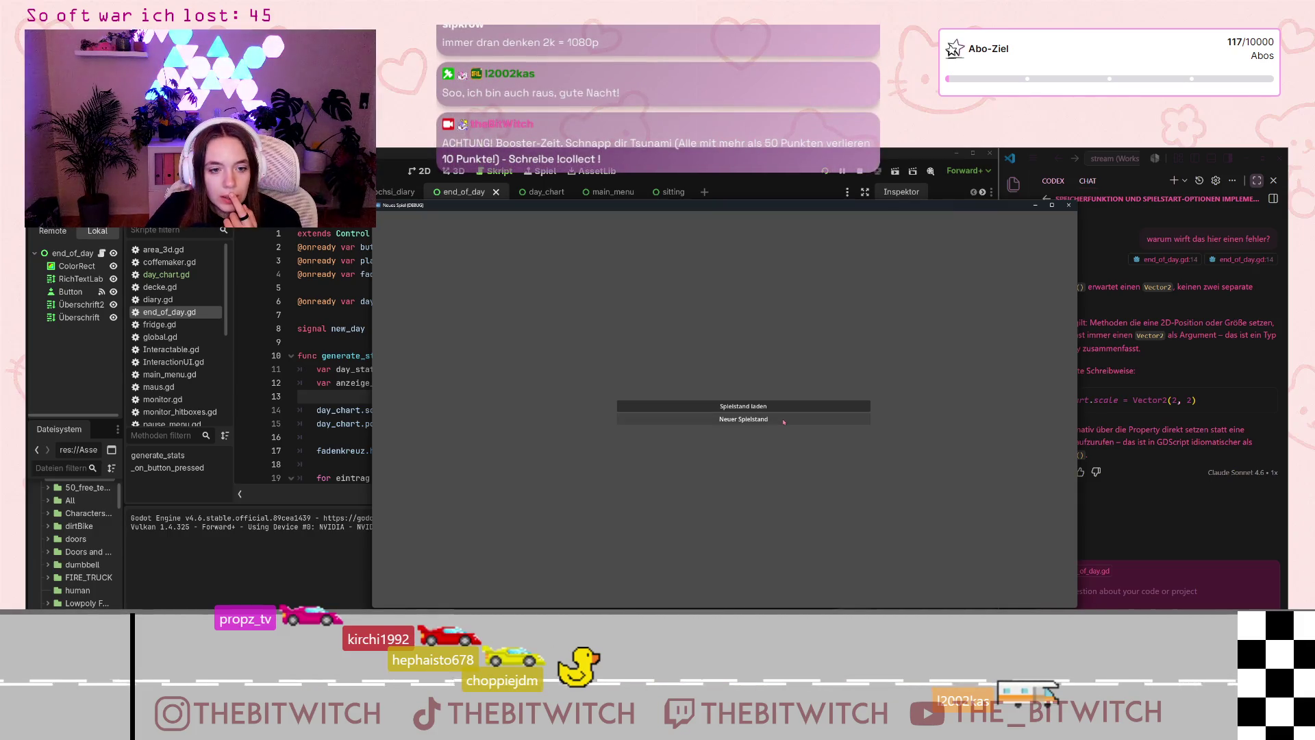
Reposition the game window, start a new game, sleep on the sofa to reach the results screen, then close it.
key(super+Up)
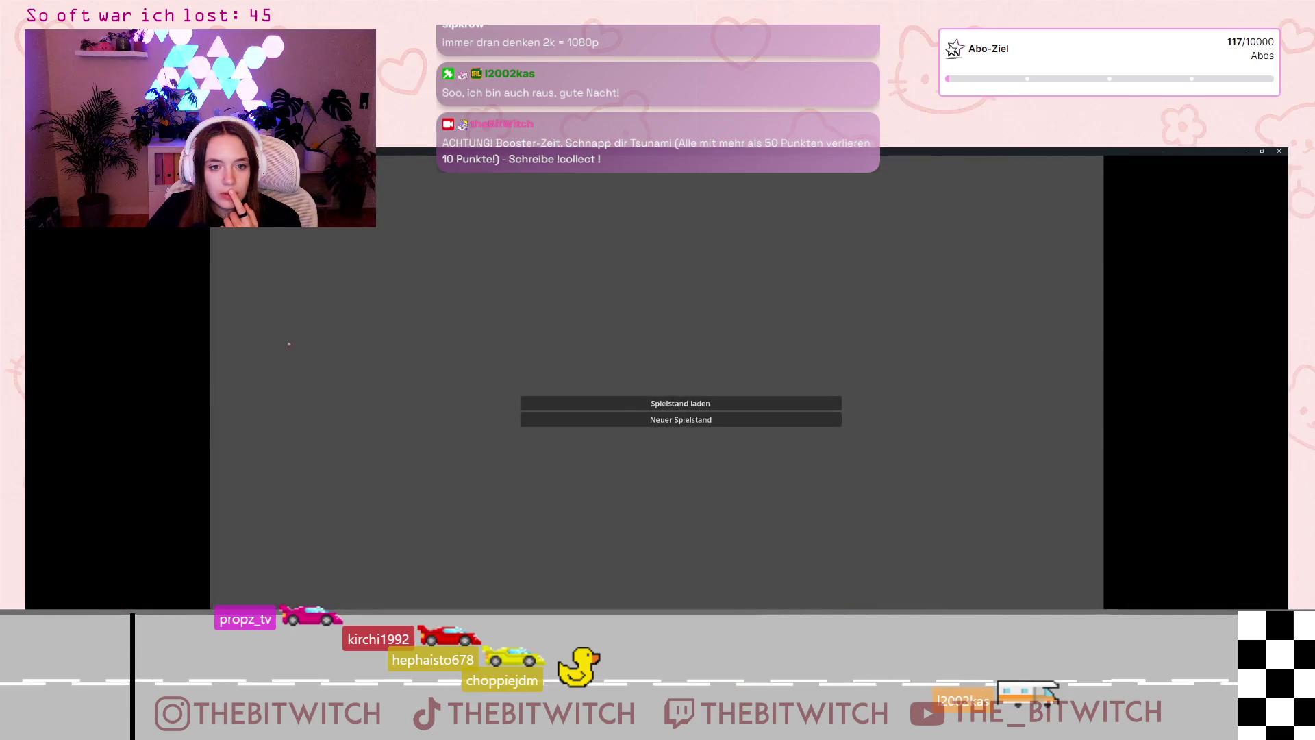
key(super+Down)
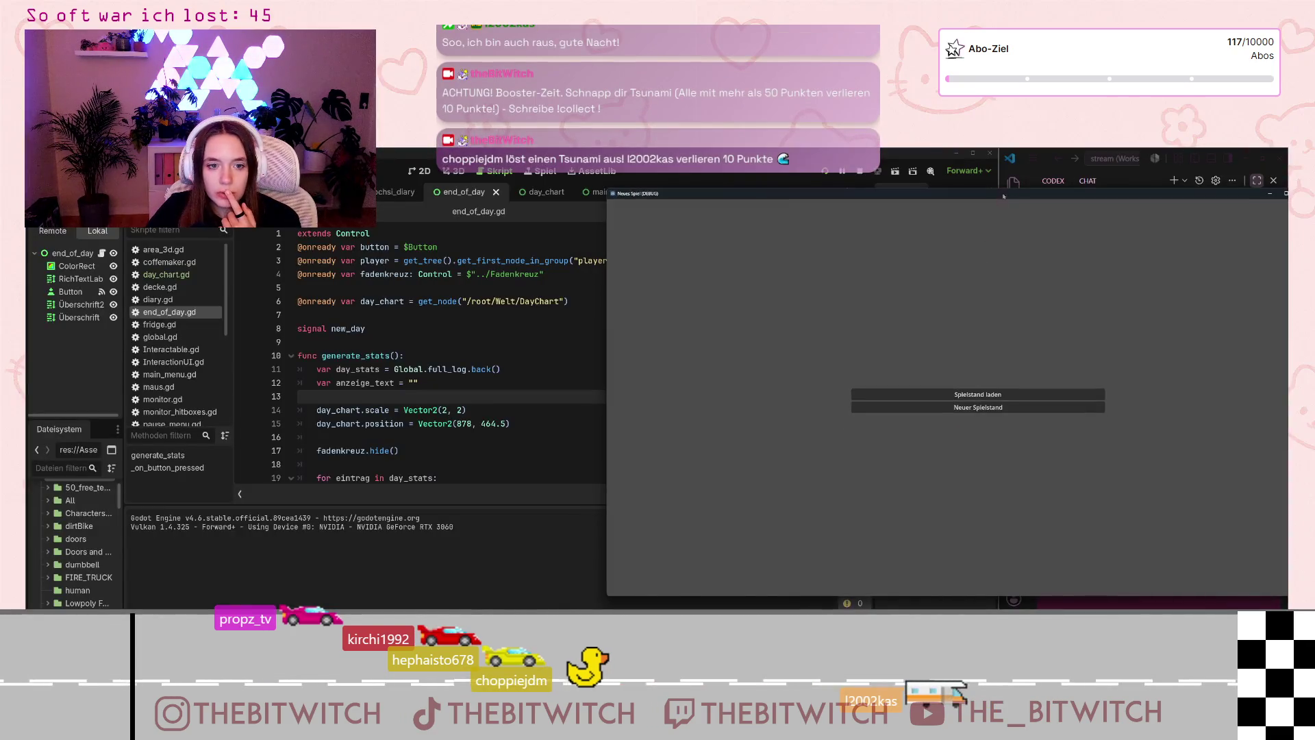
mouse_move(883, 210)
mouse_down()
mouse_move(689, 171)
mouse_move(963, 221)
mouse_move(950, 215)
mouse_up()
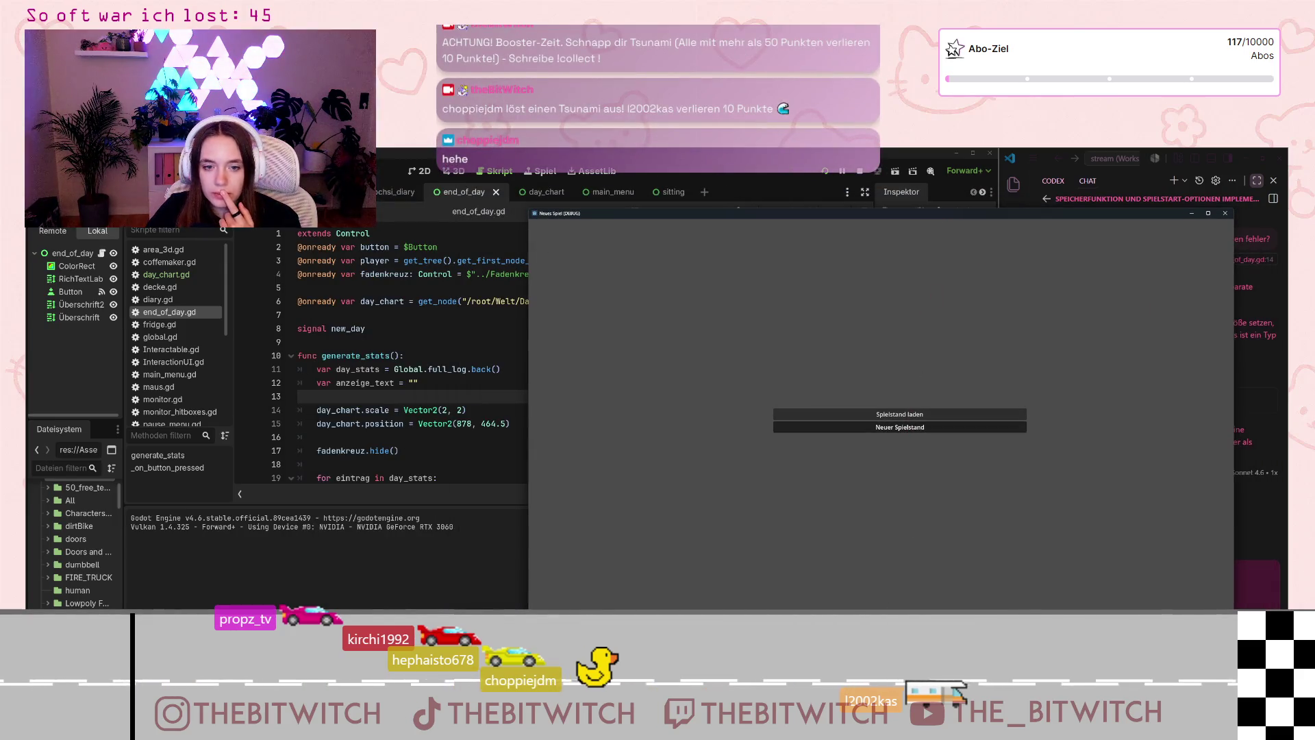
click(899, 426)
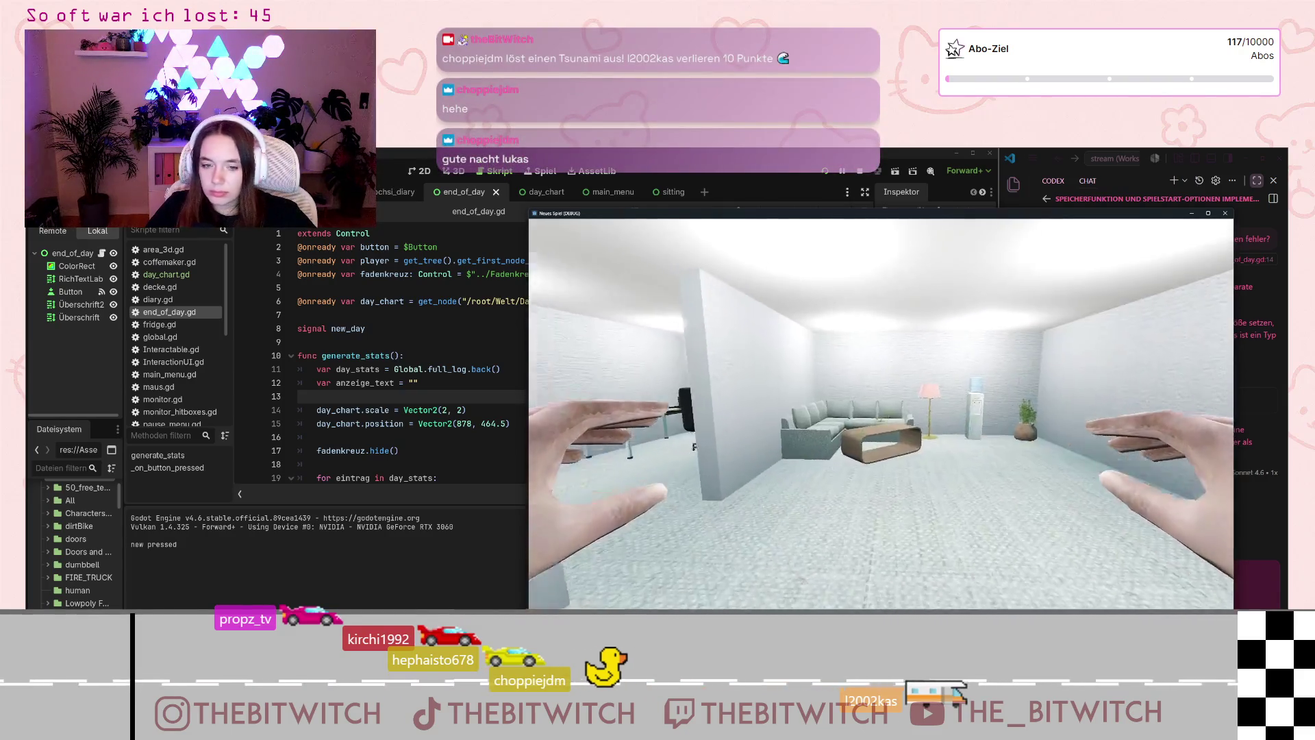
key(w)
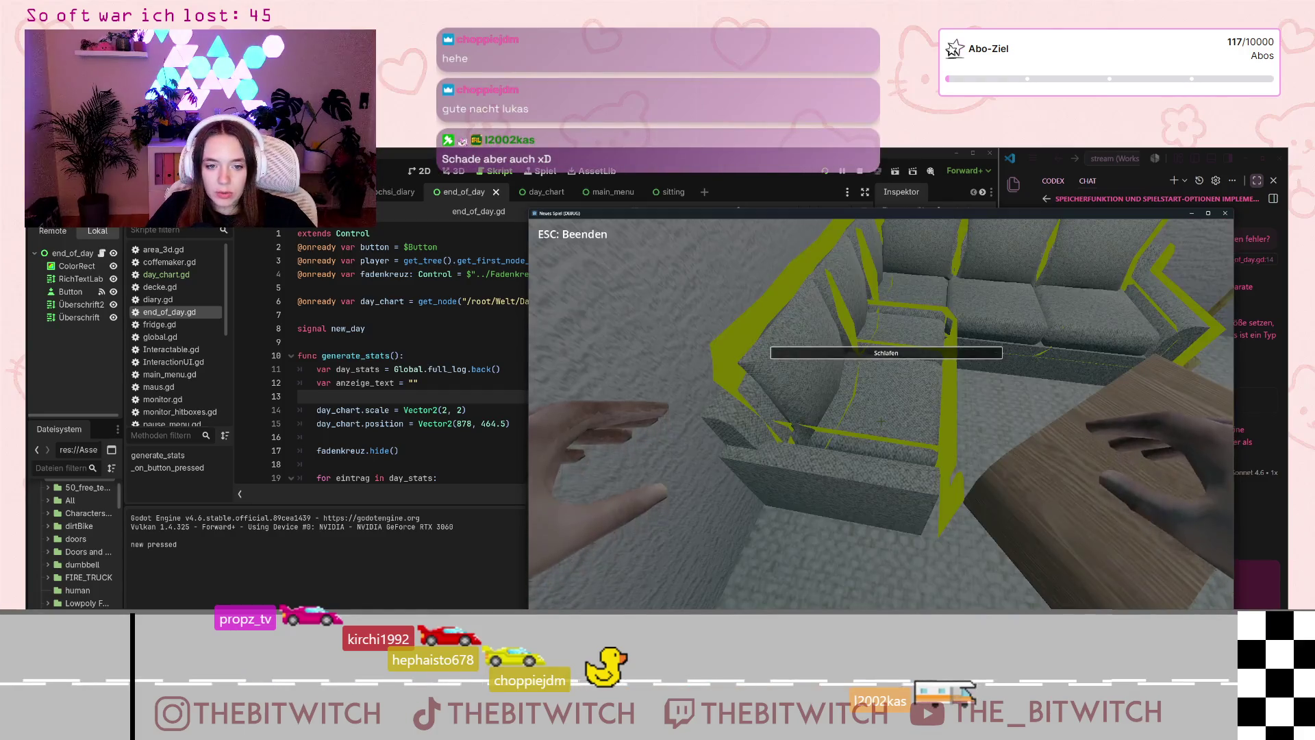
key(e)
key(e)
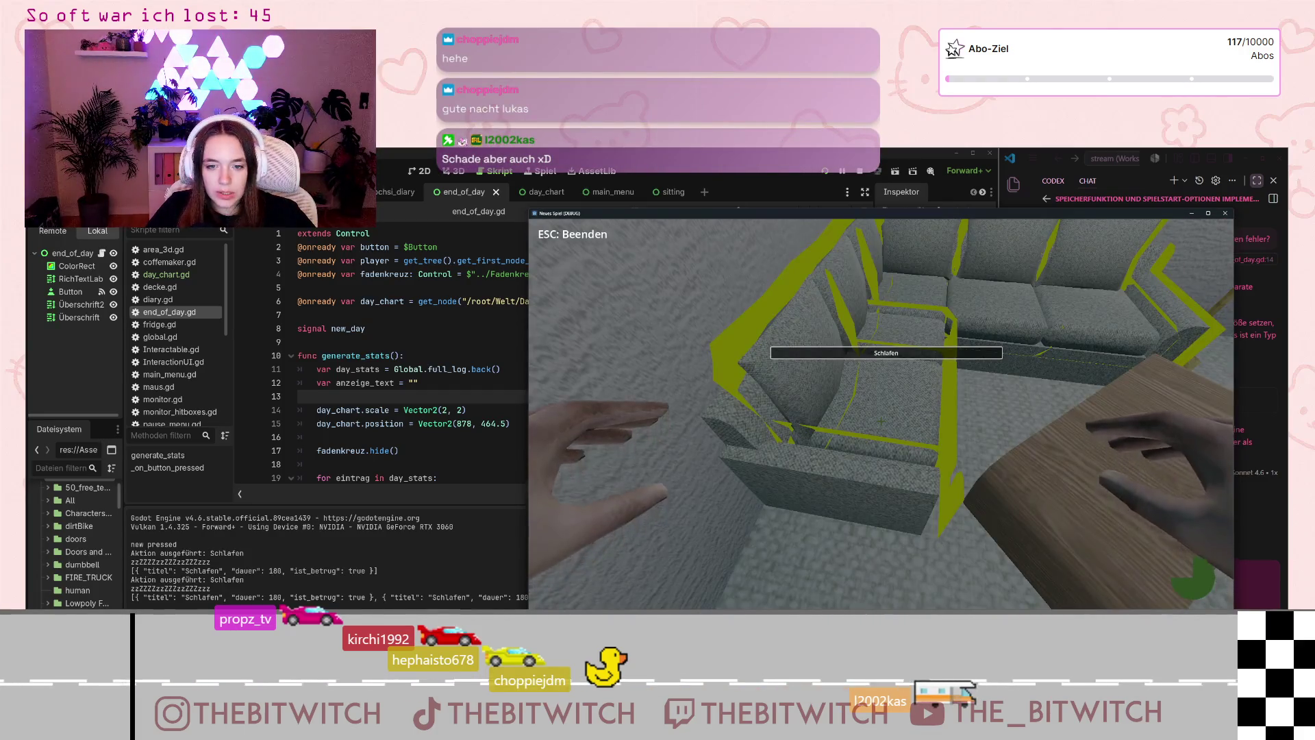
key(e)
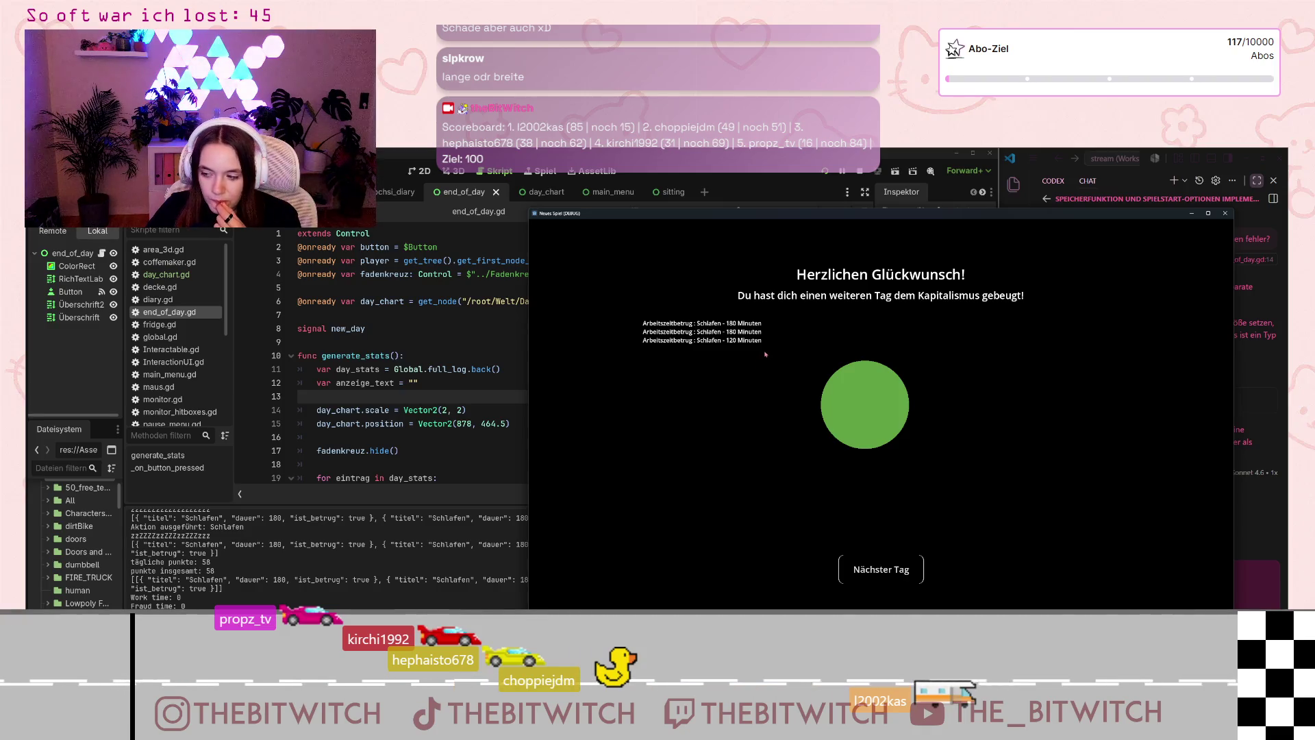
click(1225, 213)
click(75, 170)
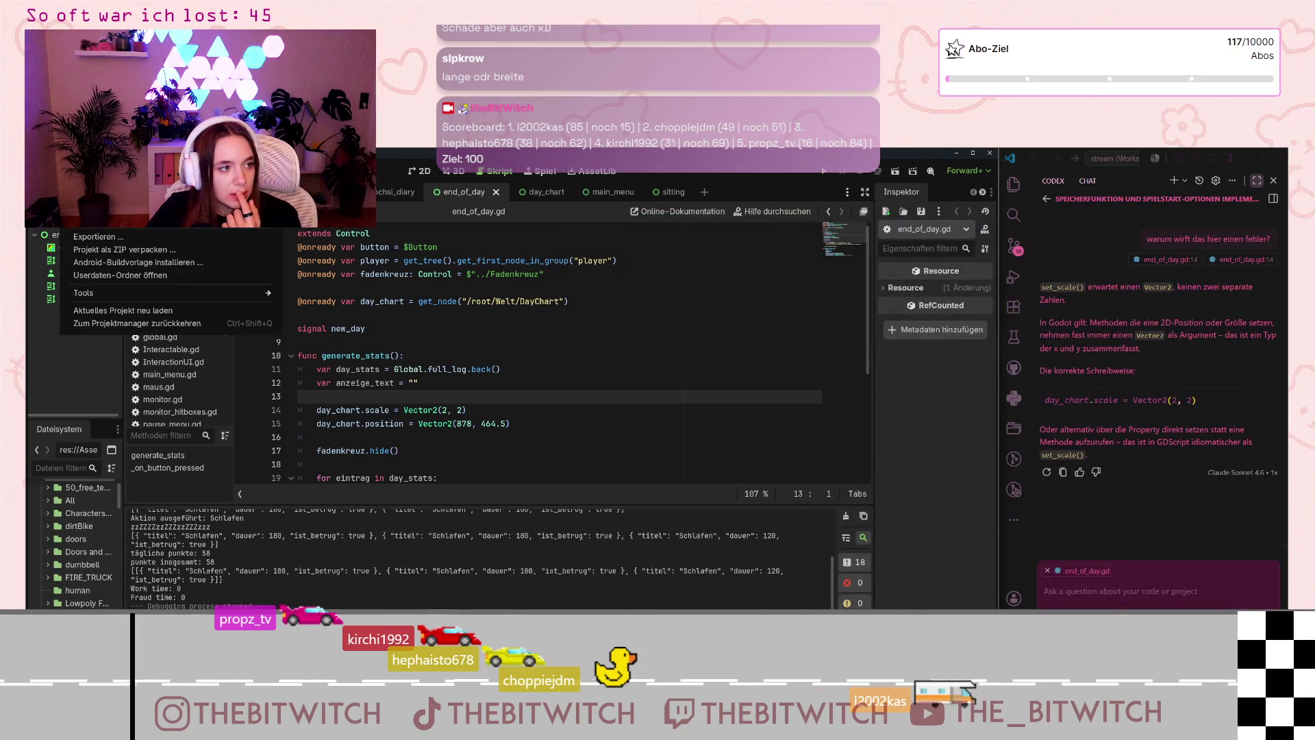
click(102, 235)
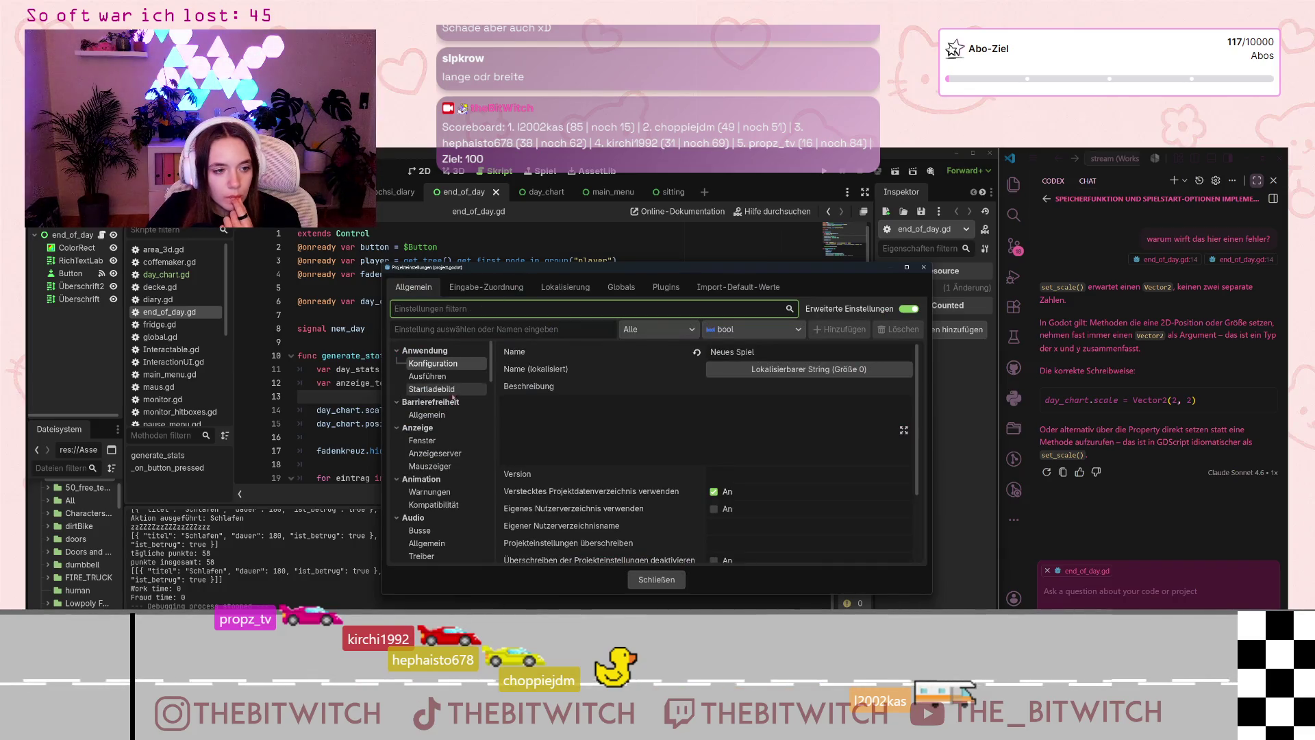
click(428, 376)
click(444, 363)
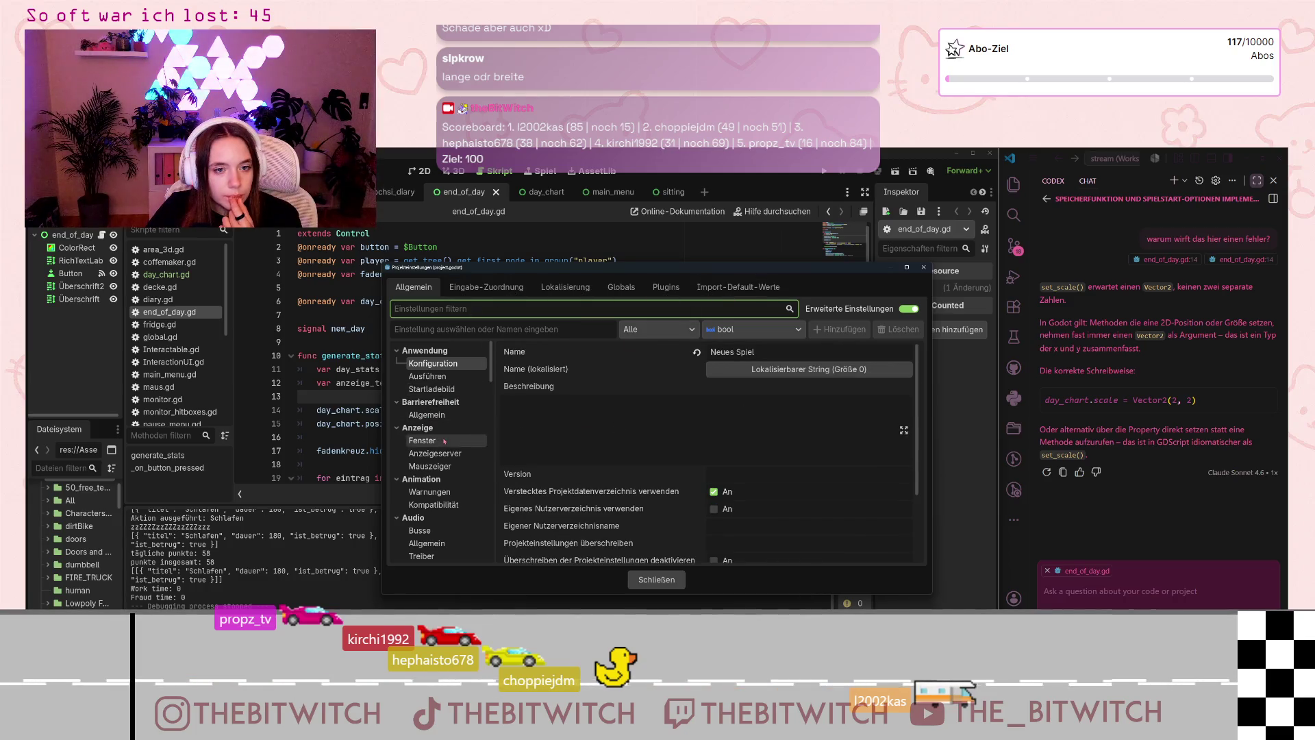
click(445, 378)
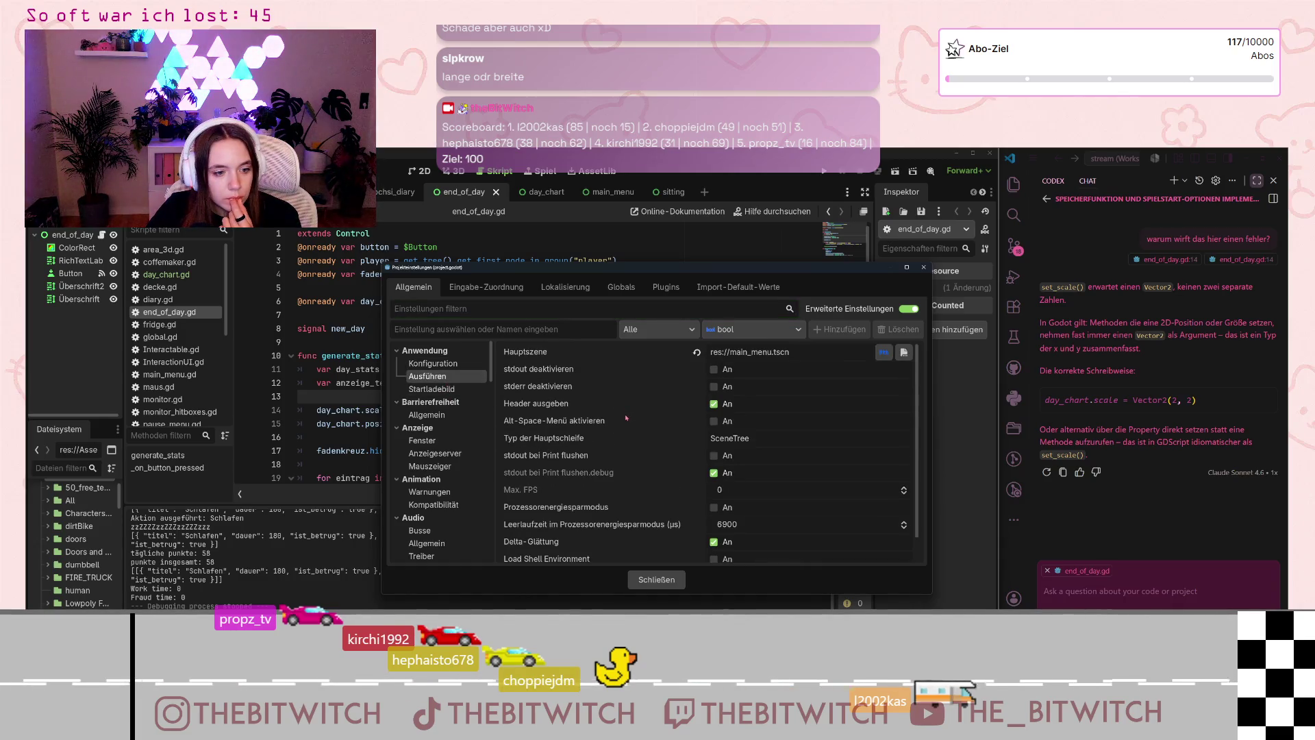
click(435, 440)
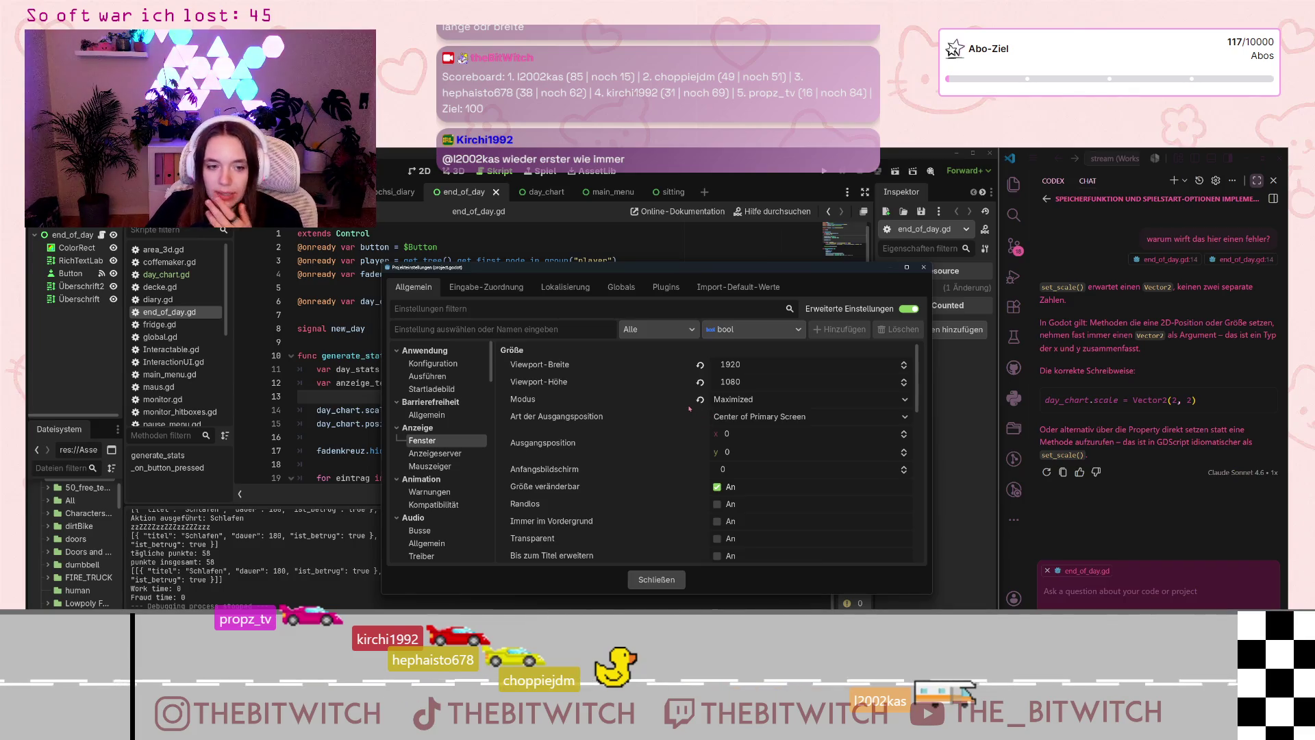
mouse_move(690, 409)
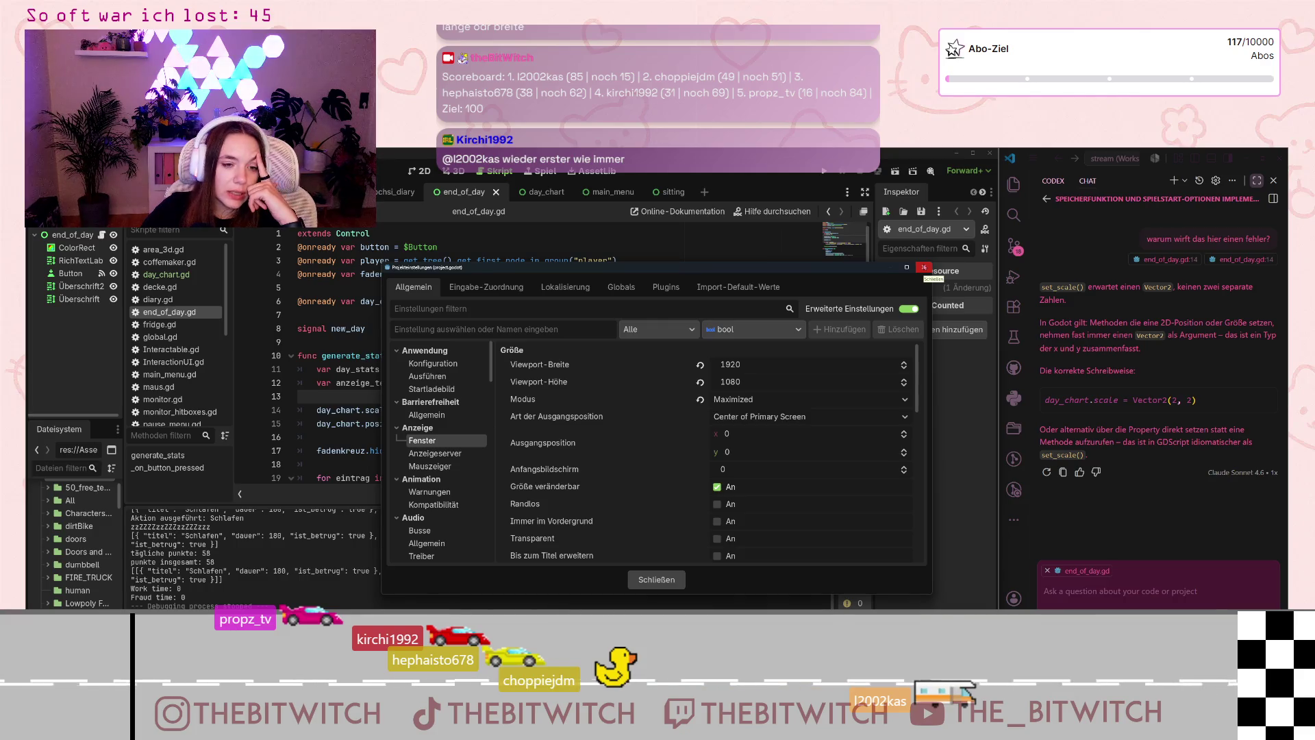
click(924, 267)
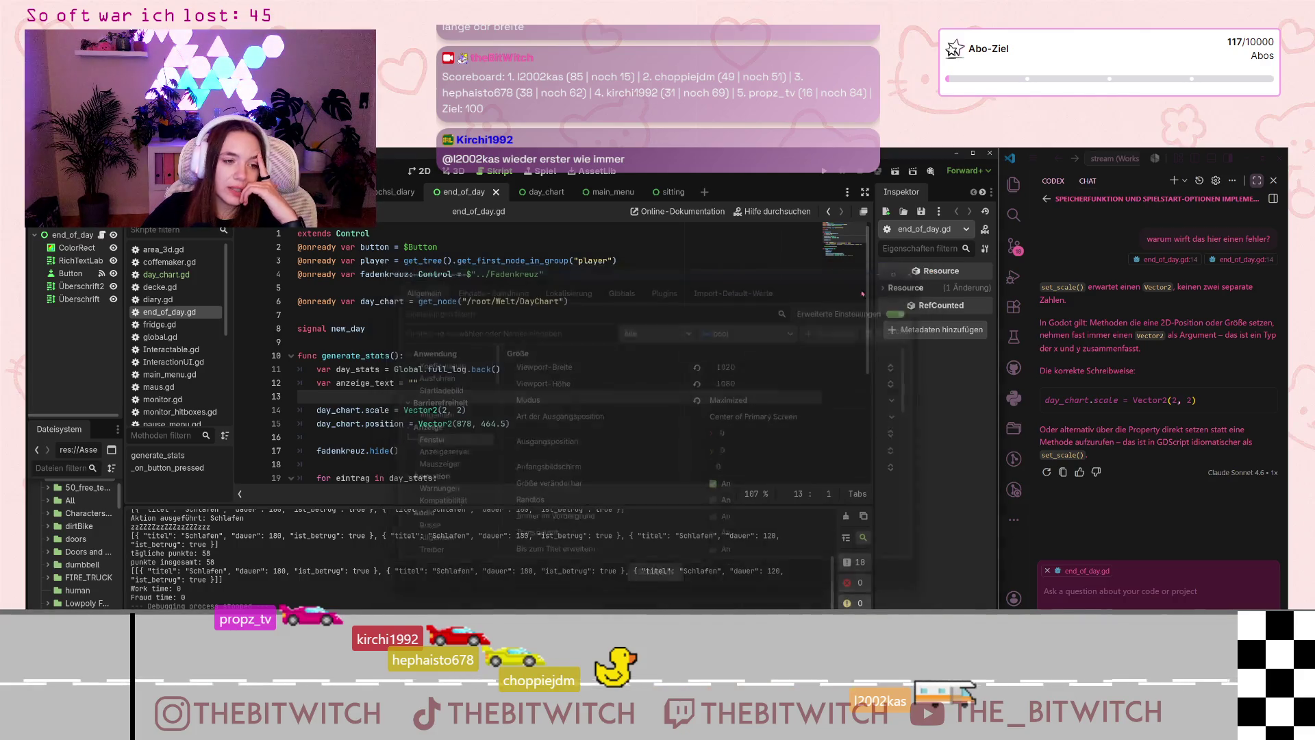
Look over the position and scale lines (14–15) in end_of_day.gd.
drag(508, 424, 457, 423)
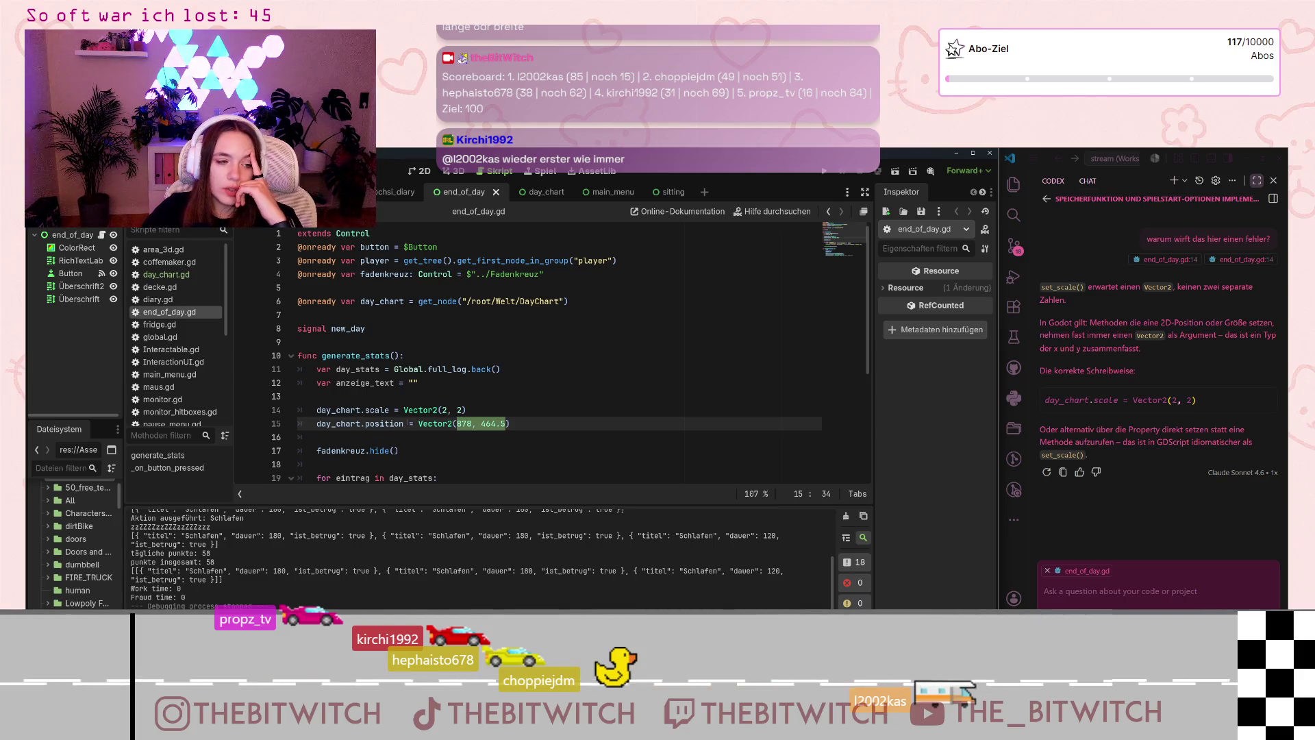
drag(404, 423, 370, 424)
click(424, 410)
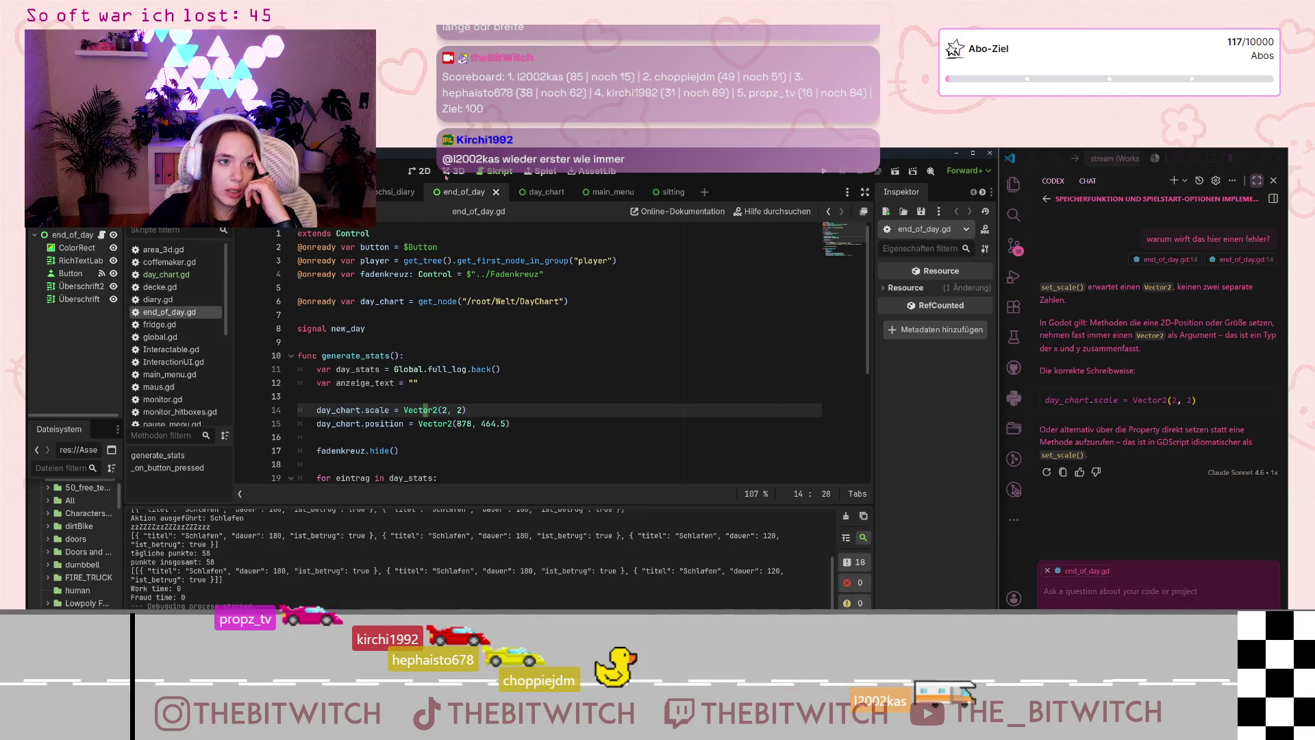
Check the end_of_day root node's anchor presets without changes, then open Hilfe durchsuchen from the script.
click(416, 174)
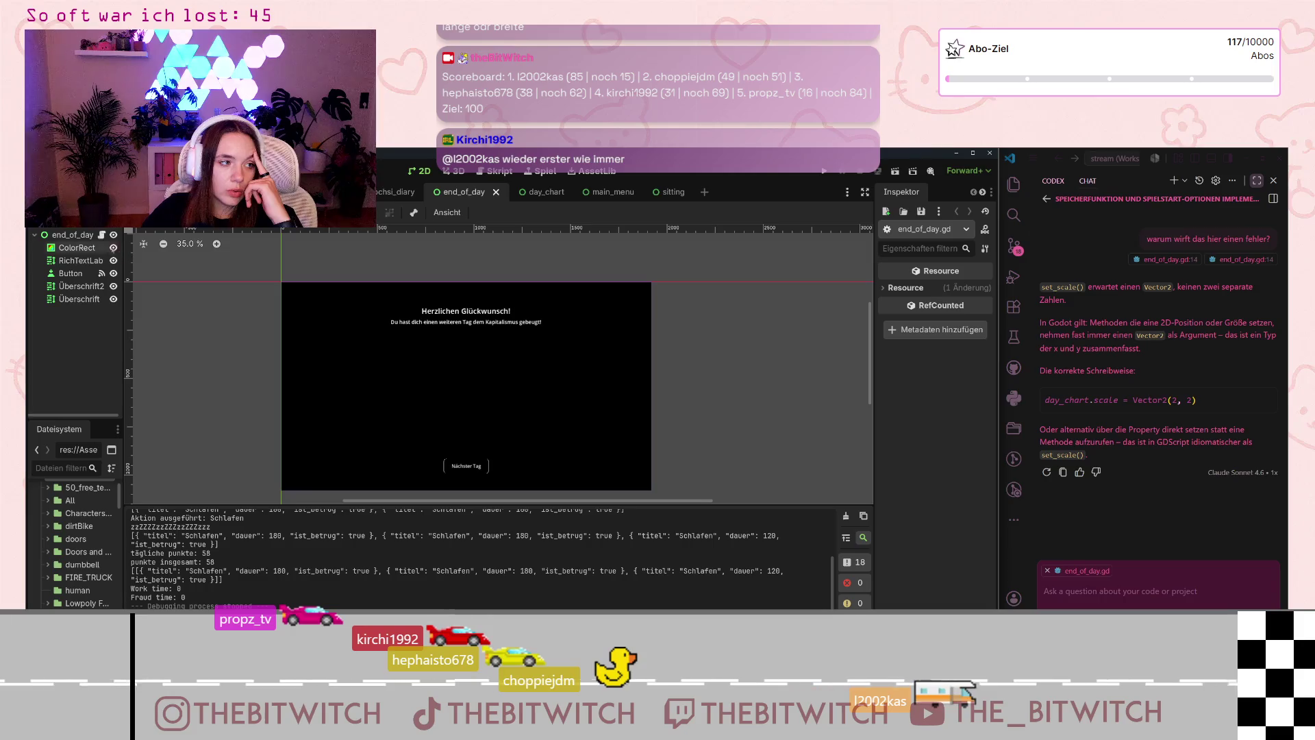
click(479, 302)
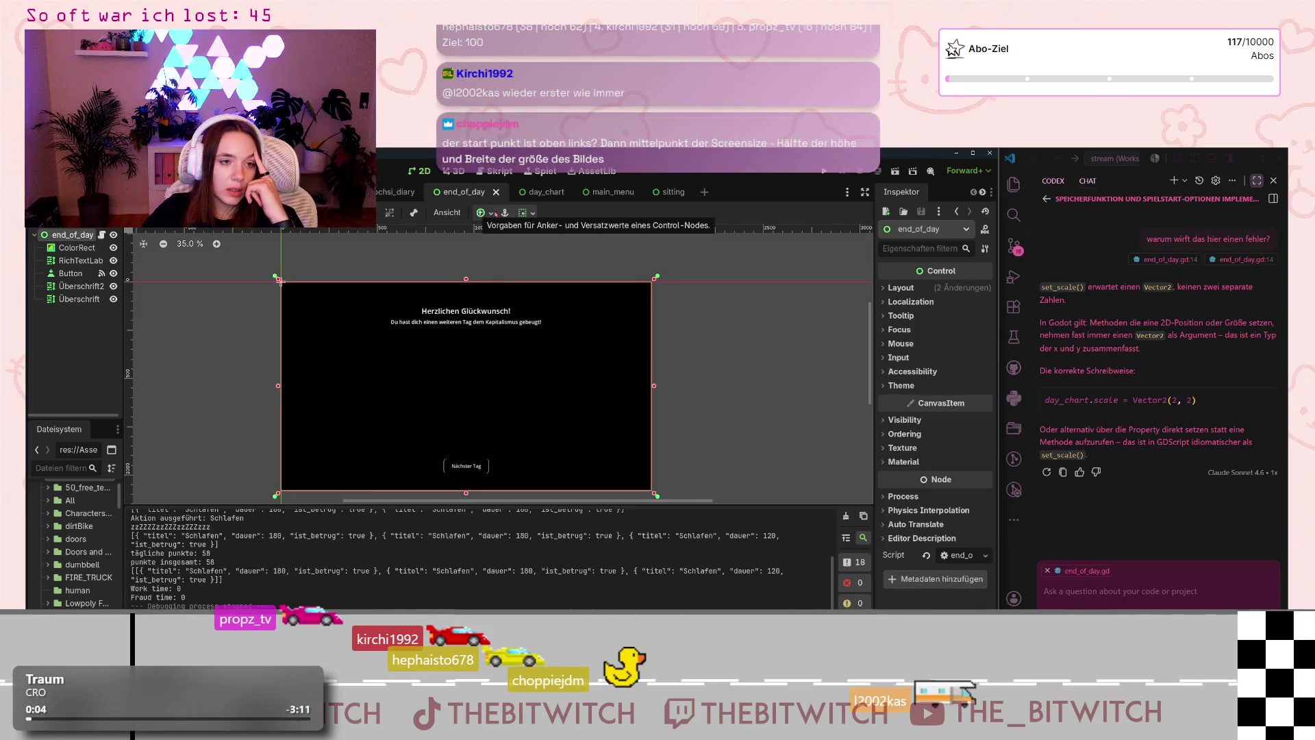
click(493, 214)
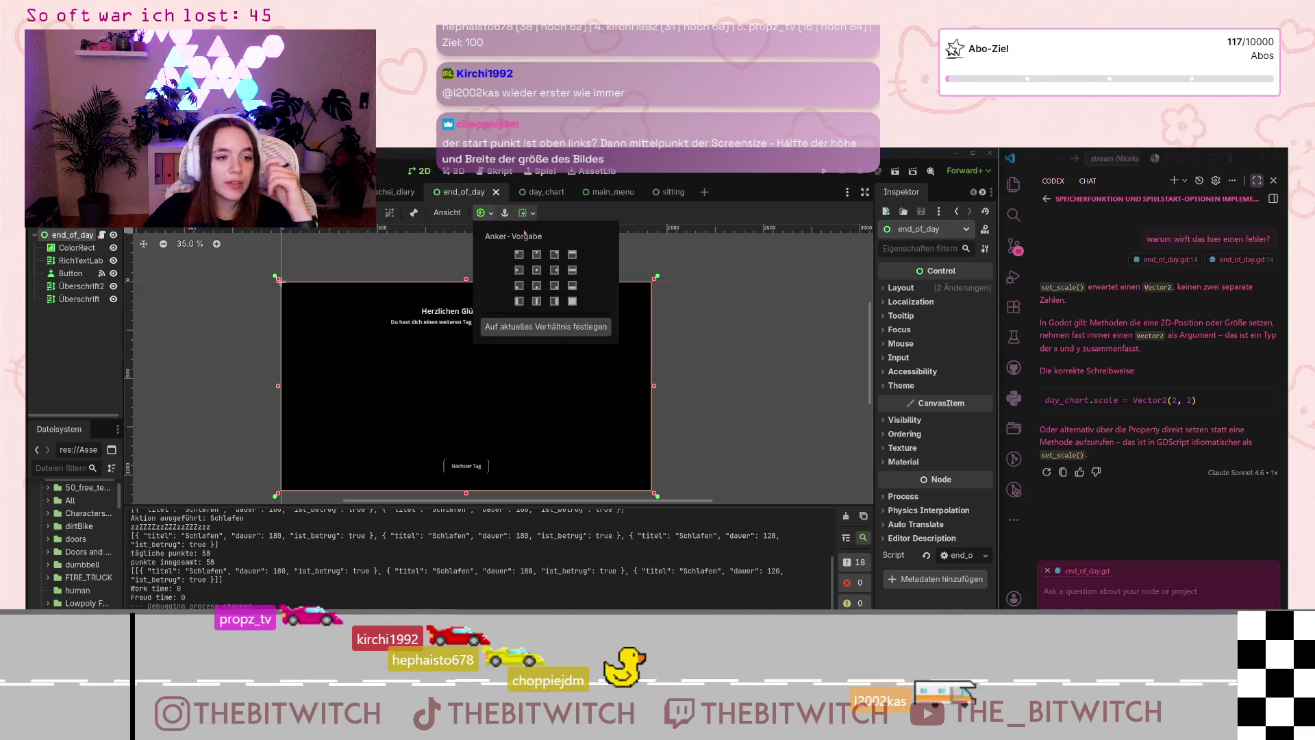
click(479, 213)
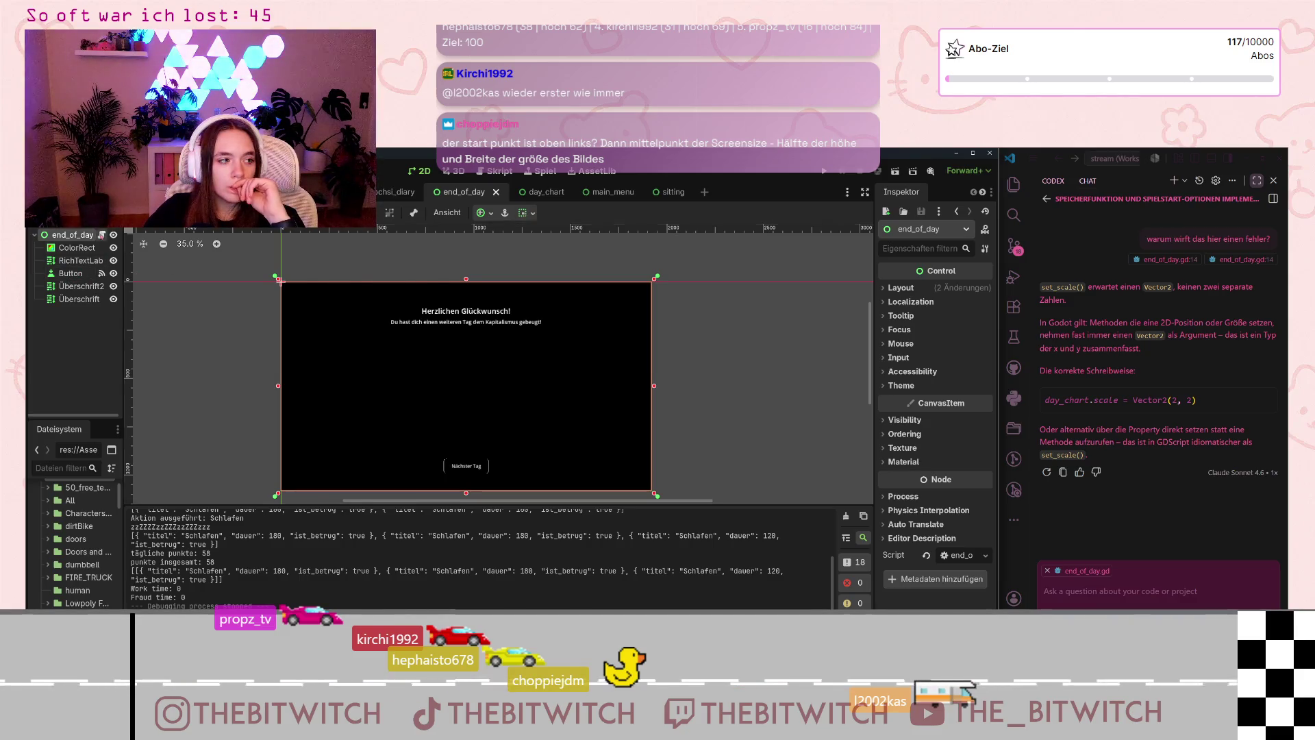
click(101, 235)
click(765, 210)
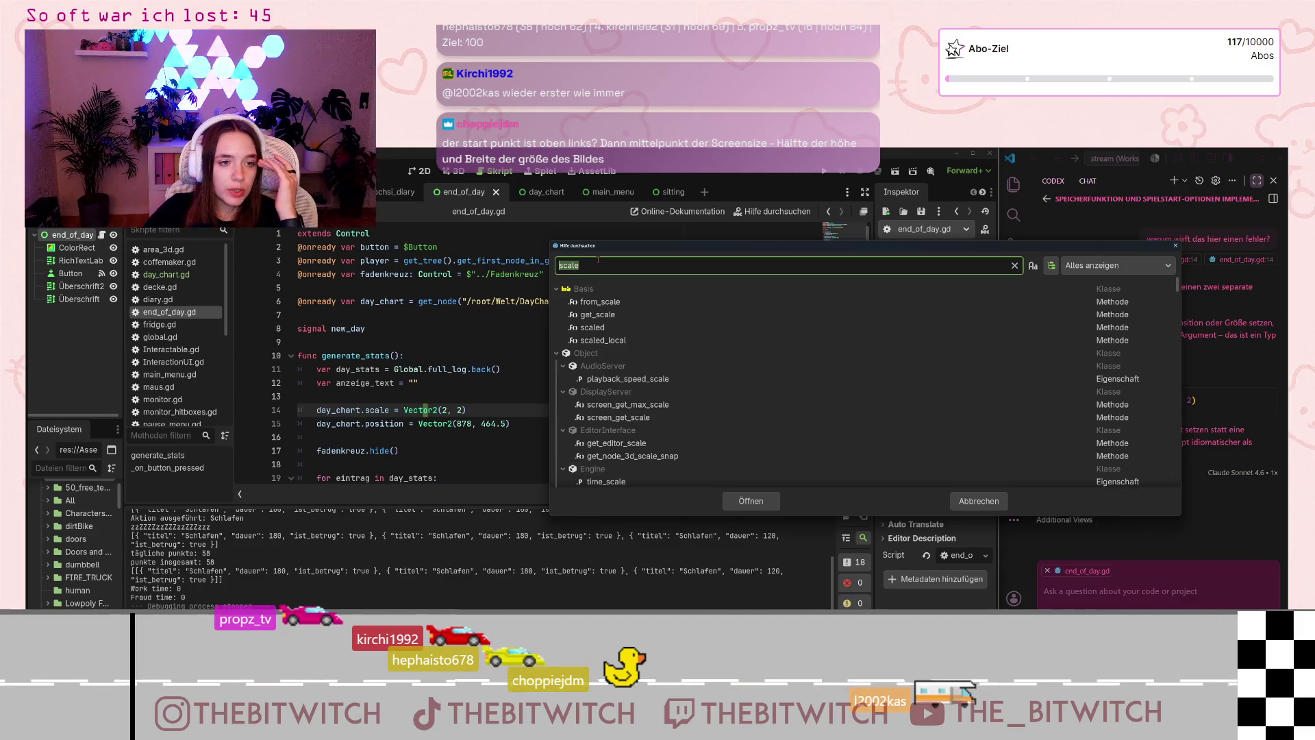
Search the help for 'anchor', review the results, close the search and run the project again.
text(anch)
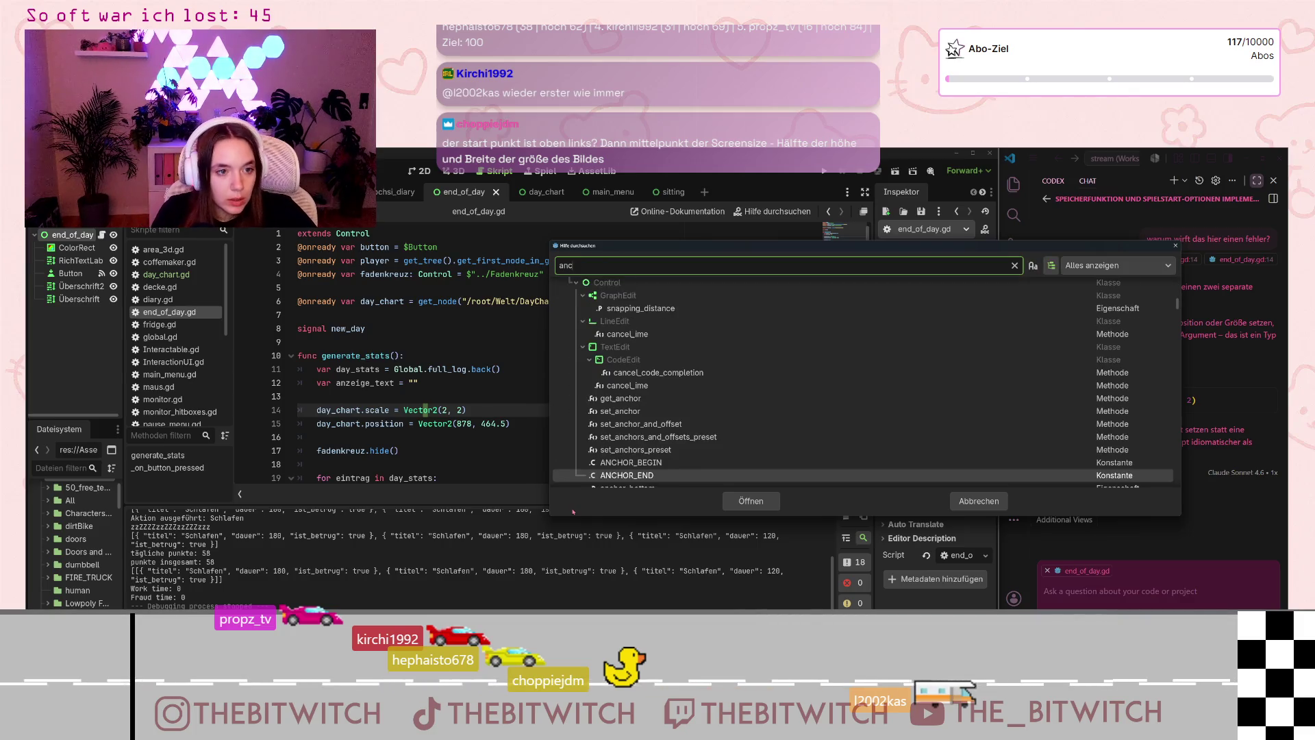
text(or)
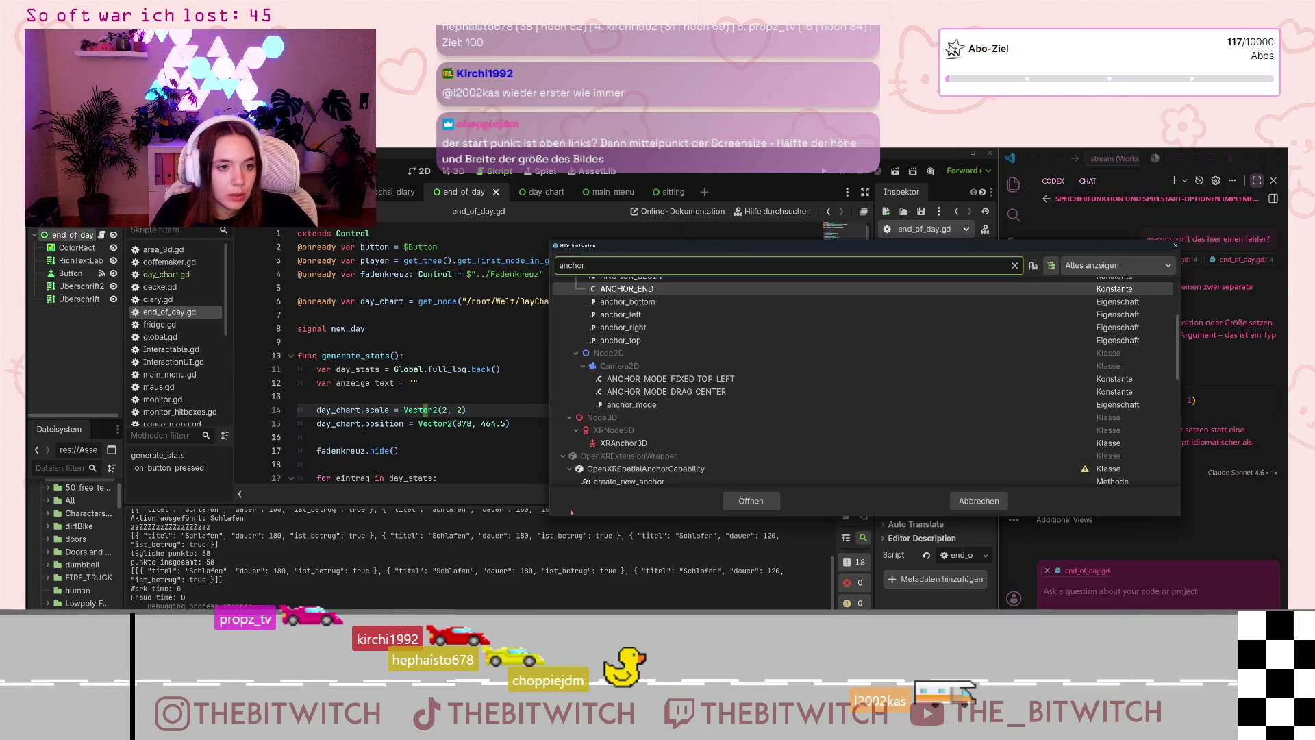
scroll(667, 414, up, 4)
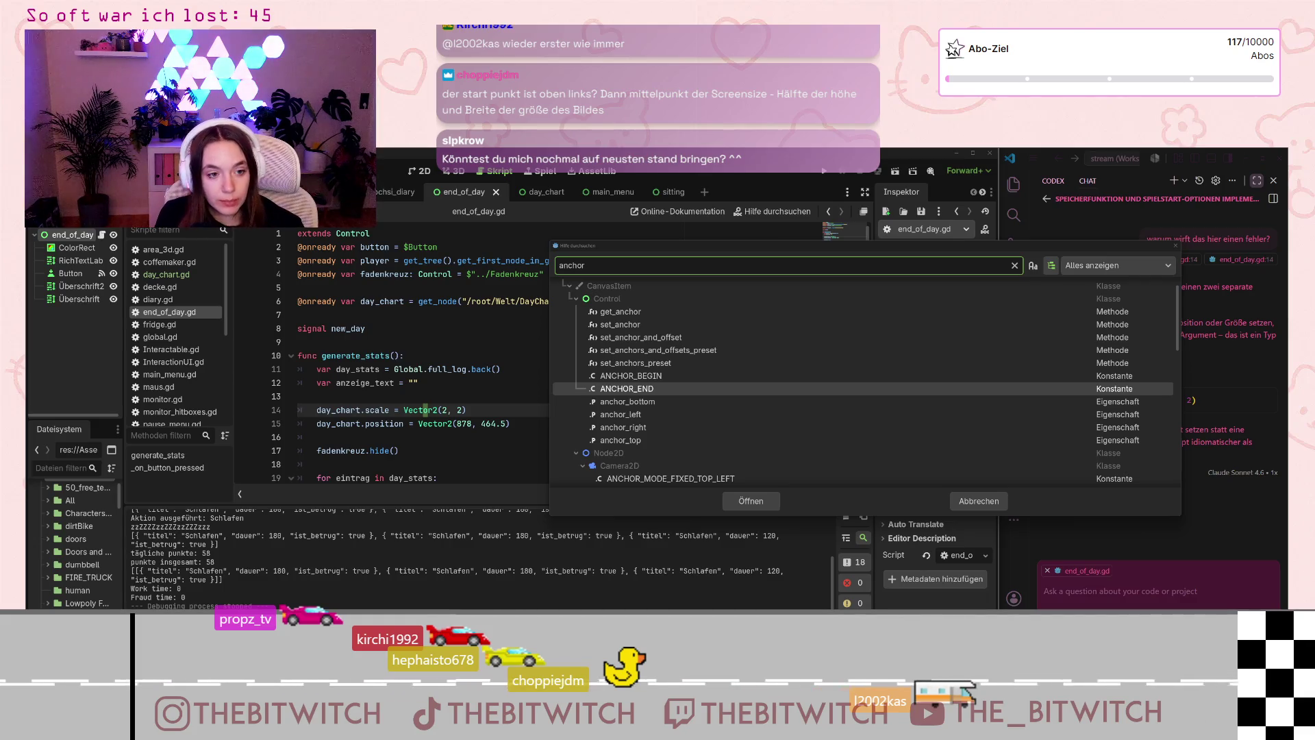
click(978, 501)
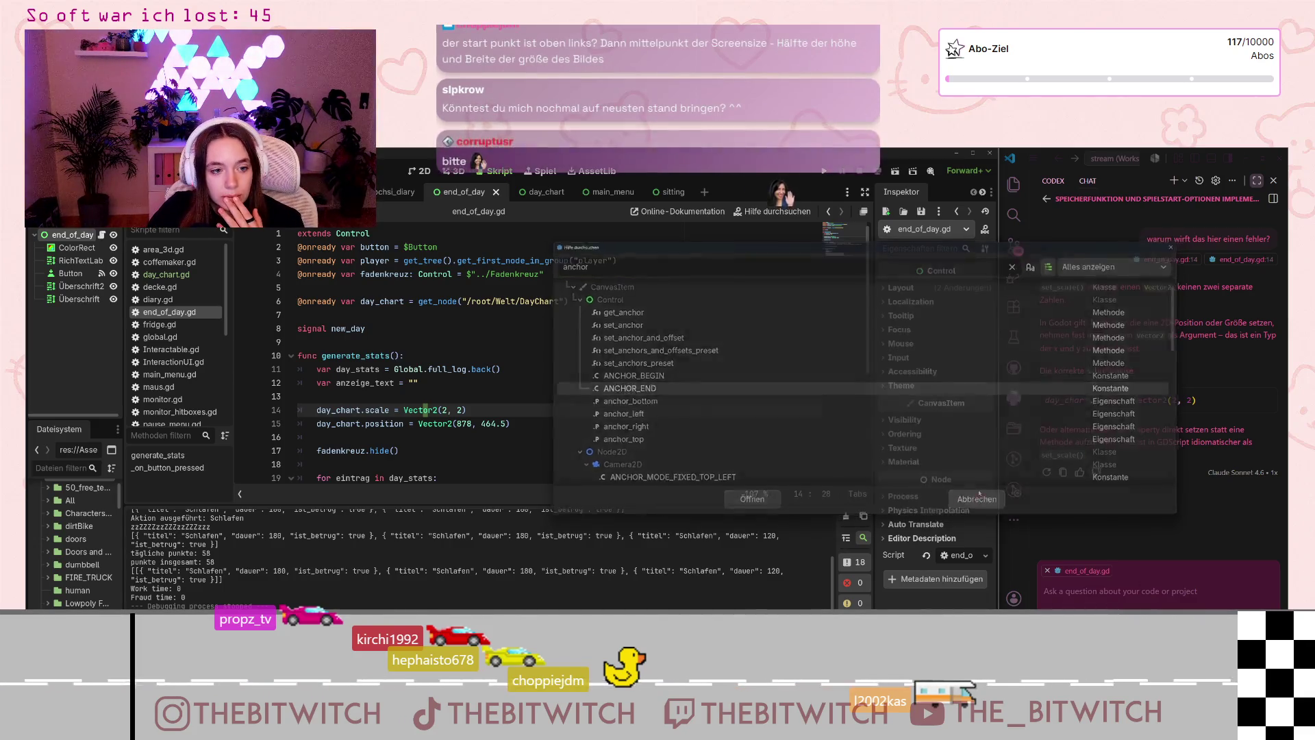
click(824, 171)
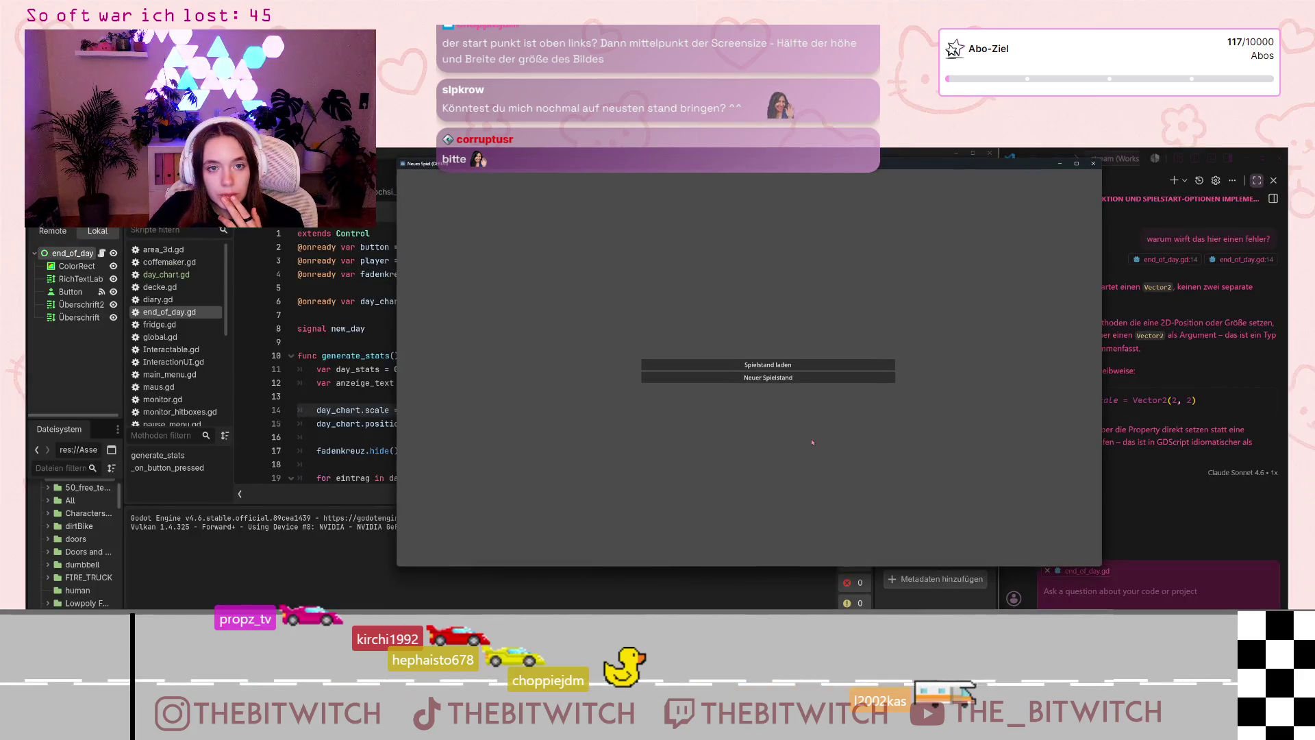
Start a new game, walk to the sofa and sleep to reach the results screen, then close the game.
click(796, 380)
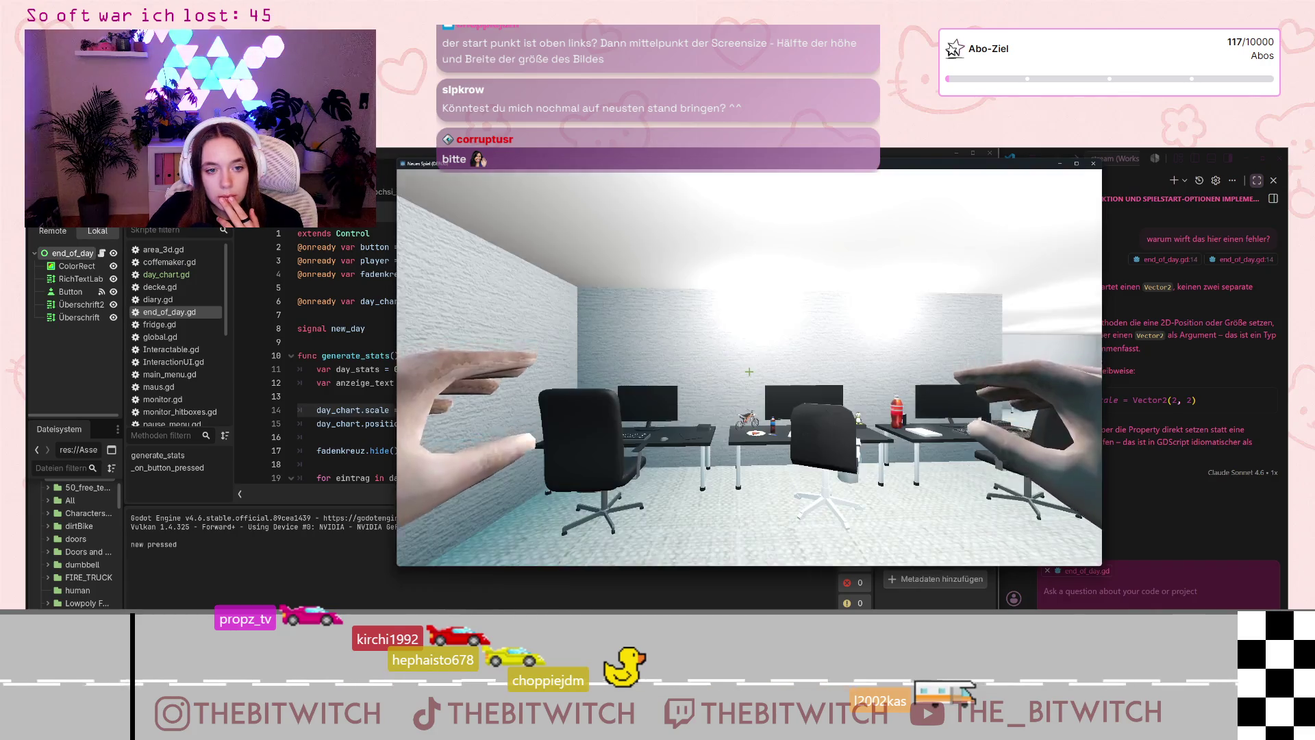
key(w)
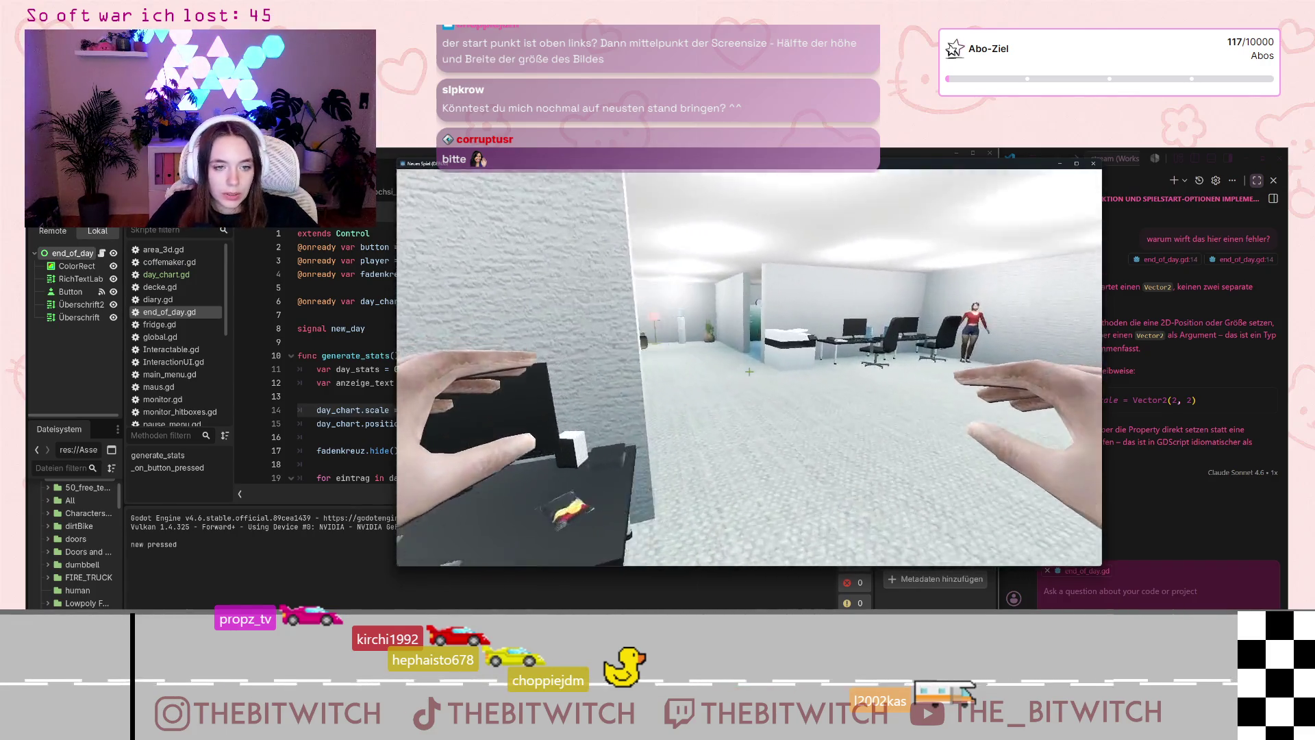
key(w)
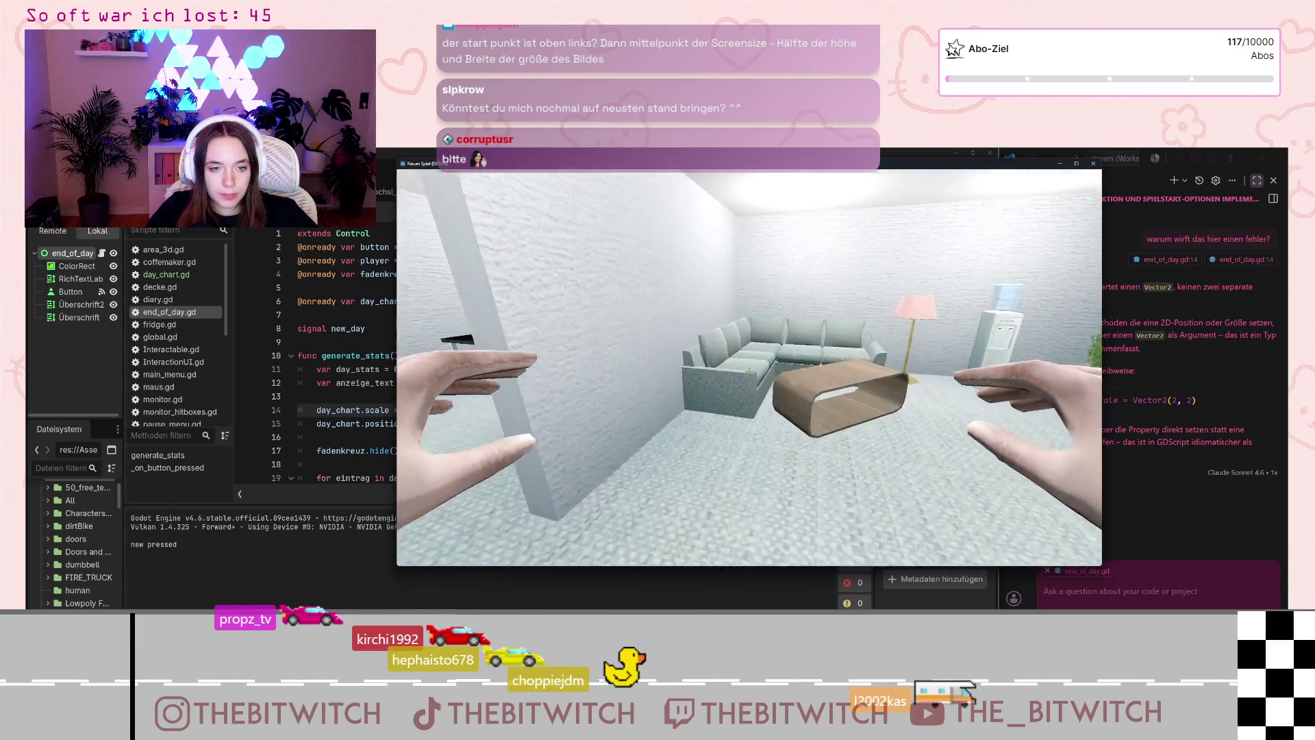
key(e)
key(e)
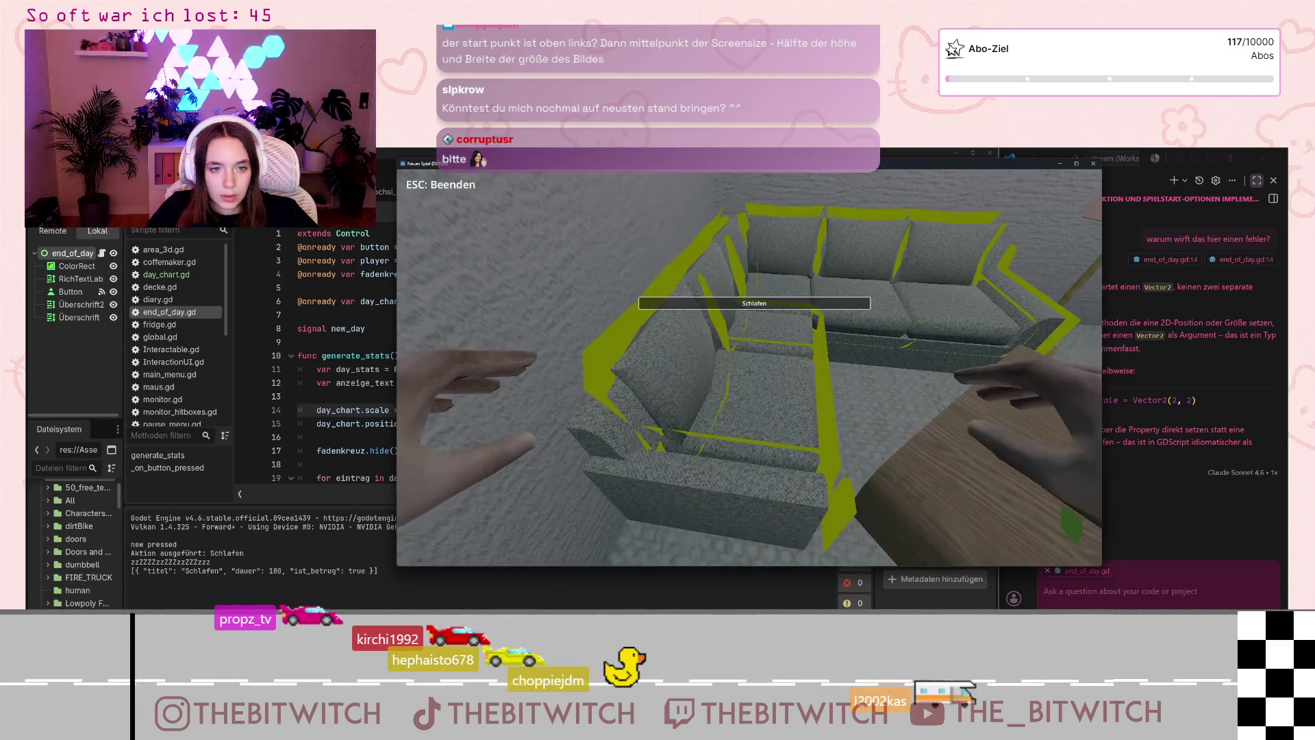
key(e)
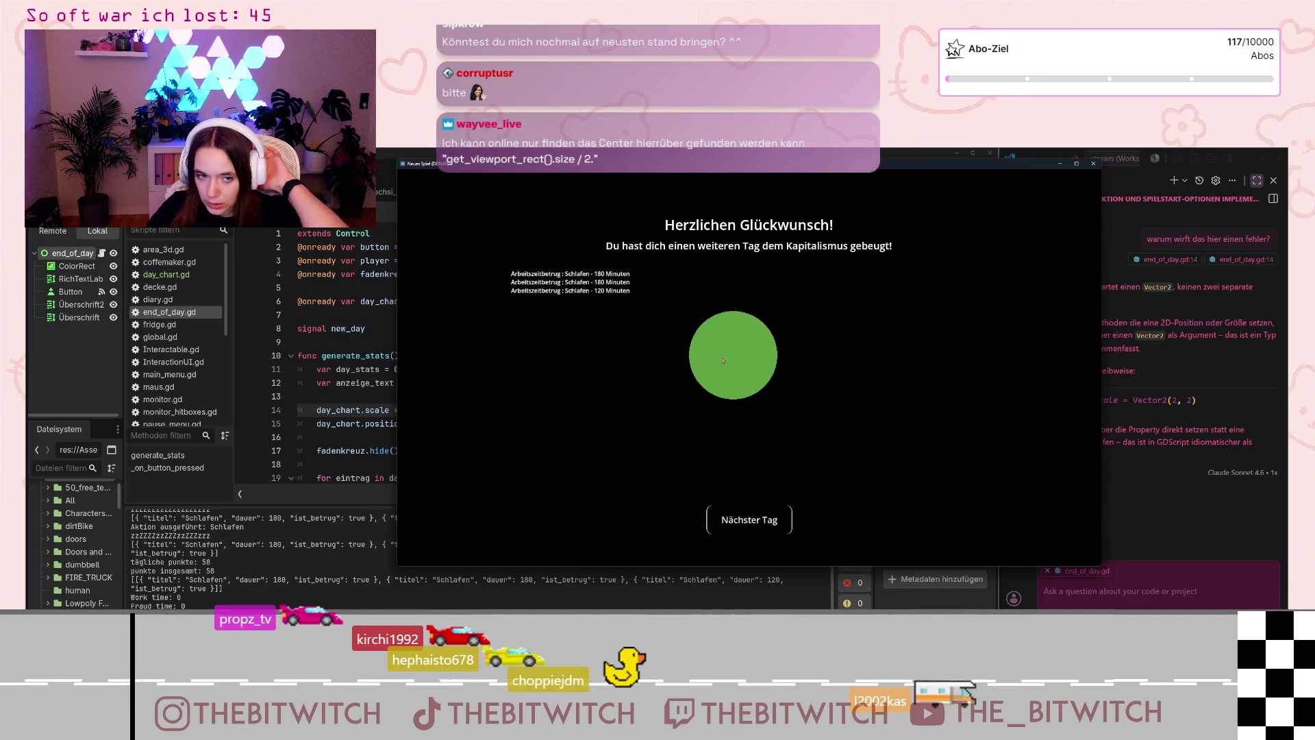
drag(771, 167, 815, 189)
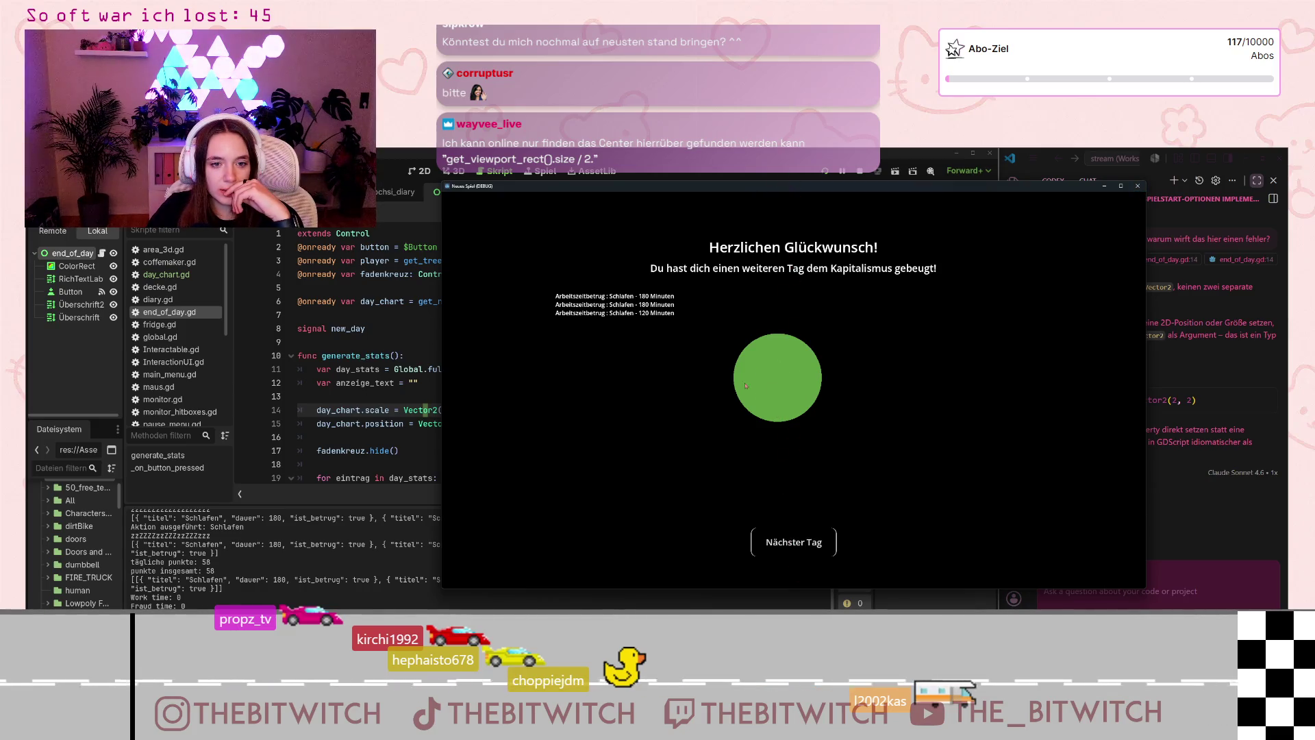
click(1138, 187)
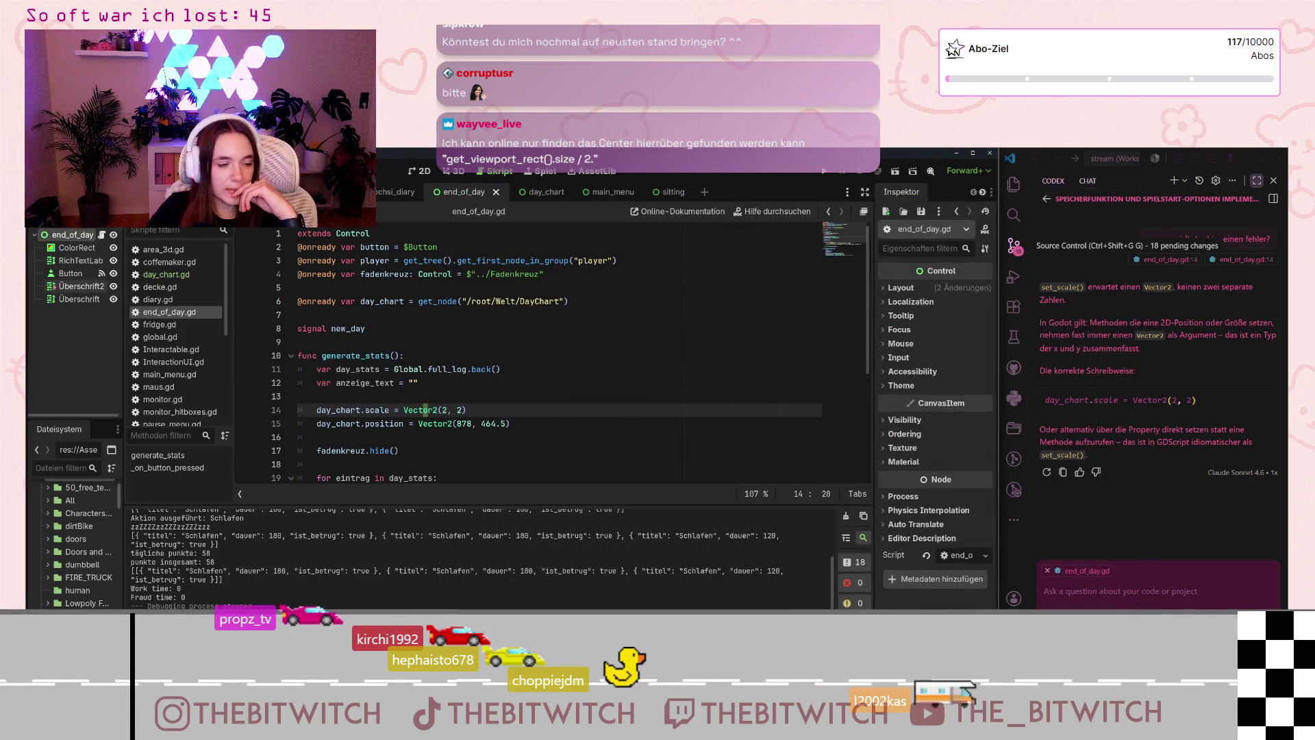
Open the Control class documentation from the end_of_day.gd script.
click(421, 172)
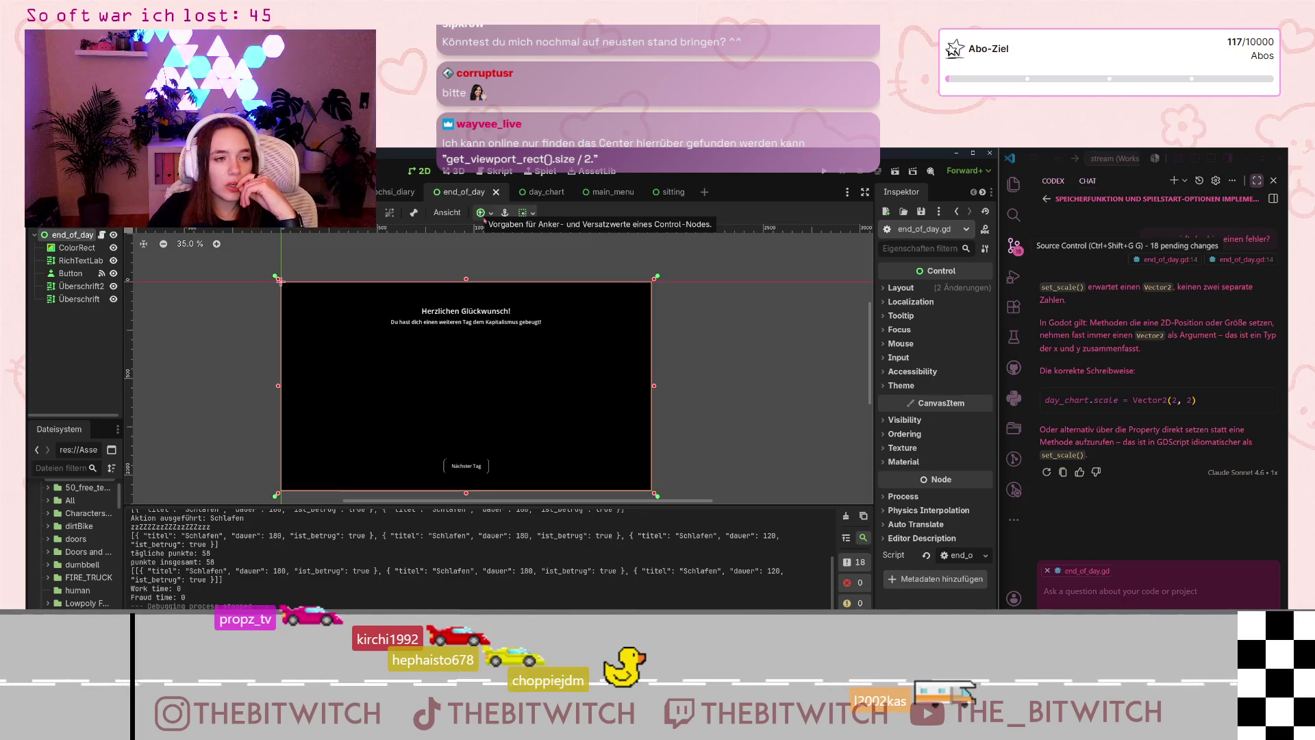
click(101, 235)
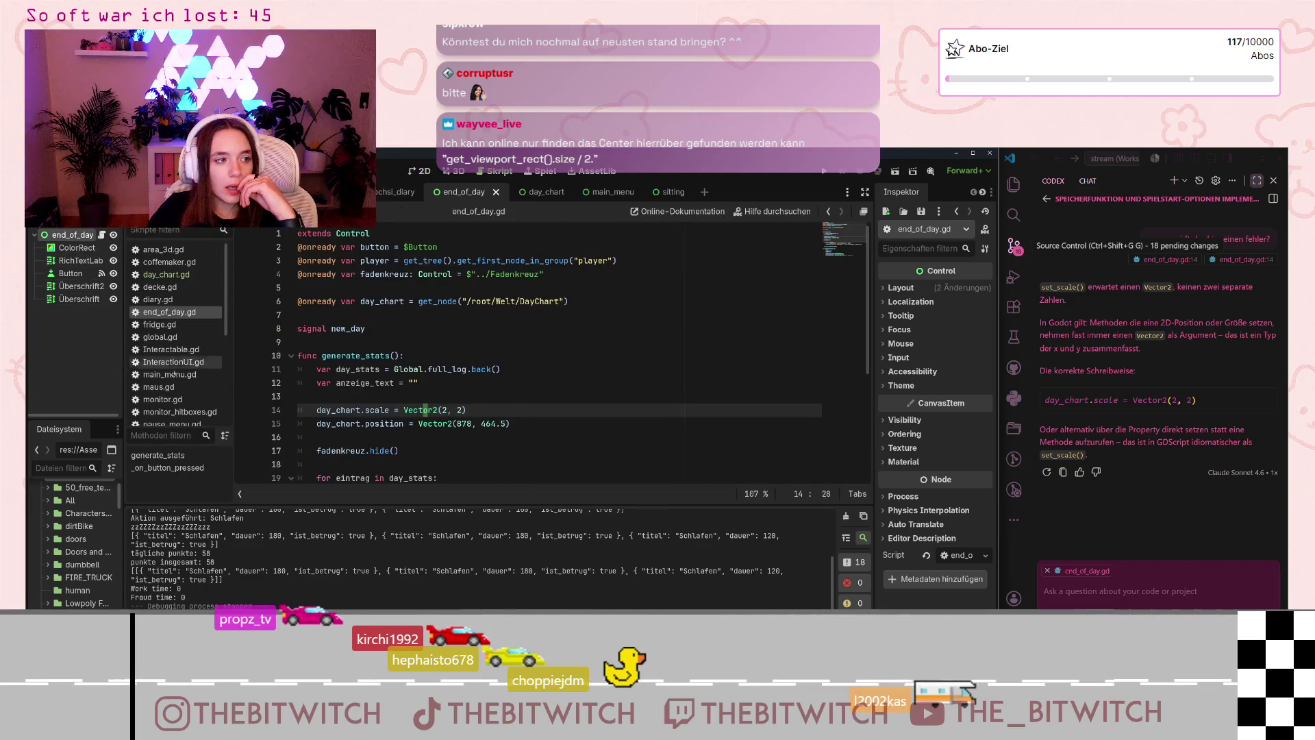
scroll(202, 375, down, 5)
click(165, 378)
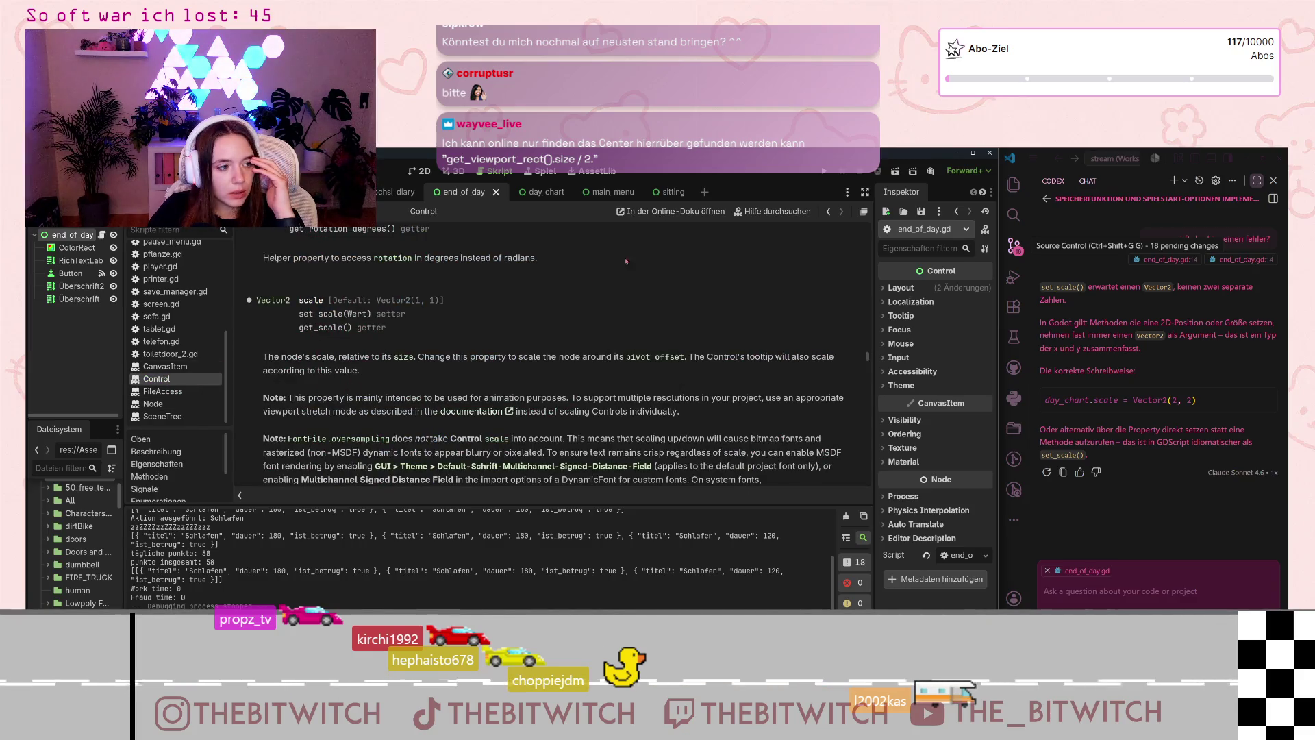
Read the set_anchor docs via help search, then select the Nächster Tag button in the 2D view.
click(760, 212)
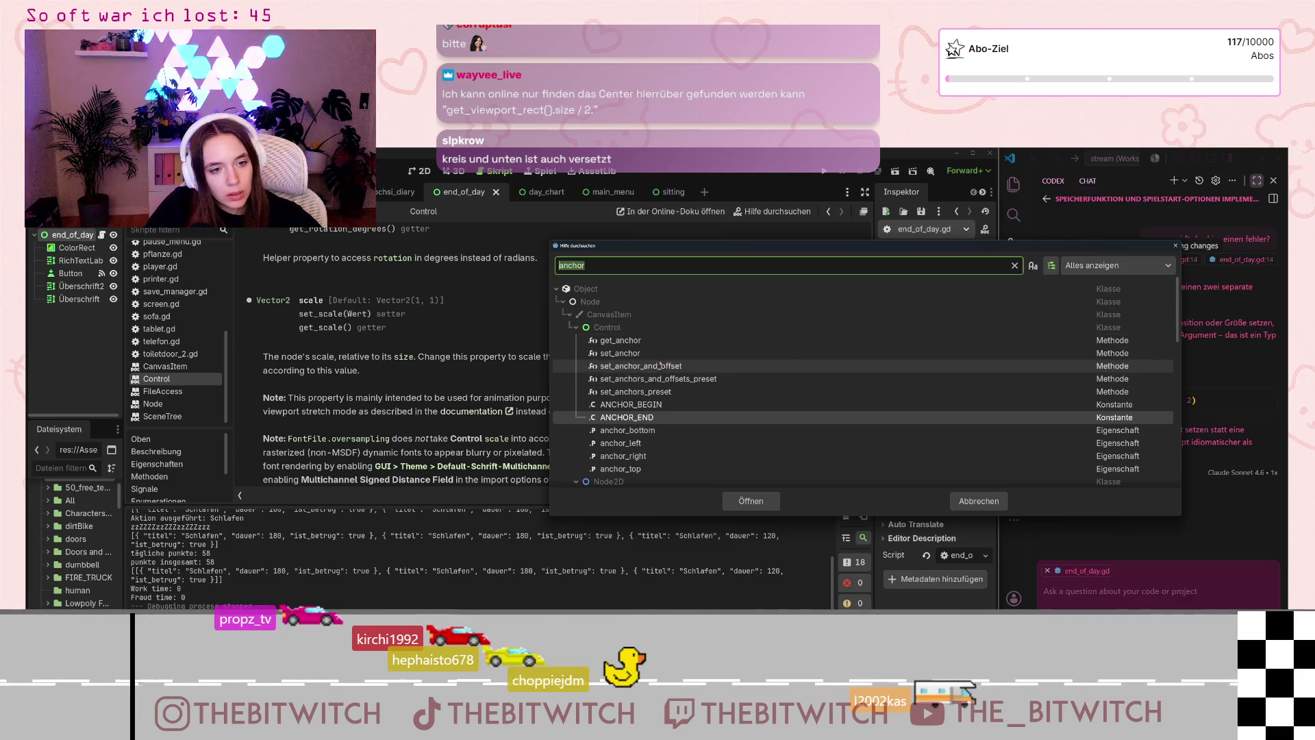
click(646, 353)
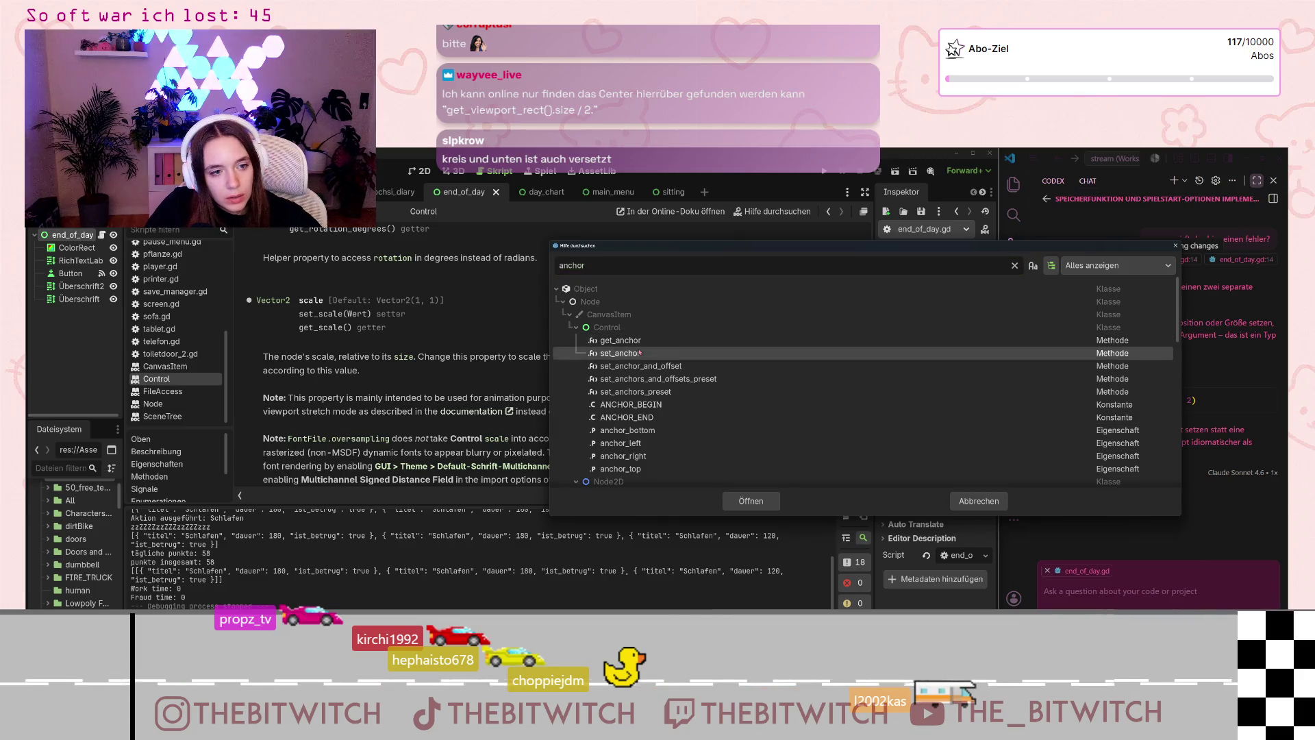
click(737, 500)
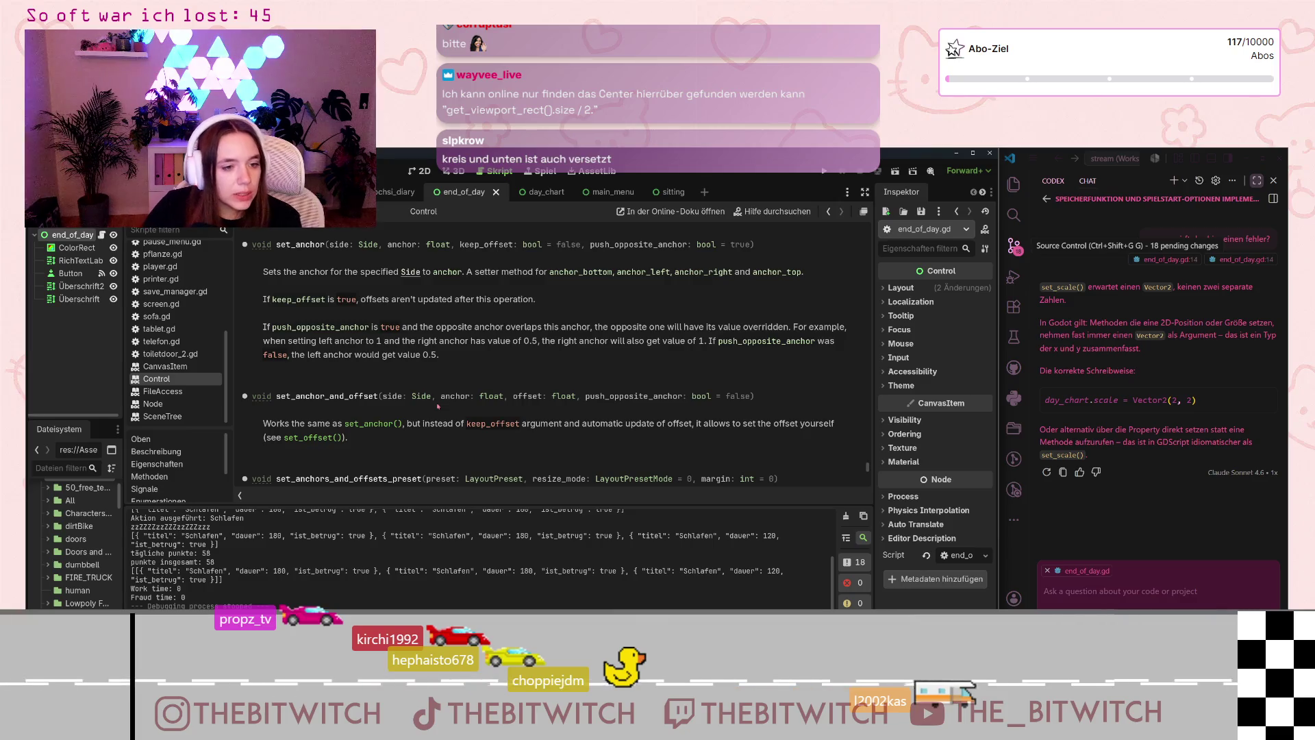
scroll(433, 392, down, 2)
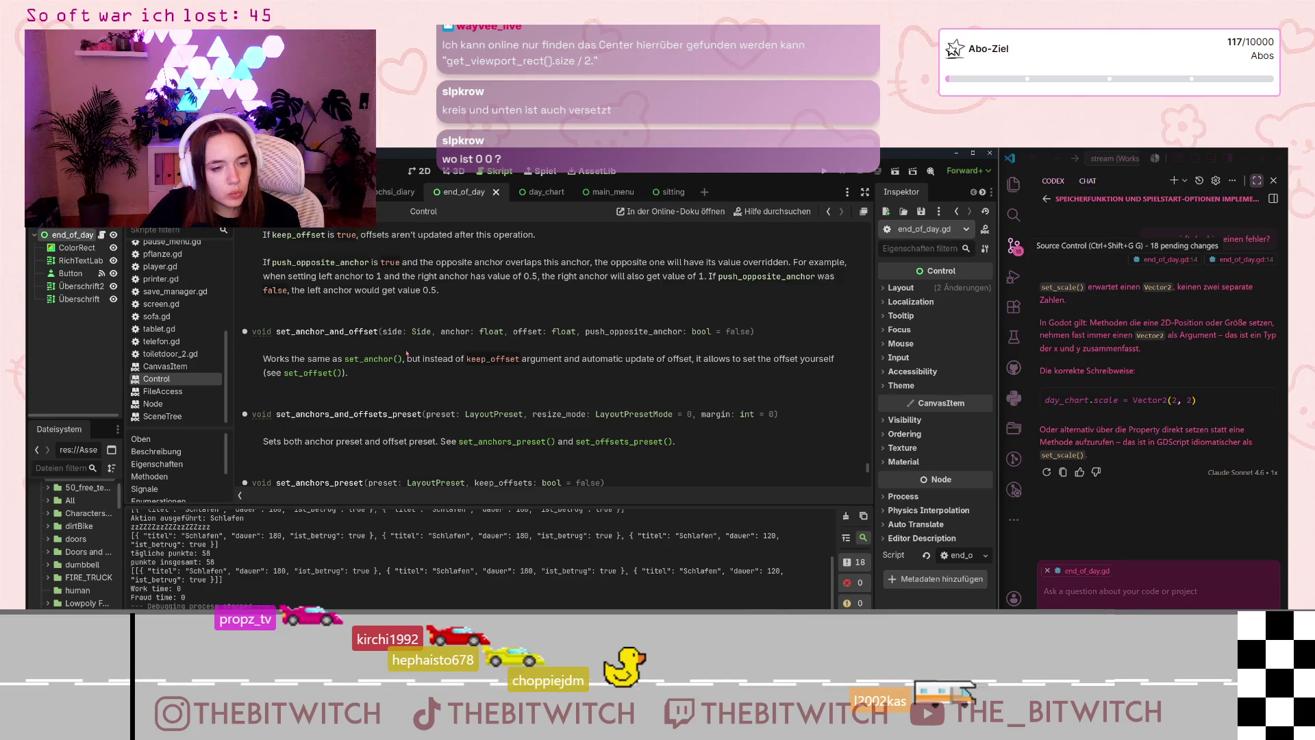
scroll(407, 352, down, 3)
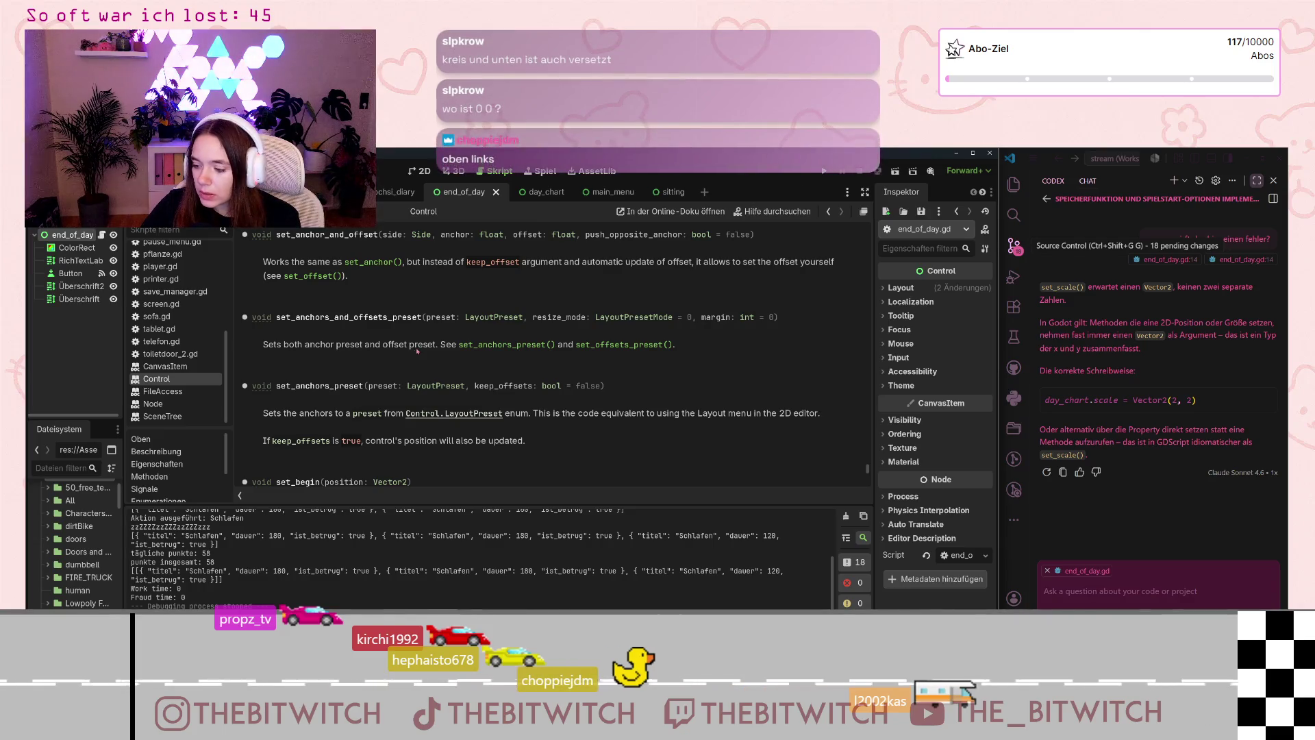
click(419, 170)
click(464, 470)
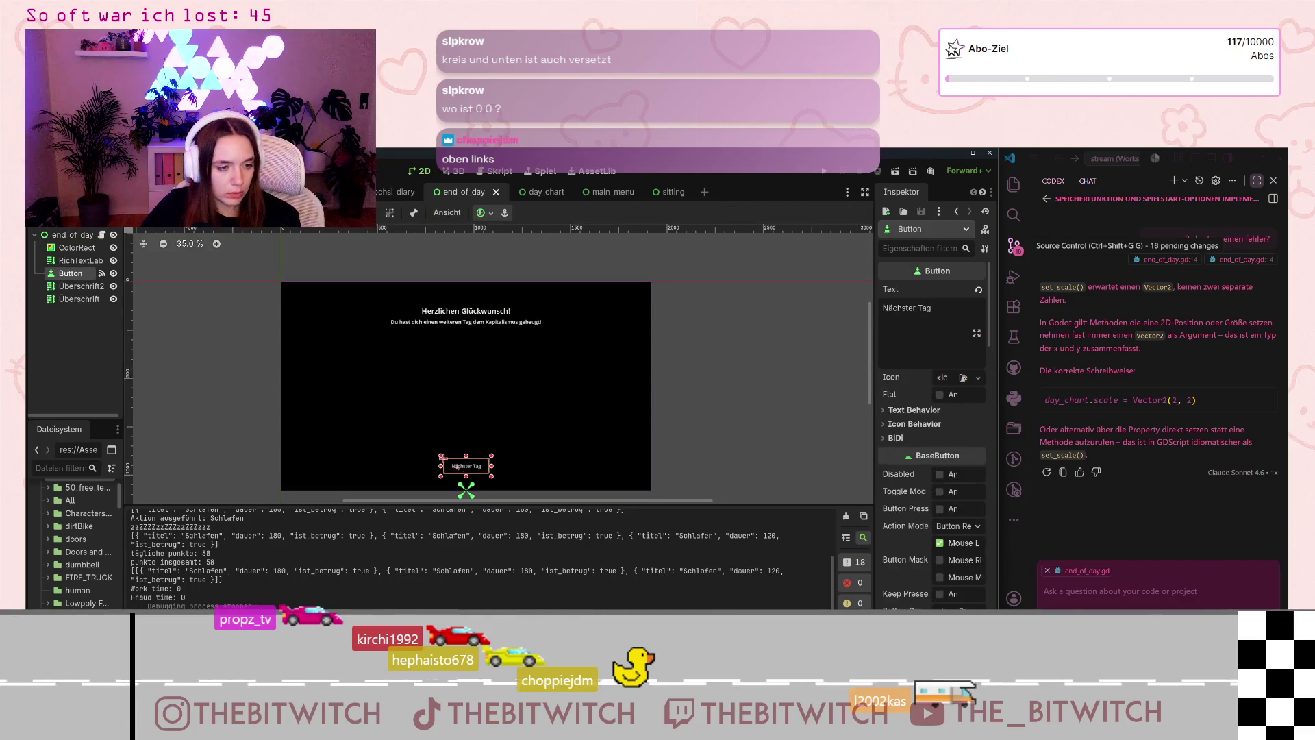
Anchor the Nächster Tag button with the Center Bottom preset.
click(482, 213)
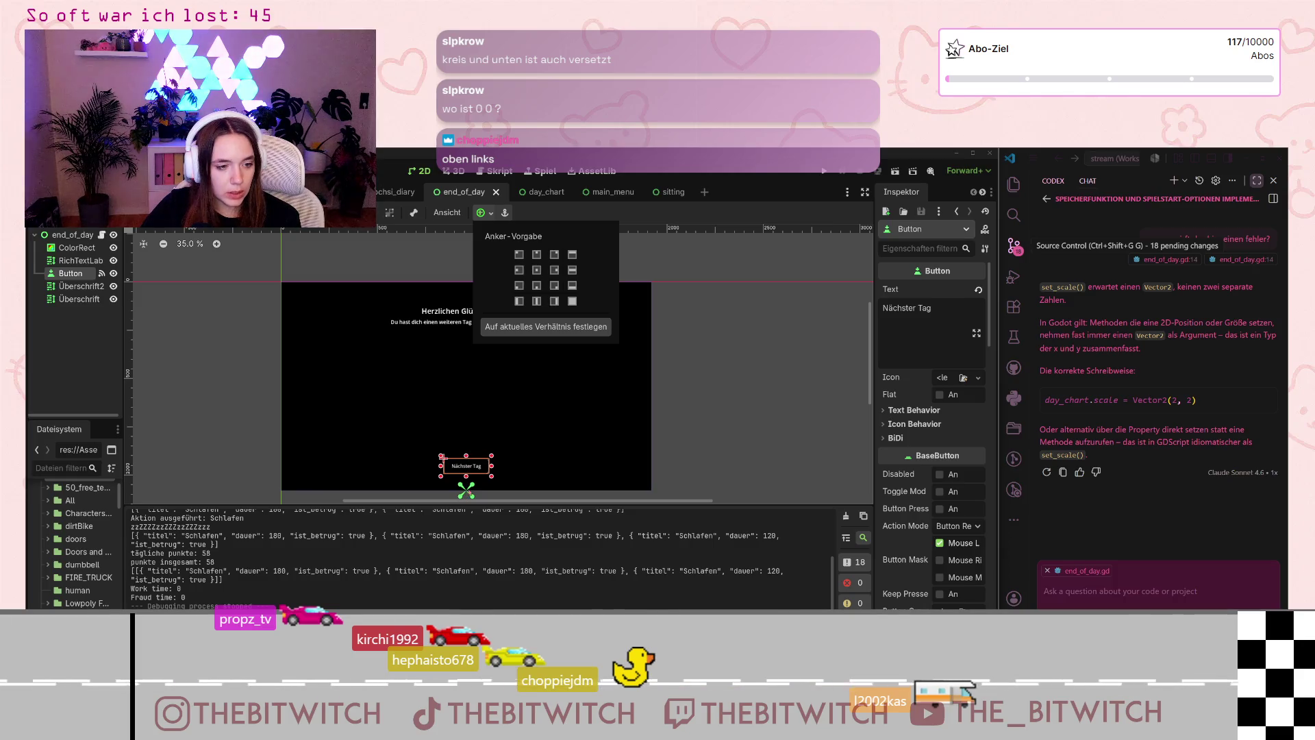
click(473, 469)
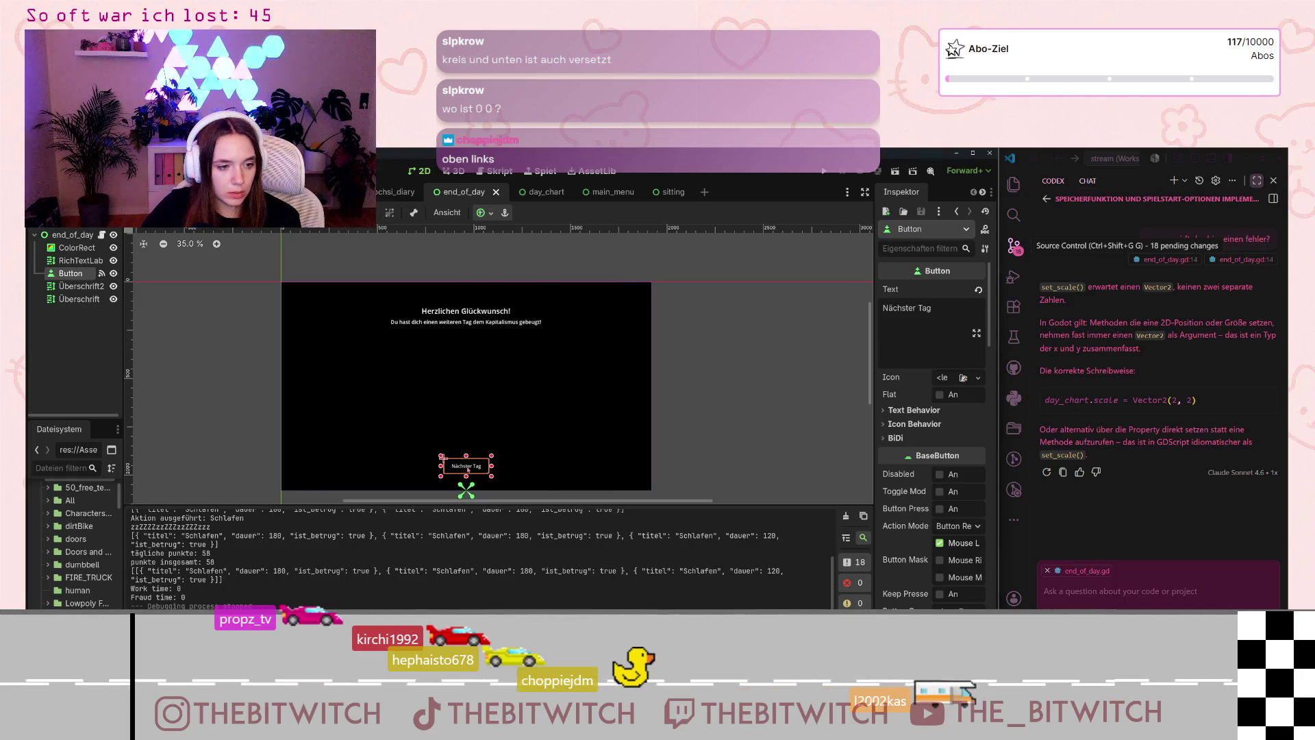
drag(468, 463, 470, 463)
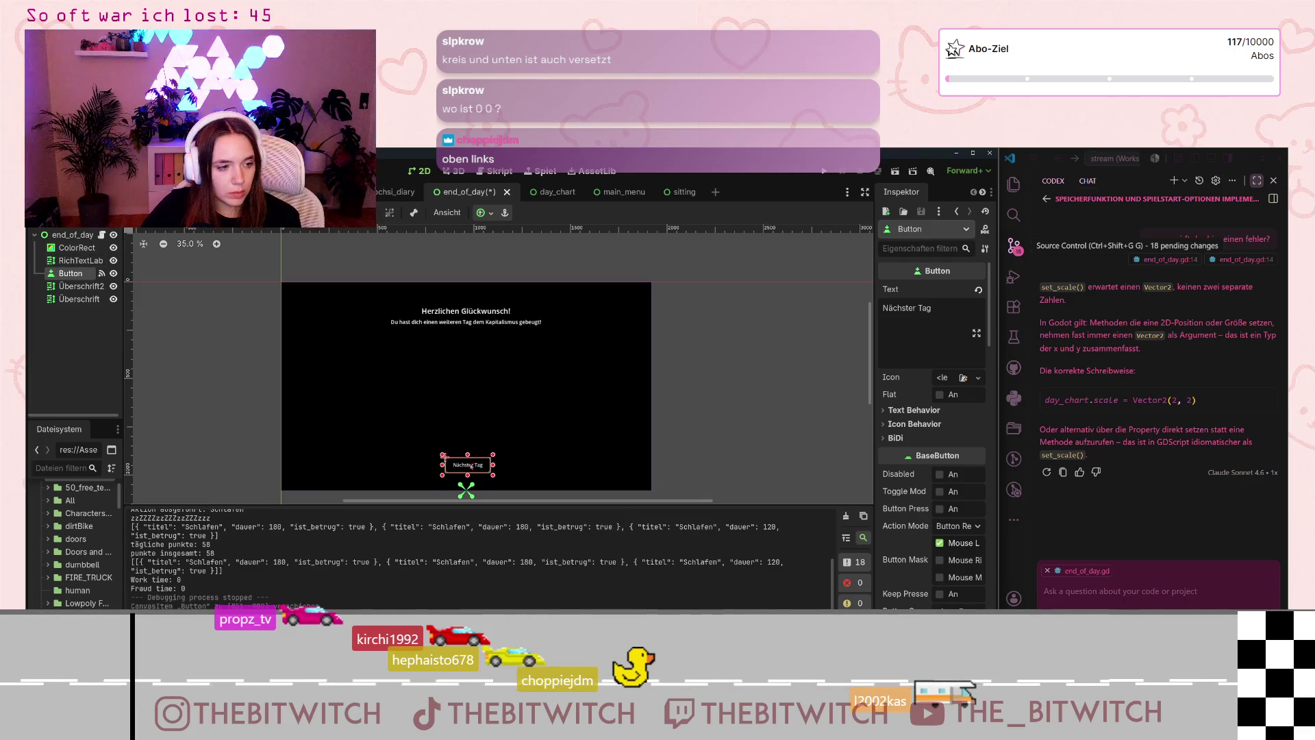
key(ctrl+z)
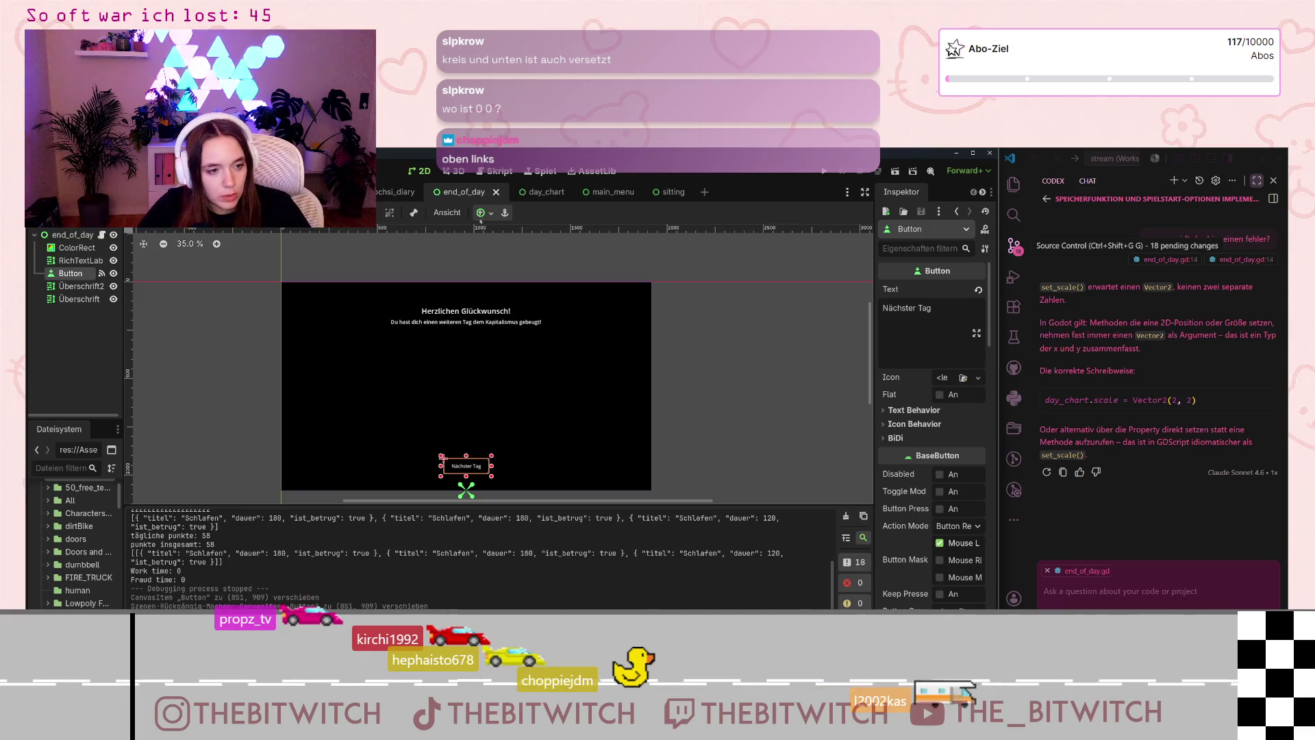
click(482, 214)
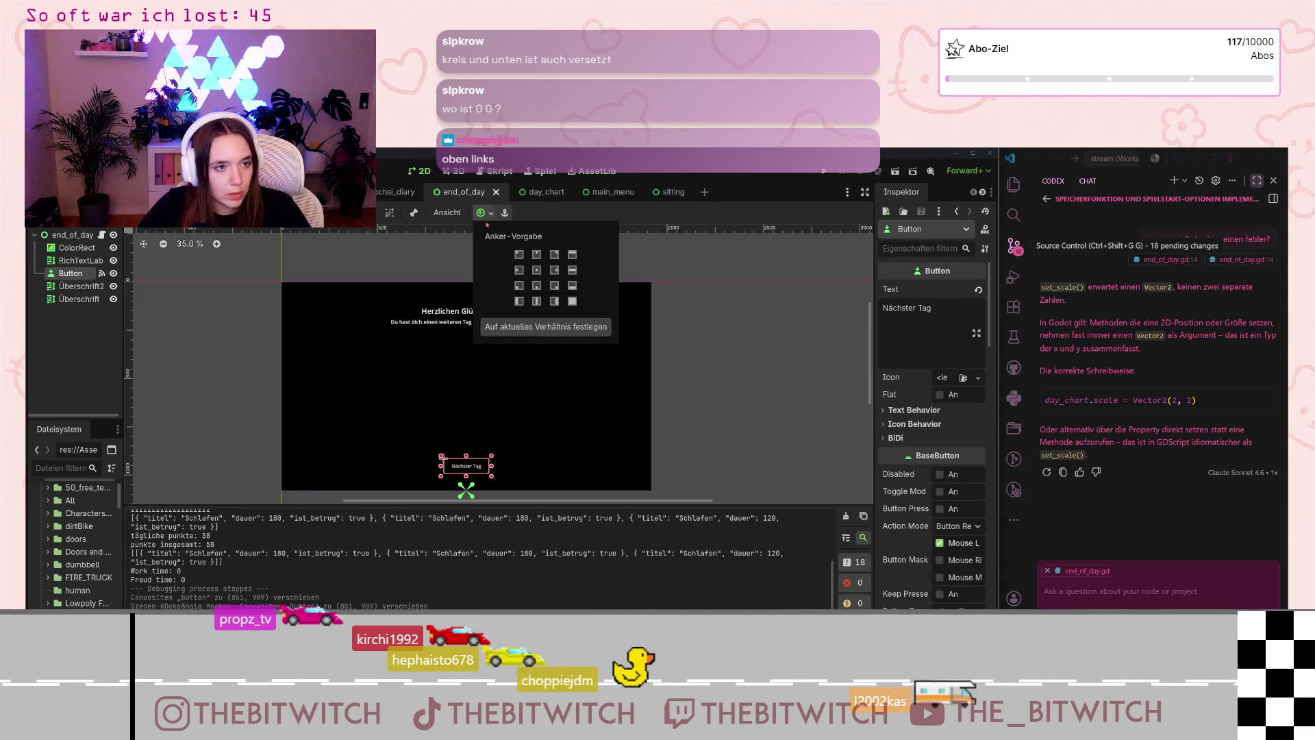
click(537, 287)
click(645, 460)
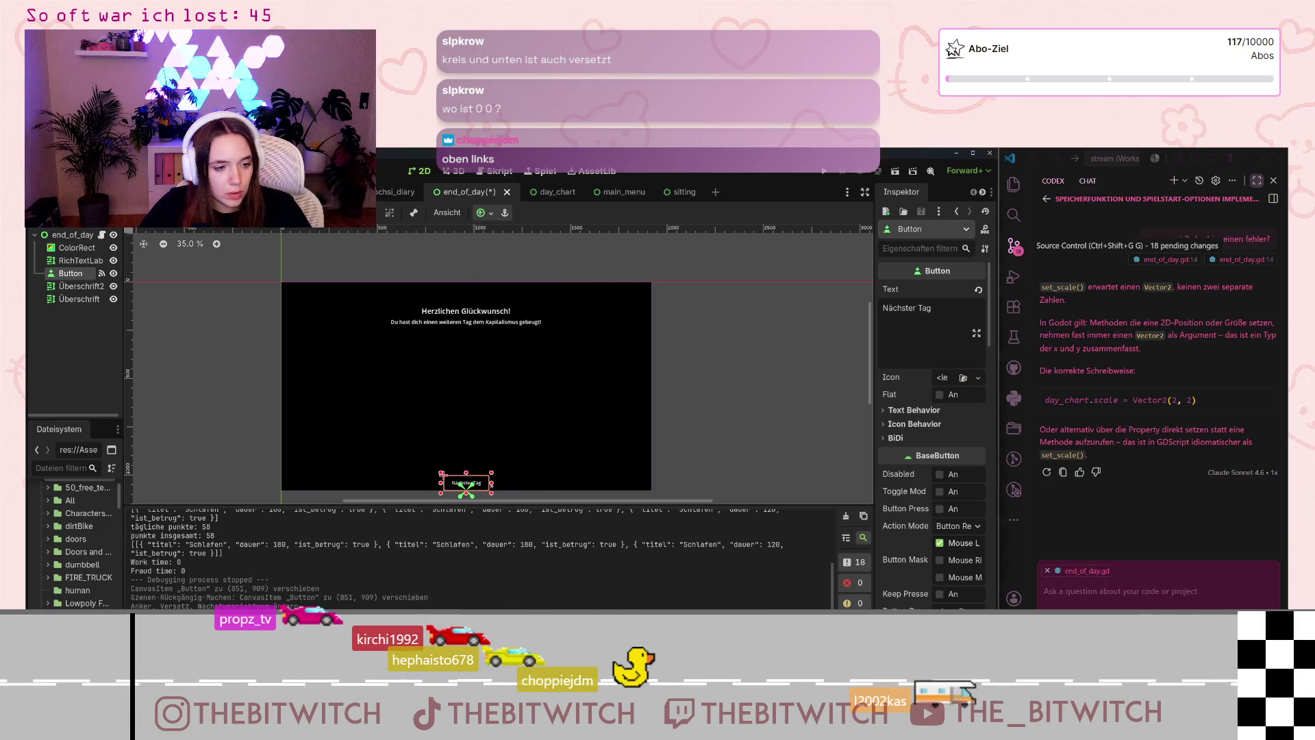
Nudge the Nächster Tag button up three pixels.
drag(484, 489, 508, 488)
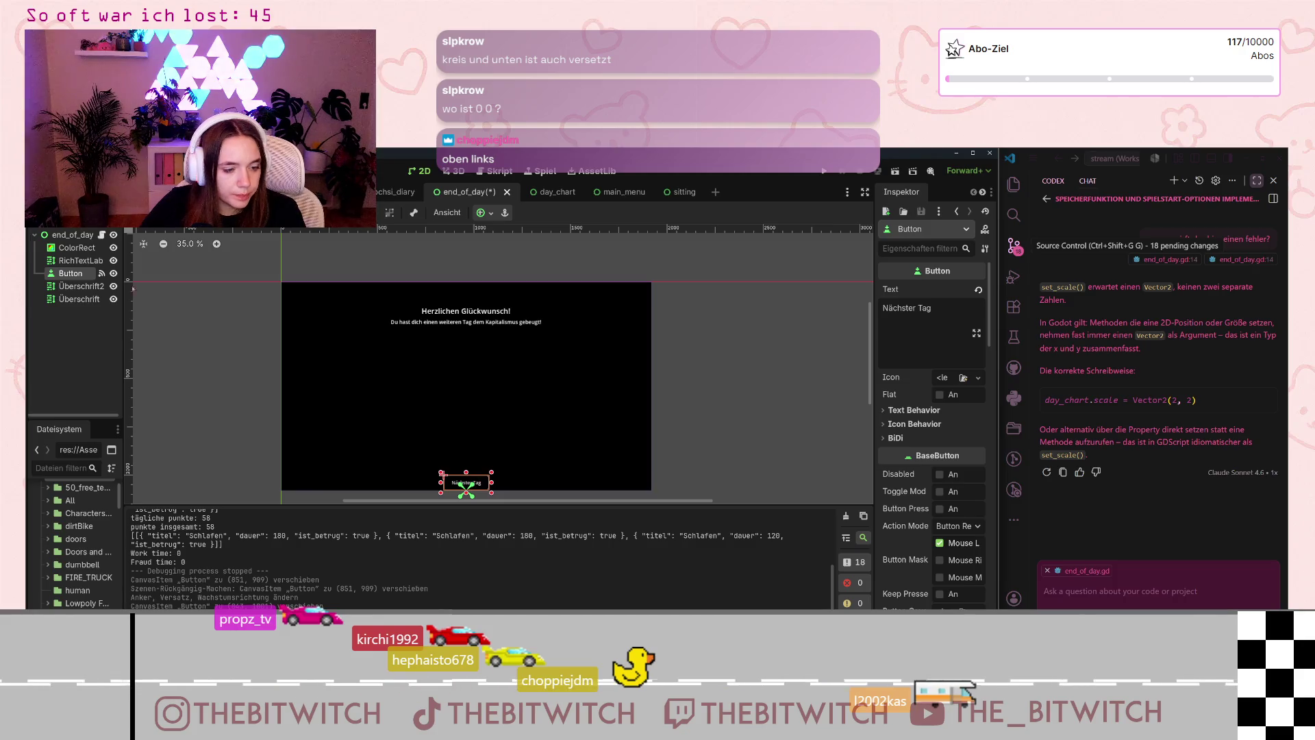
key(Up)
key(Up)
key(Up)
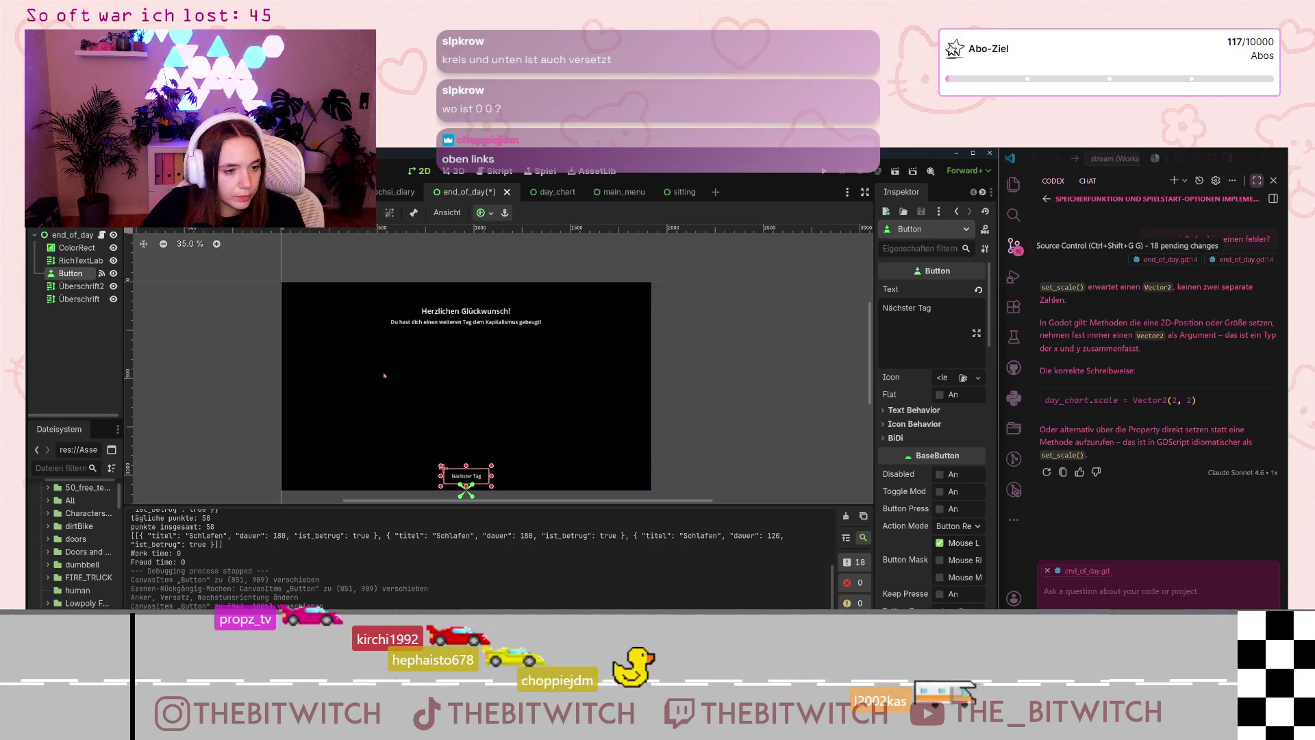
key(Up)
key(Up)
key(Up)
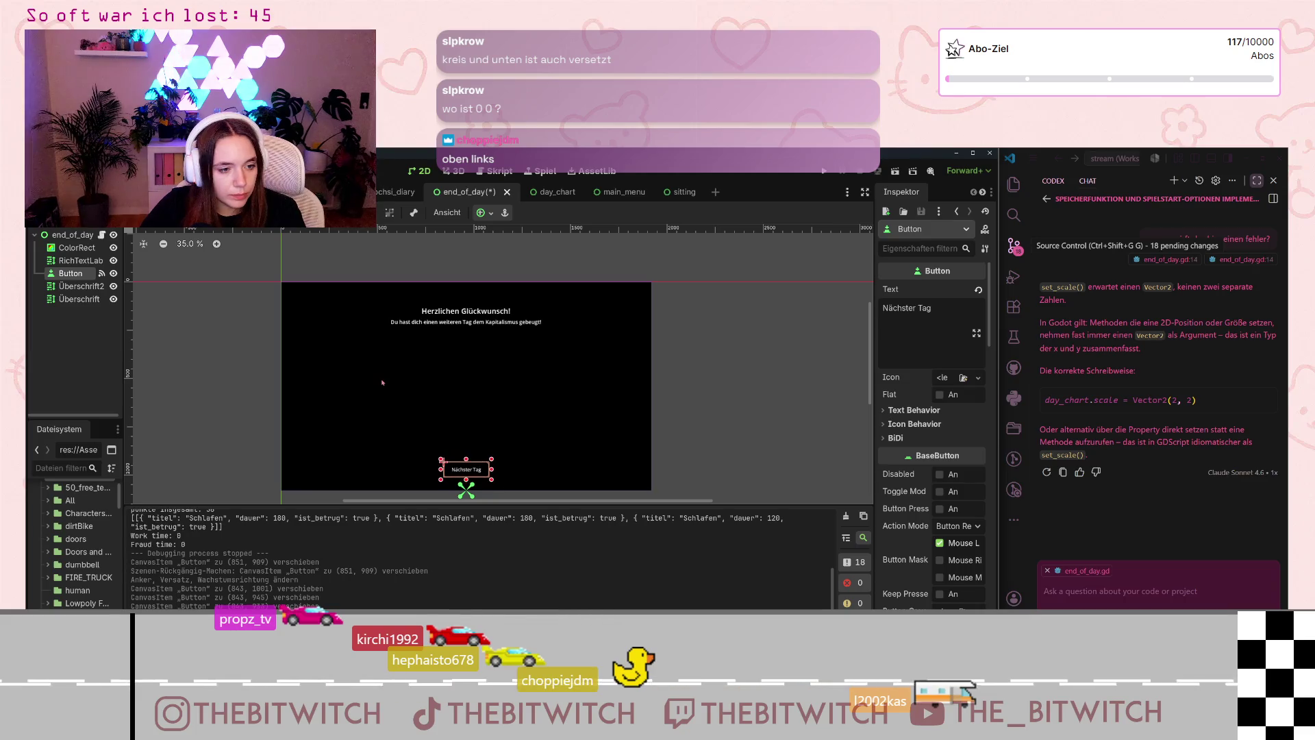
key(Up)
Select the Überschrift2 and Überschrift labels, then return to the end_of_day.gd script.
click(487, 319)
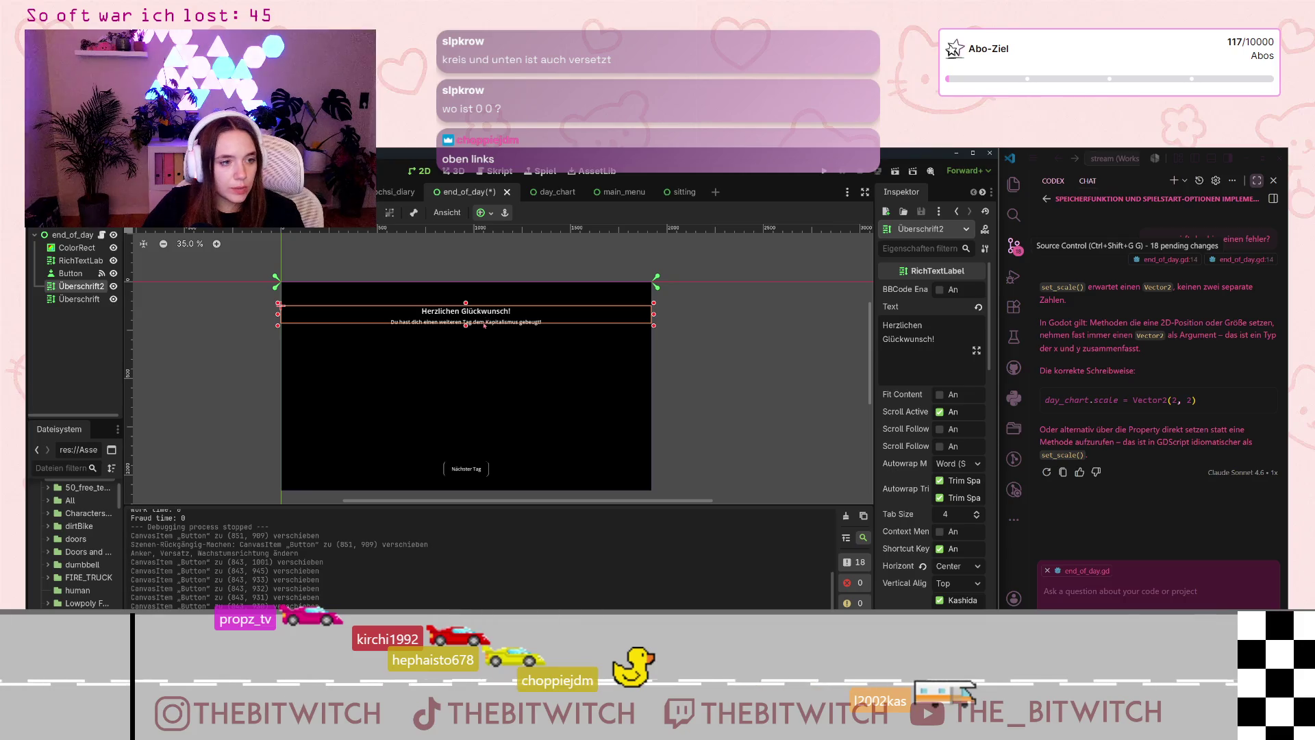
click(486, 327)
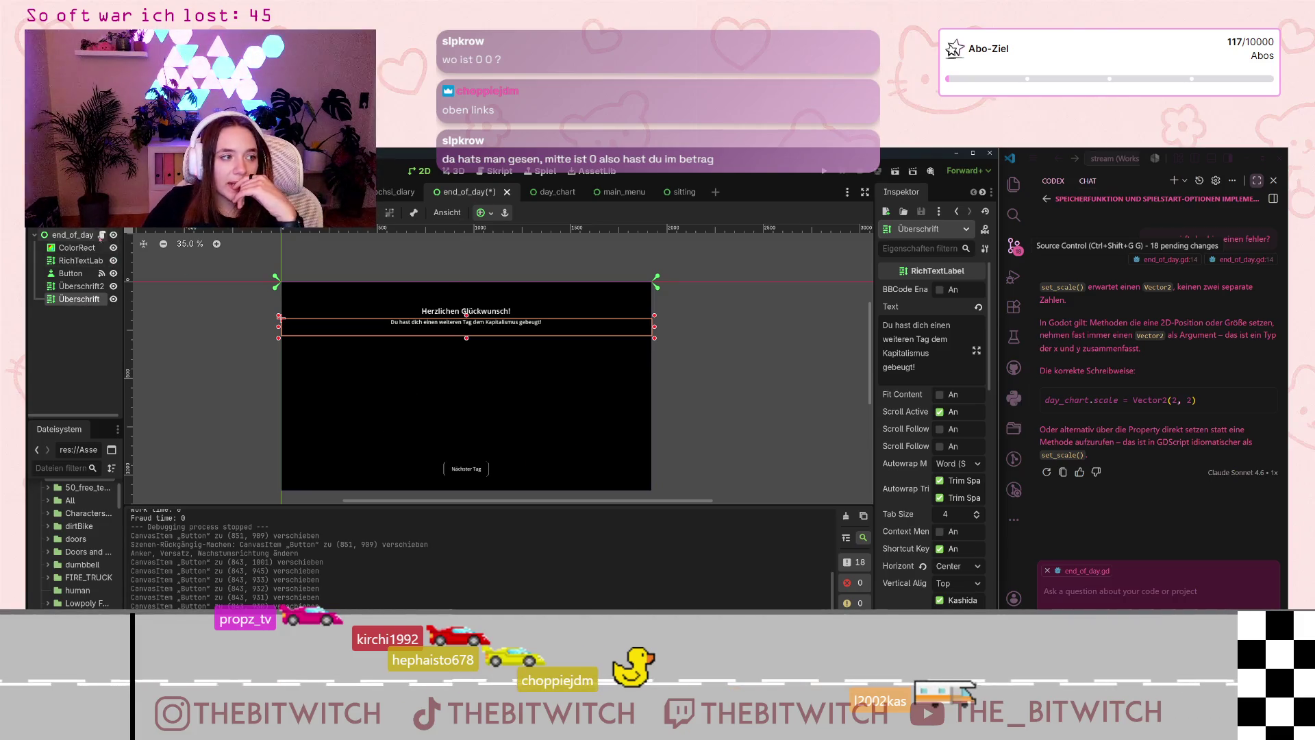
click(101, 234)
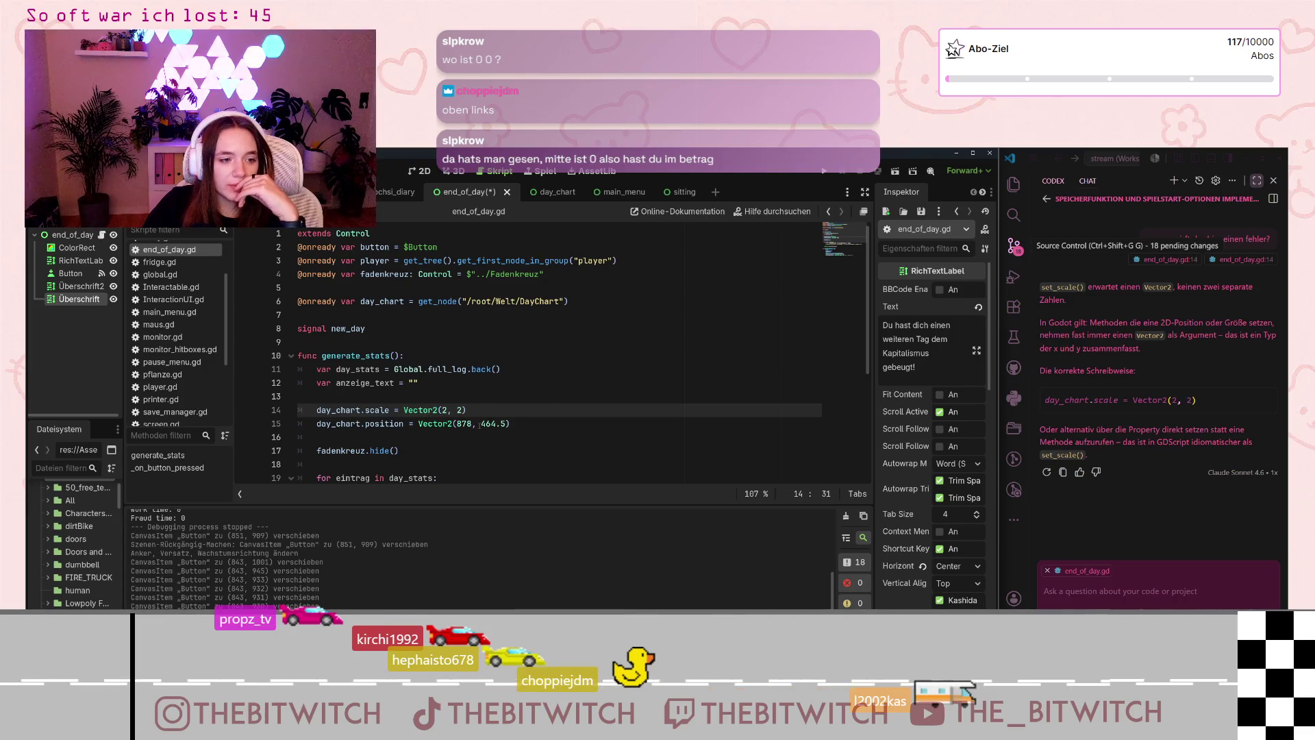
click(469, 423)
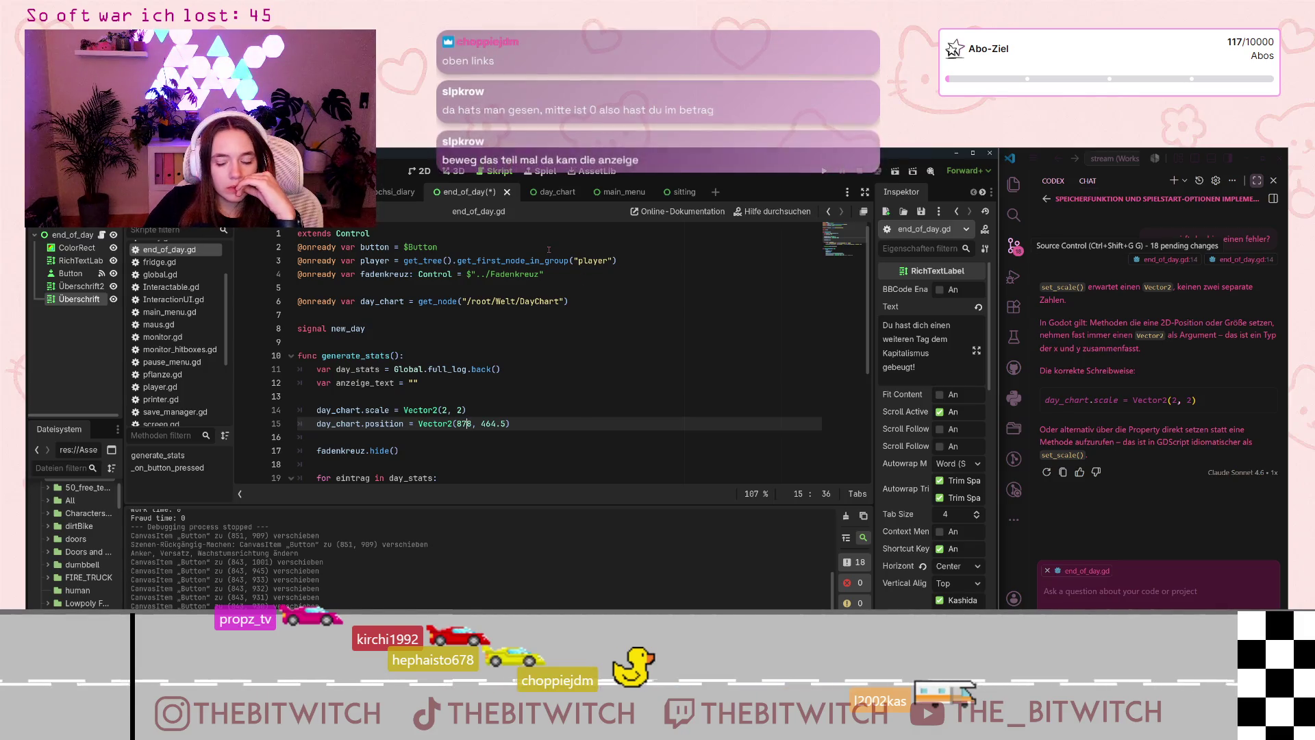
click(419, 170)
click(464, 472)
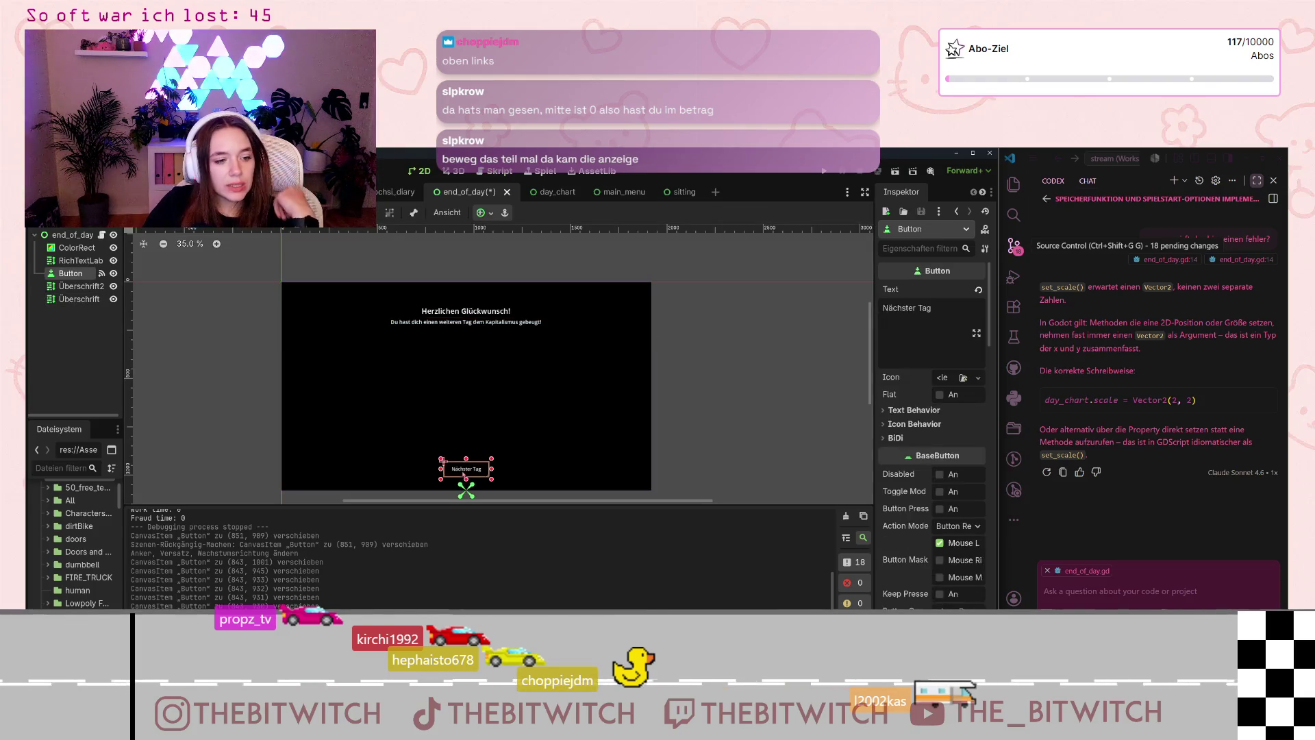
drag(467, 473, 468, 465)
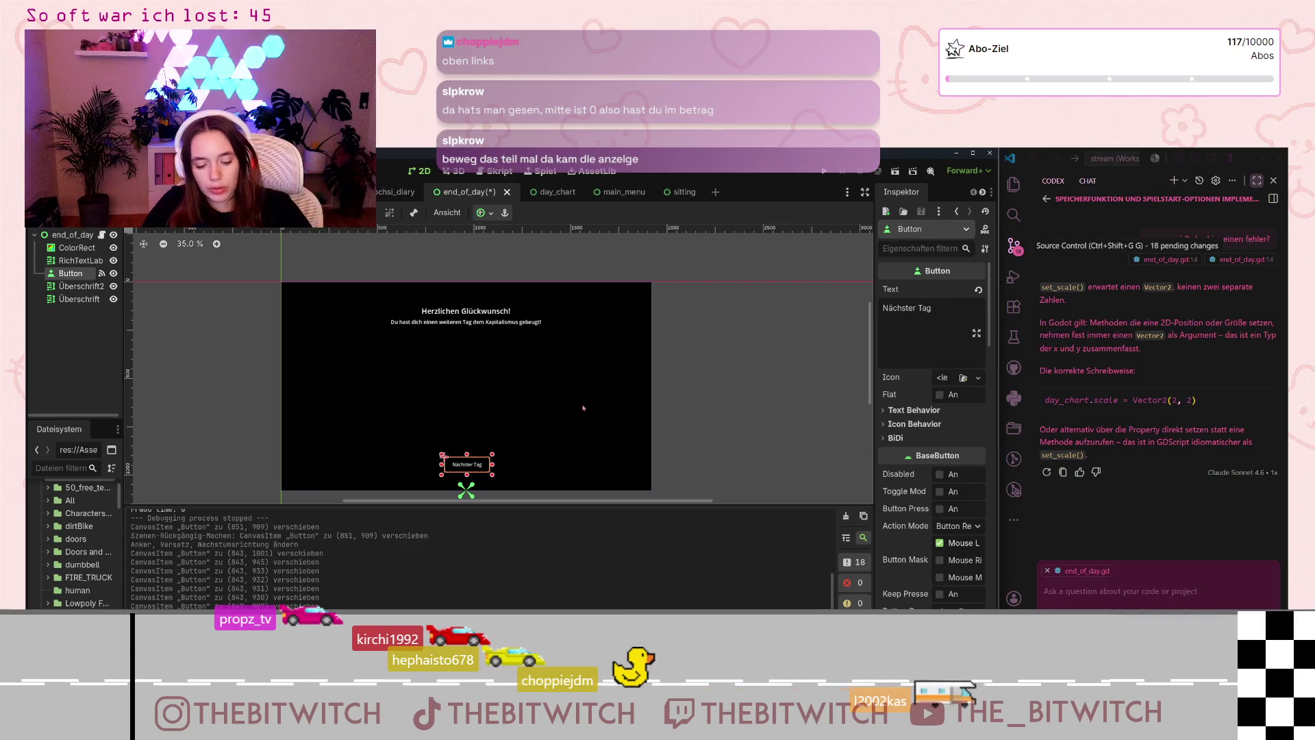
key(ctrl+z)
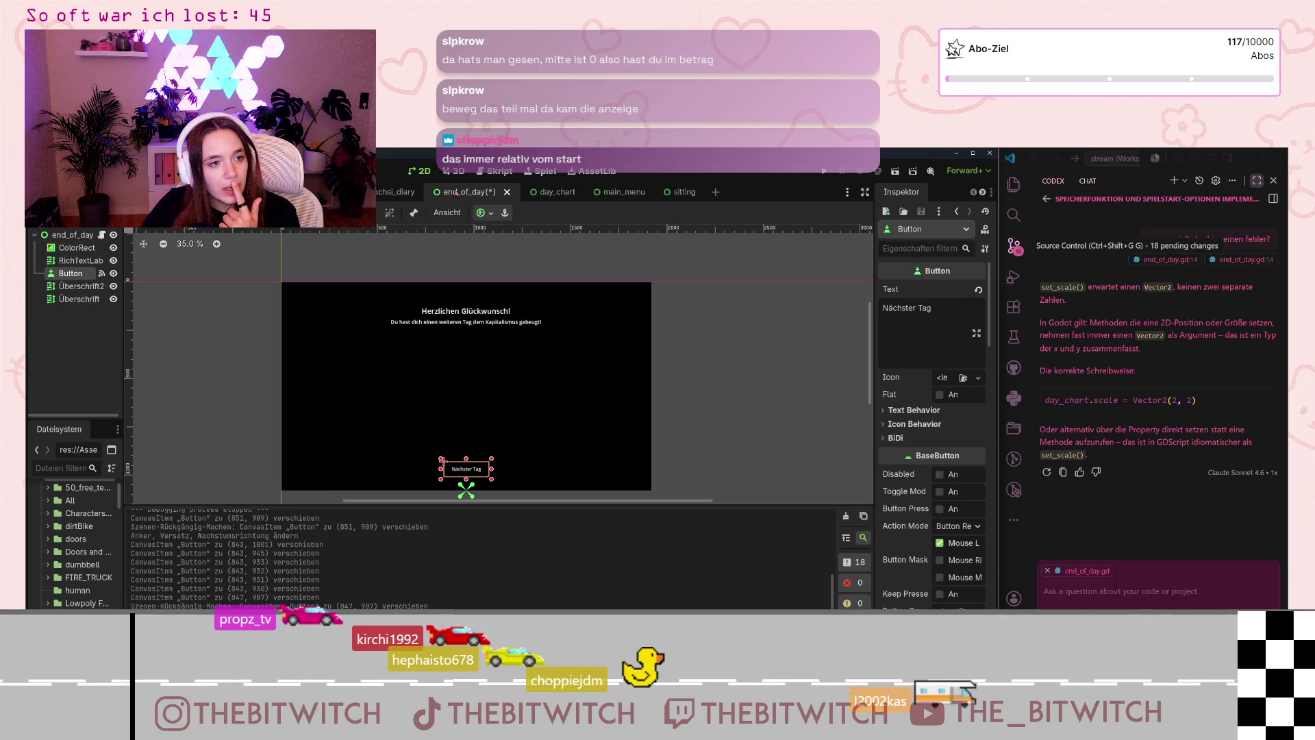
In the ochsi_diary scene, split DayChart's anchors and move the right anchor to the centre line.
click(397, 191)
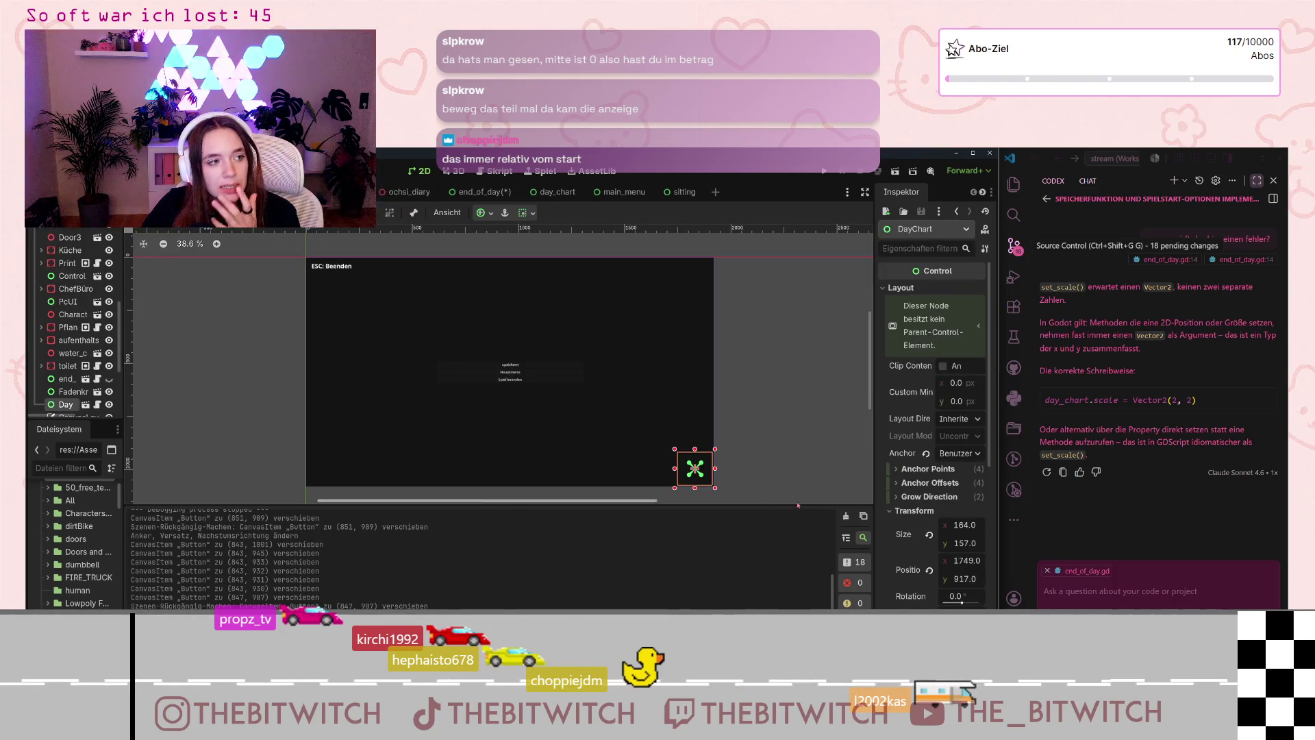
click(693, 470)
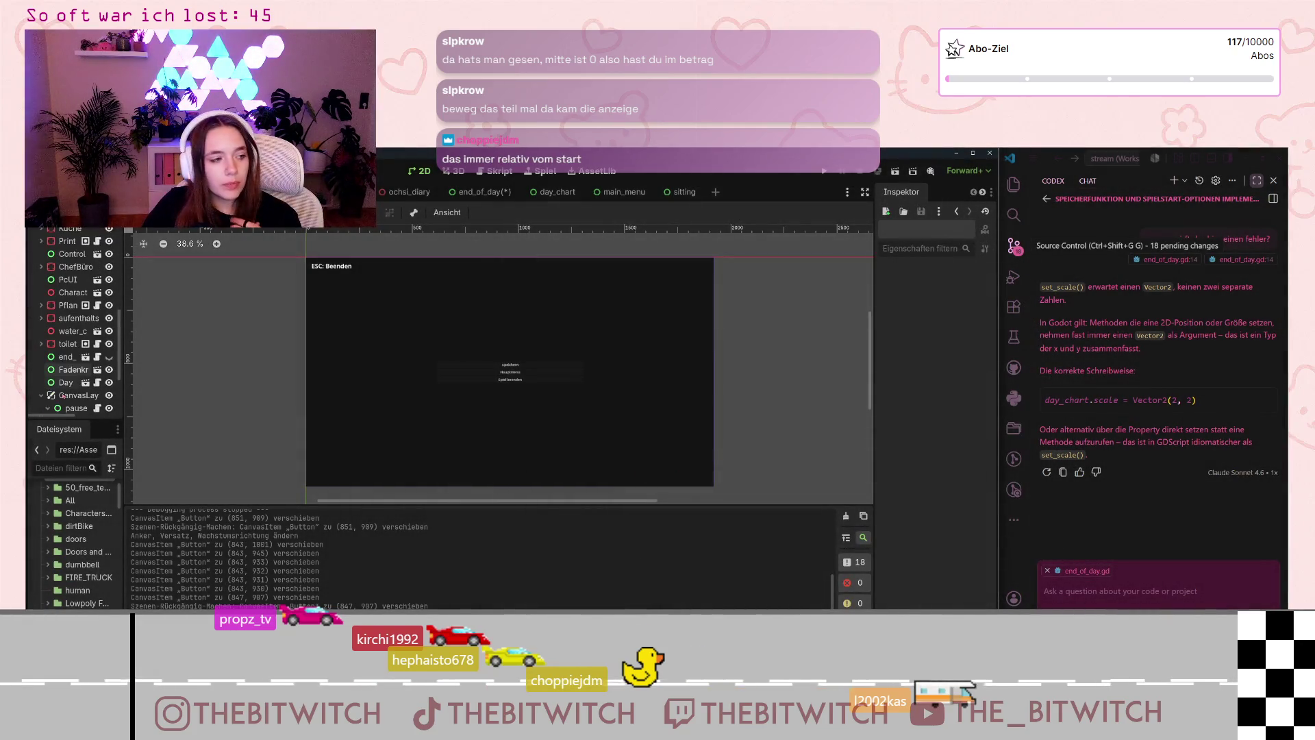
click(694, 469)
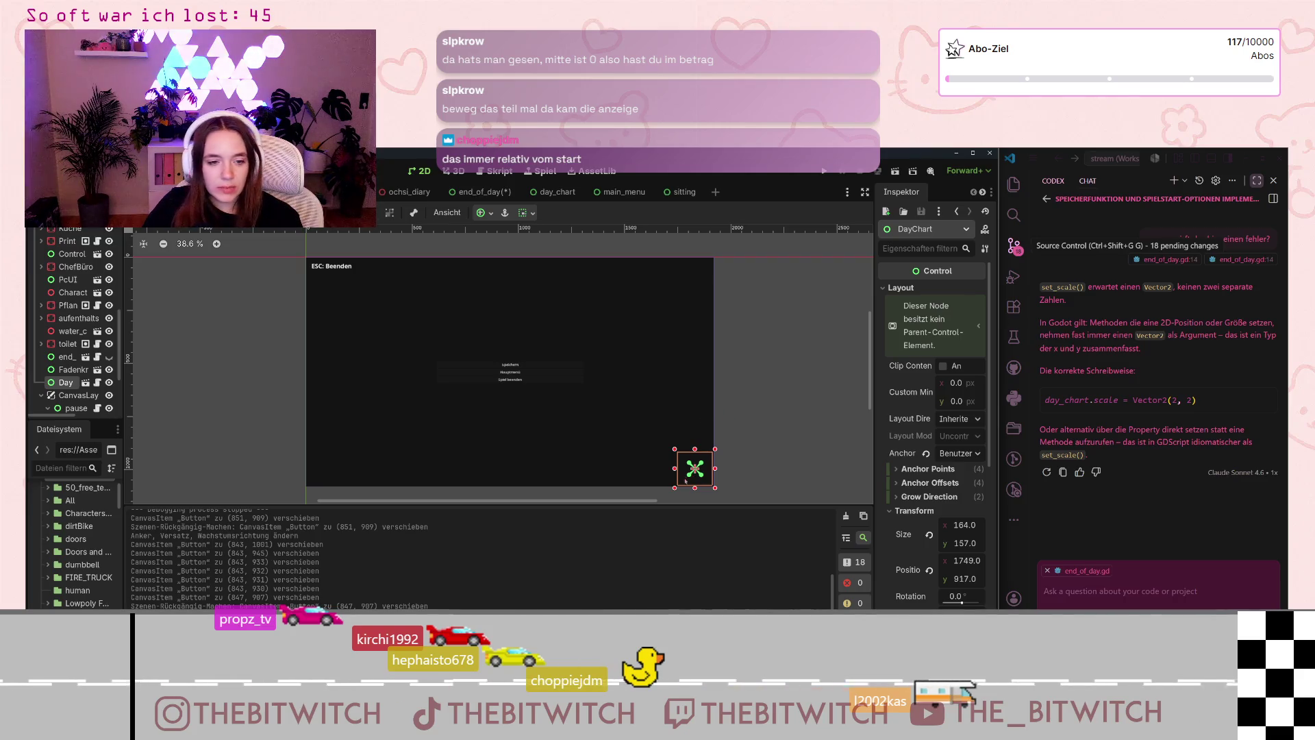
mouse_move(691, 481)
mouse_down()
mouse_move(537, 459)
mouse_move(508, 470)
mouse_move(506, 489)
mouse_up()
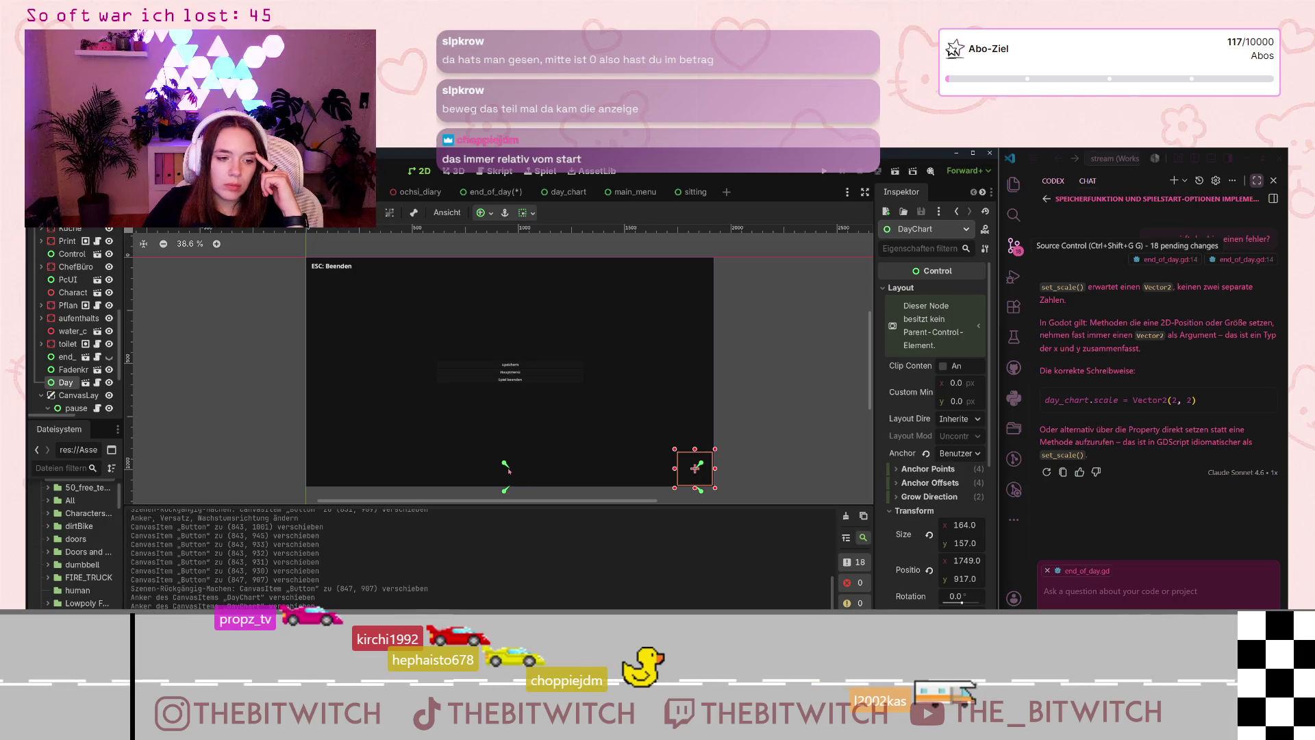
drag(506, 471, 505, 480)
drag(699, 491, 519, 496)
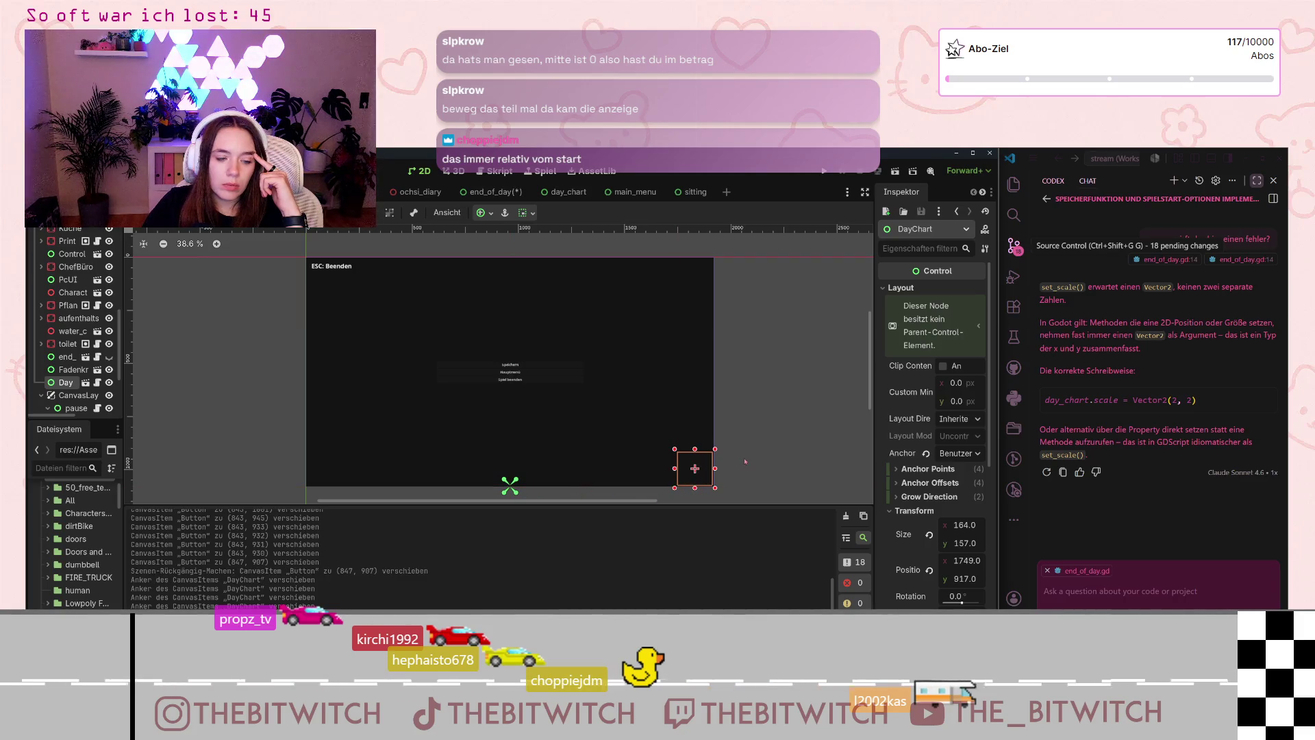
Bring DayChart's top and bottom anchors together at the centre, then return to end_of_day.
click(503, 494)
drag(517, 481, 510, 370)
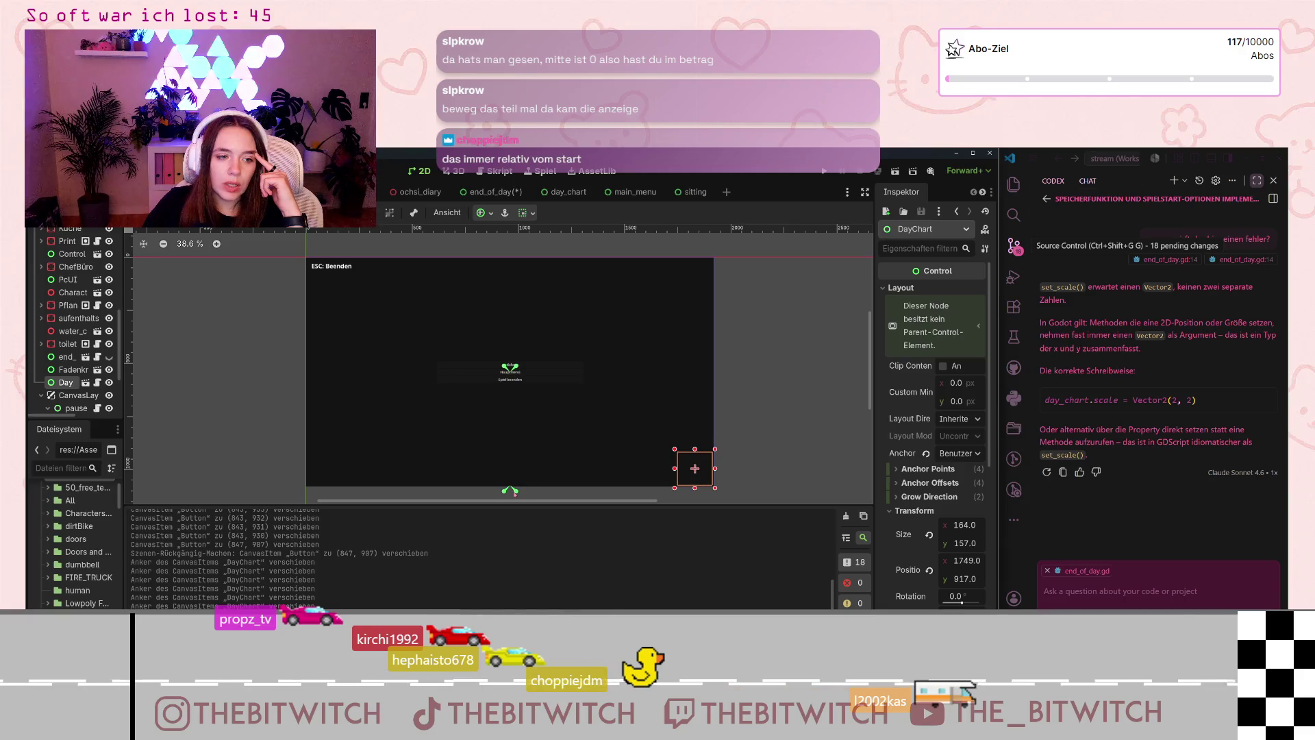
drag(516, 493, 511, 373)
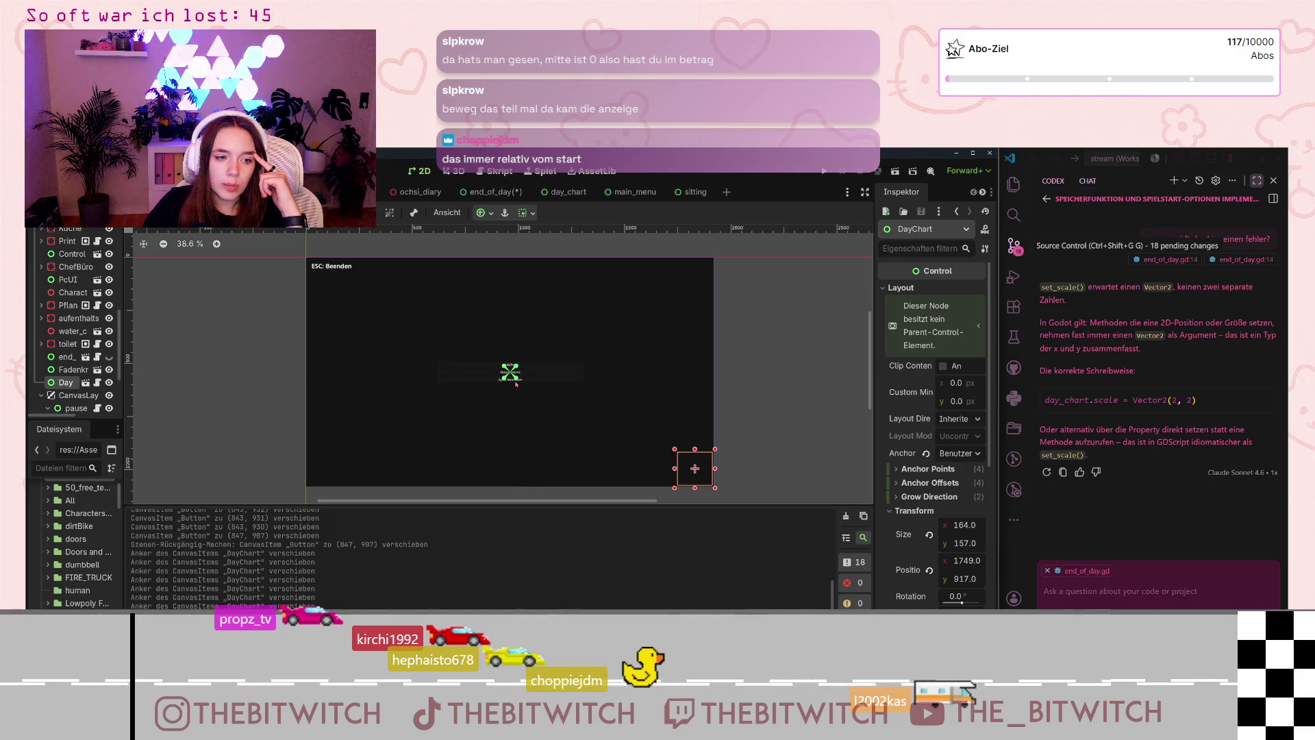
click(755, 355)
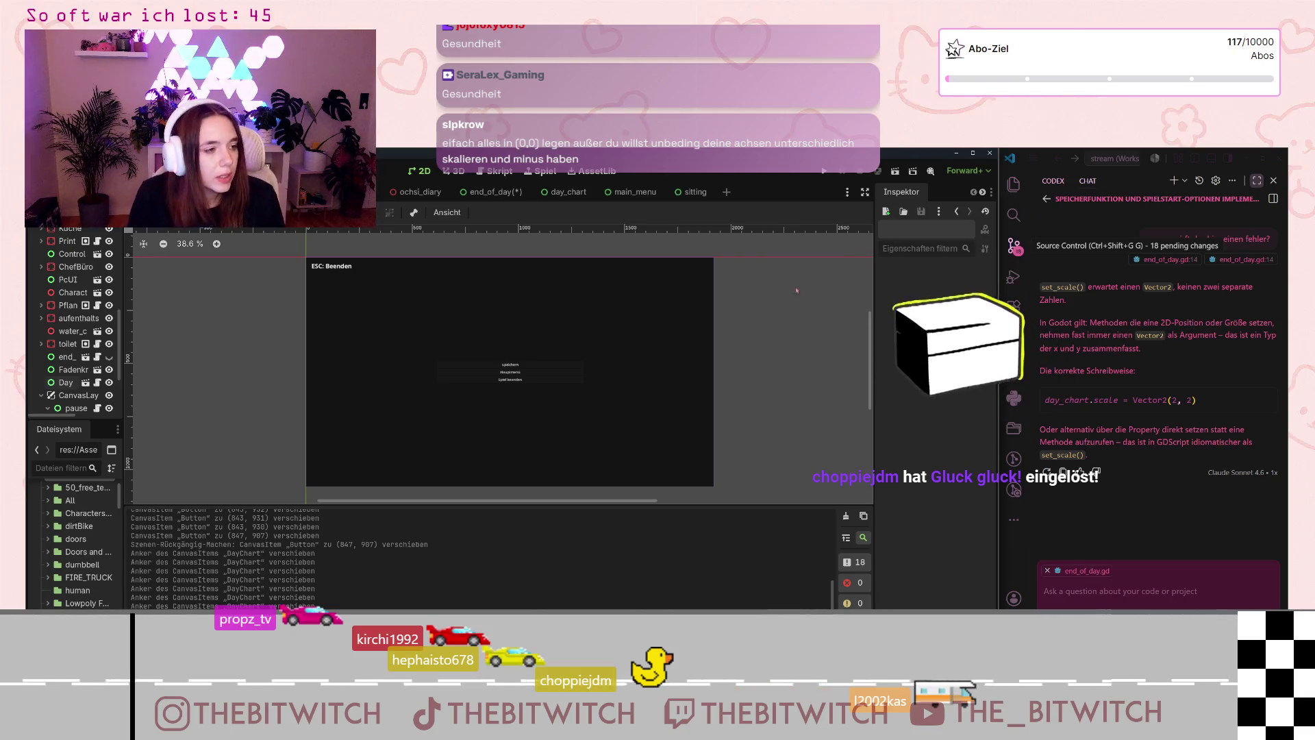
click(489, 192)
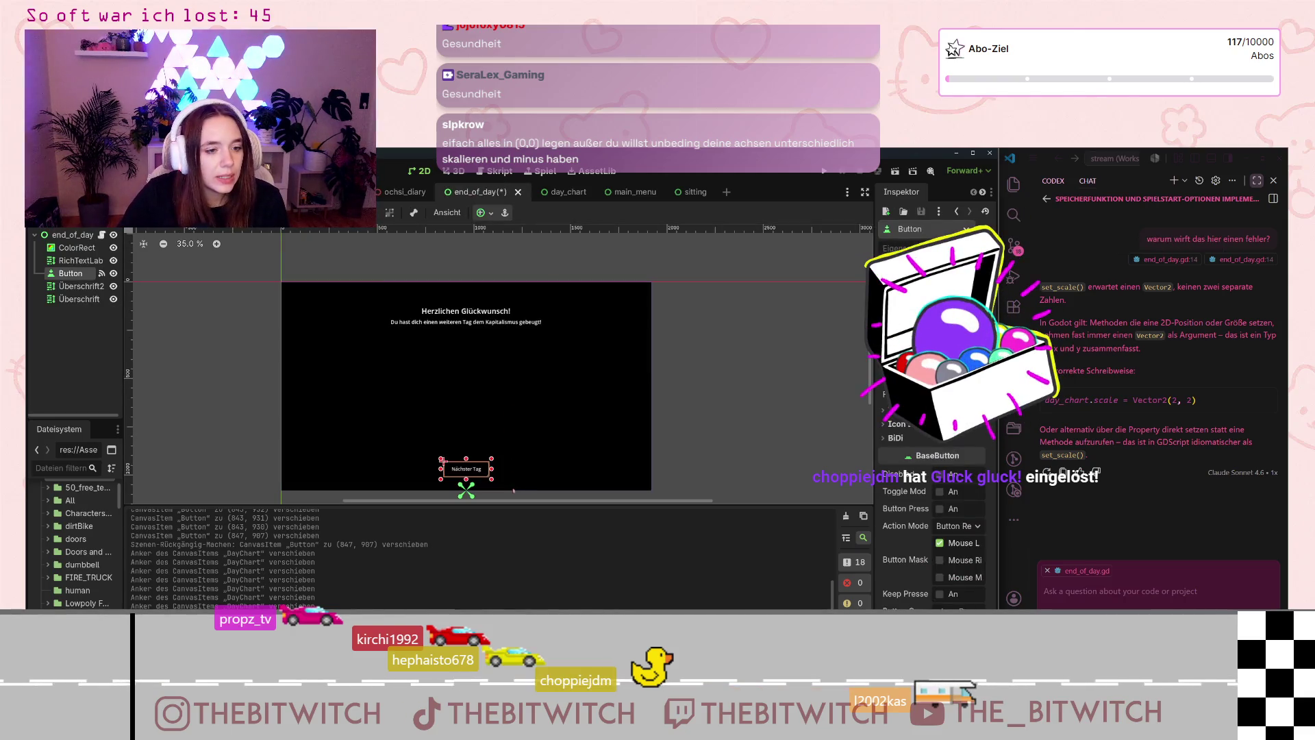
Search the help for get_anchor and read the Control position property description.
click(102, 235)
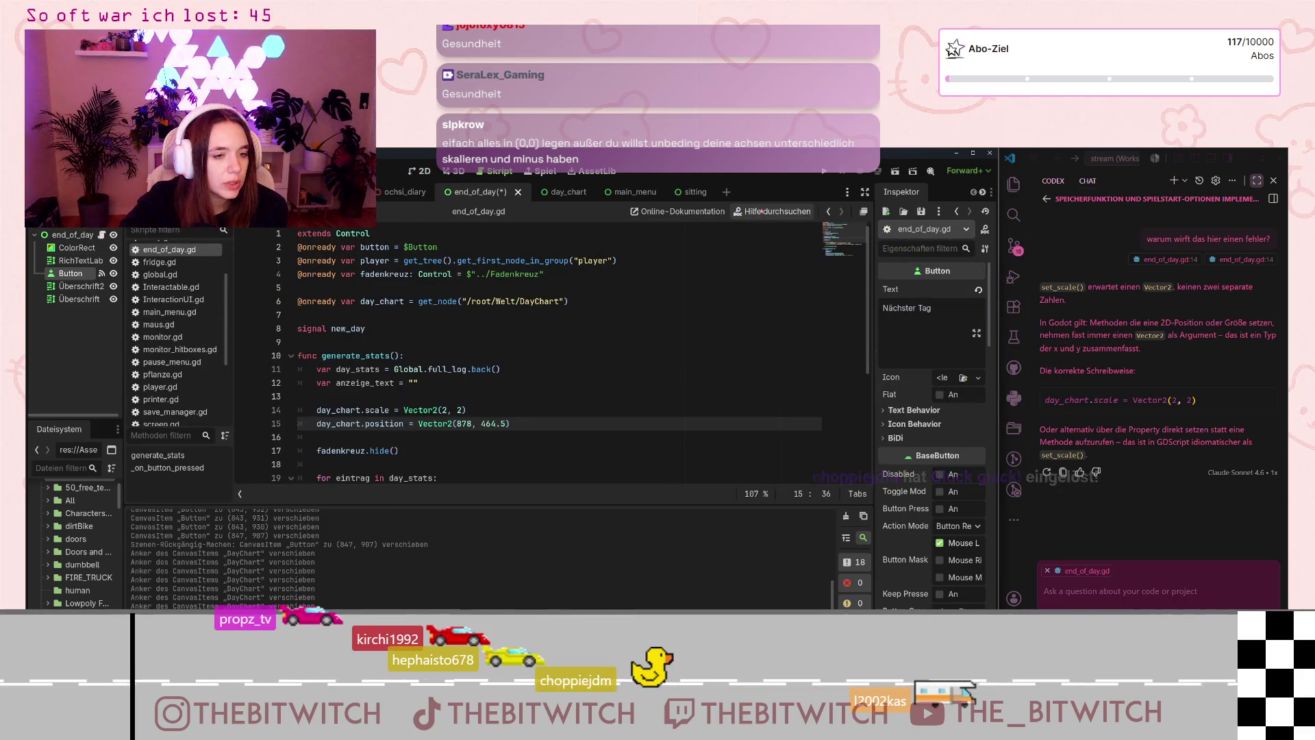
click(753, 212)
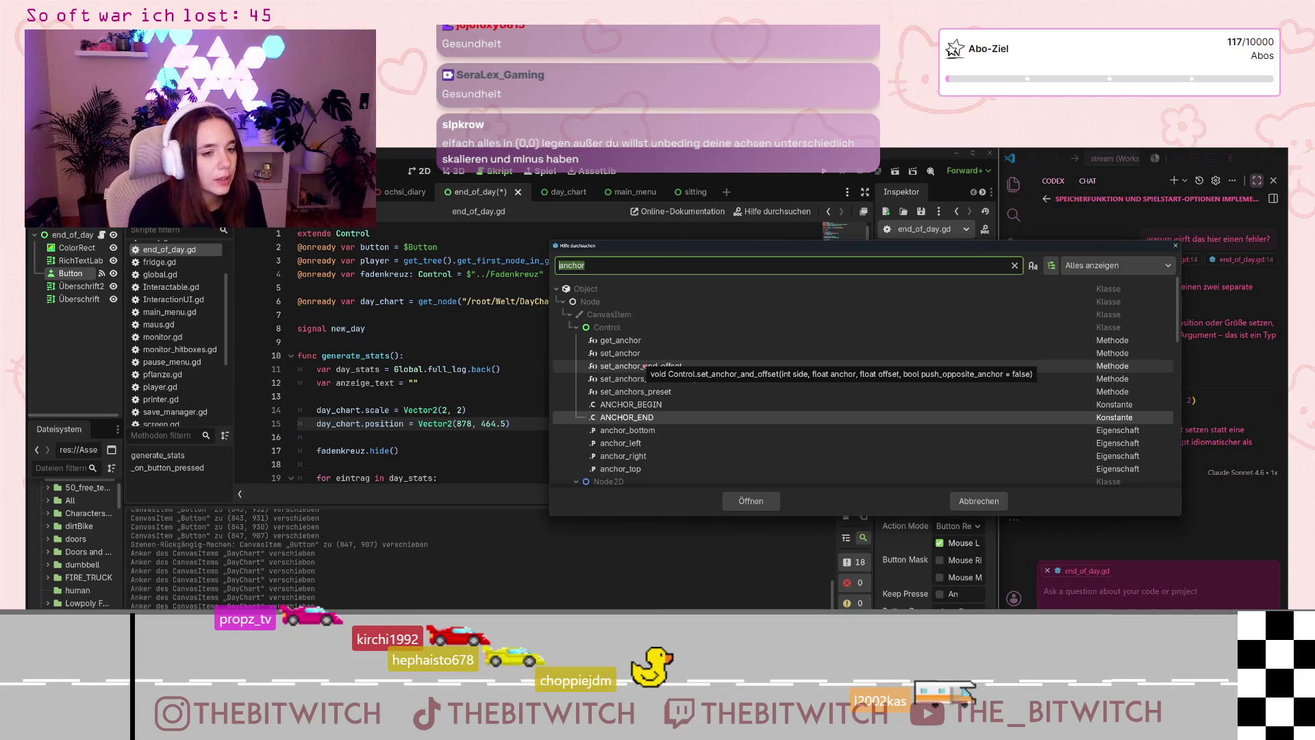
double_click(625, 342)
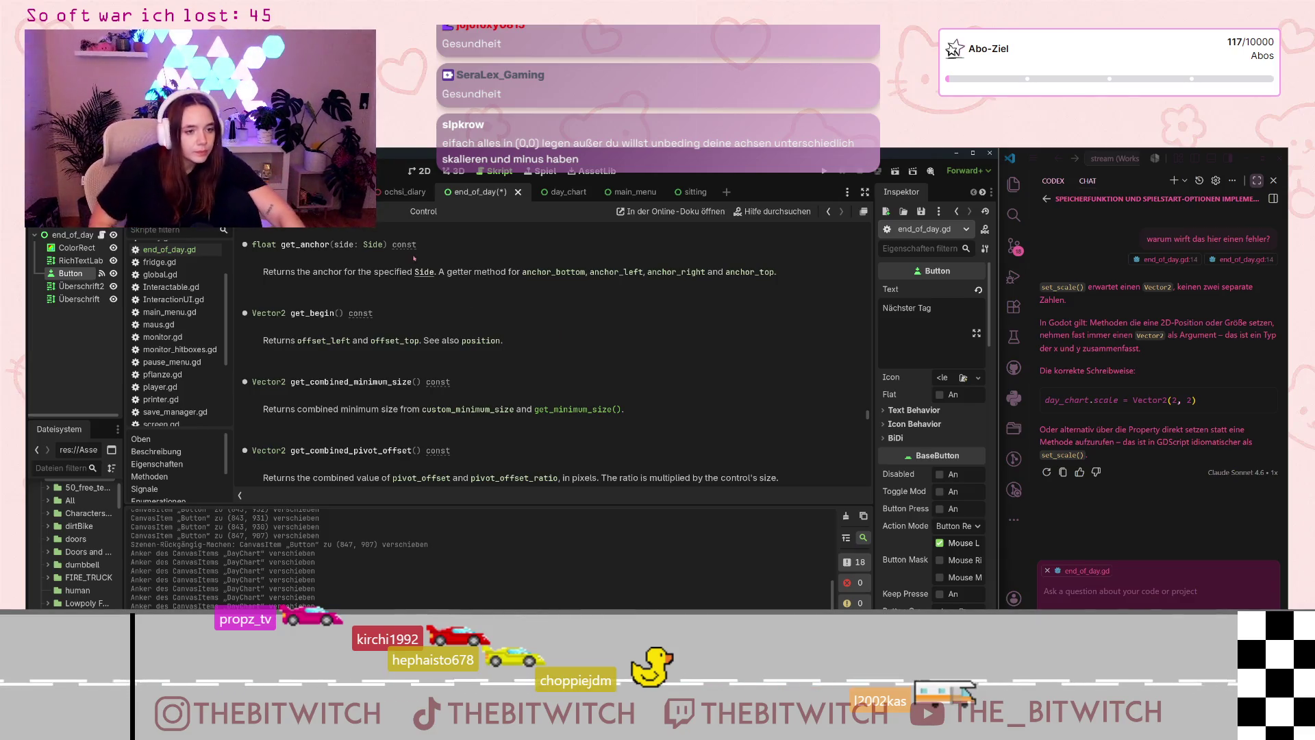
click(480, 340)
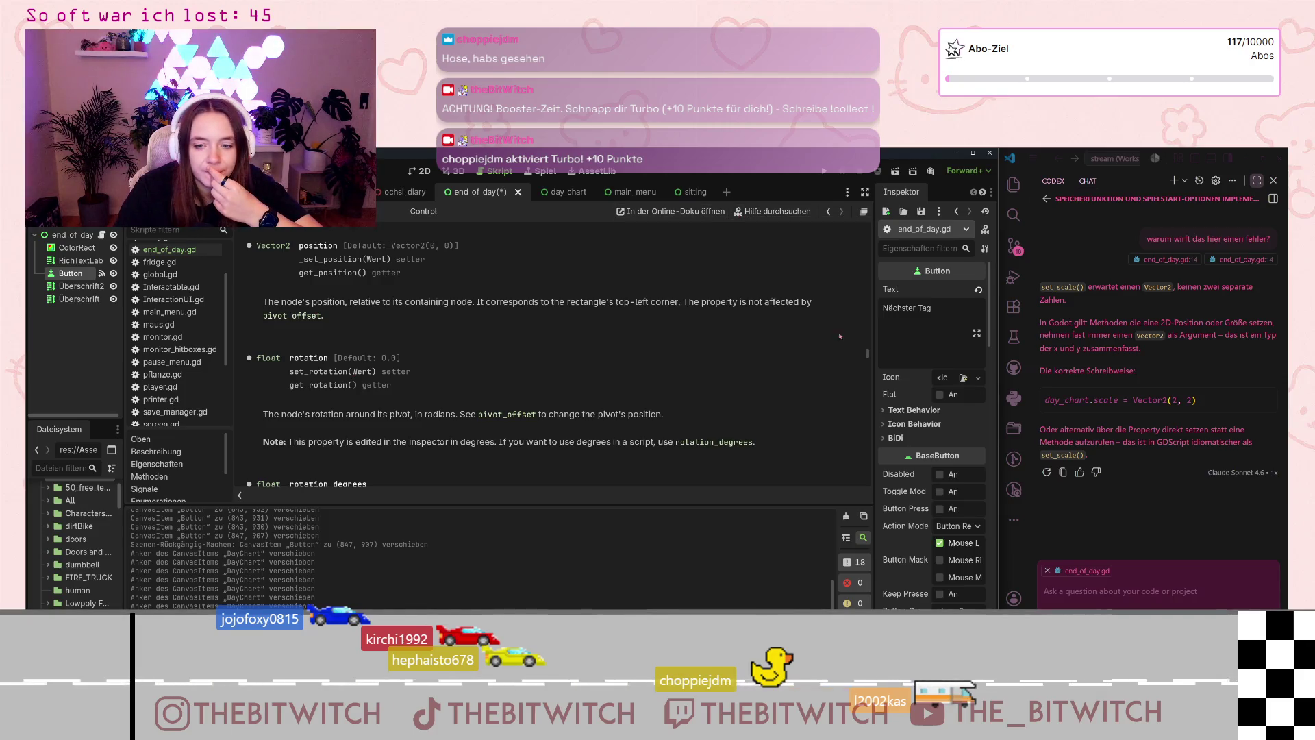
click(1007, 568)
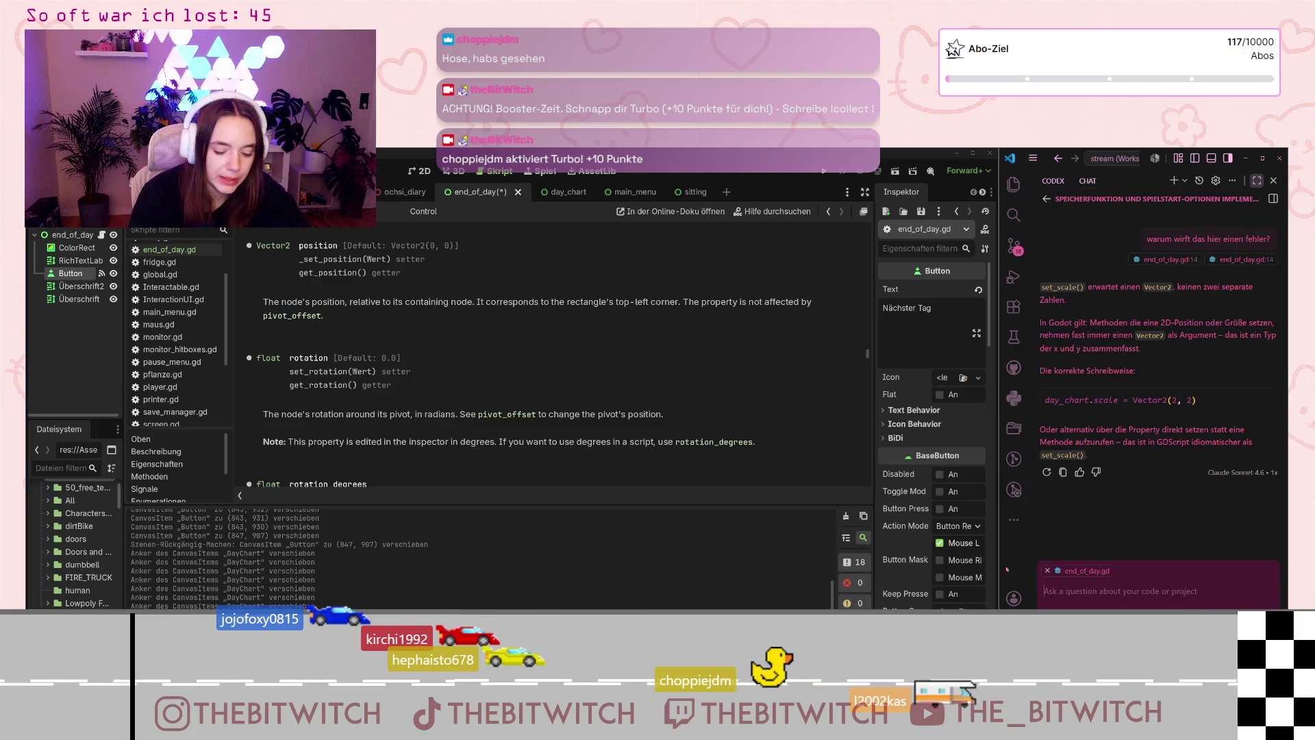
Change day_chart.position on line 15 of end_of_day.gd to Vector2(0, 0).
text(ich bekomme)
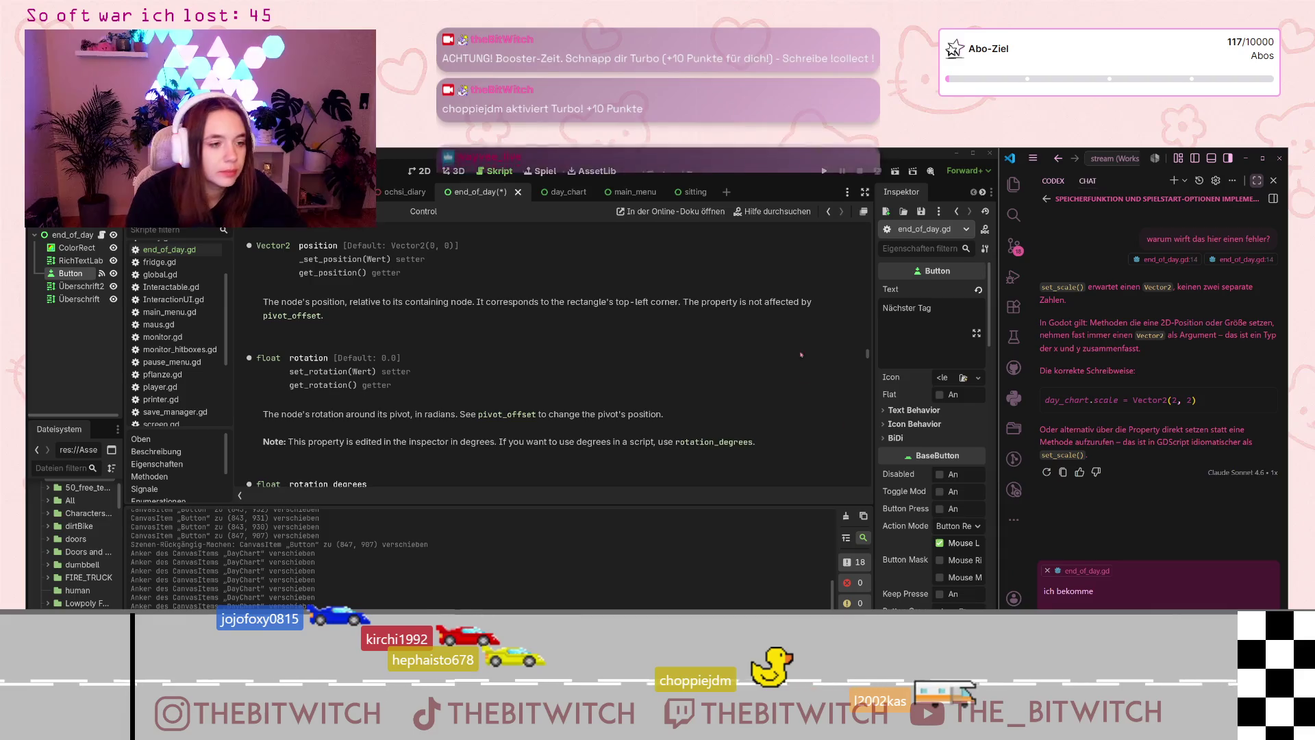
scroll(187, 308, up, 3)
click(187, 310)
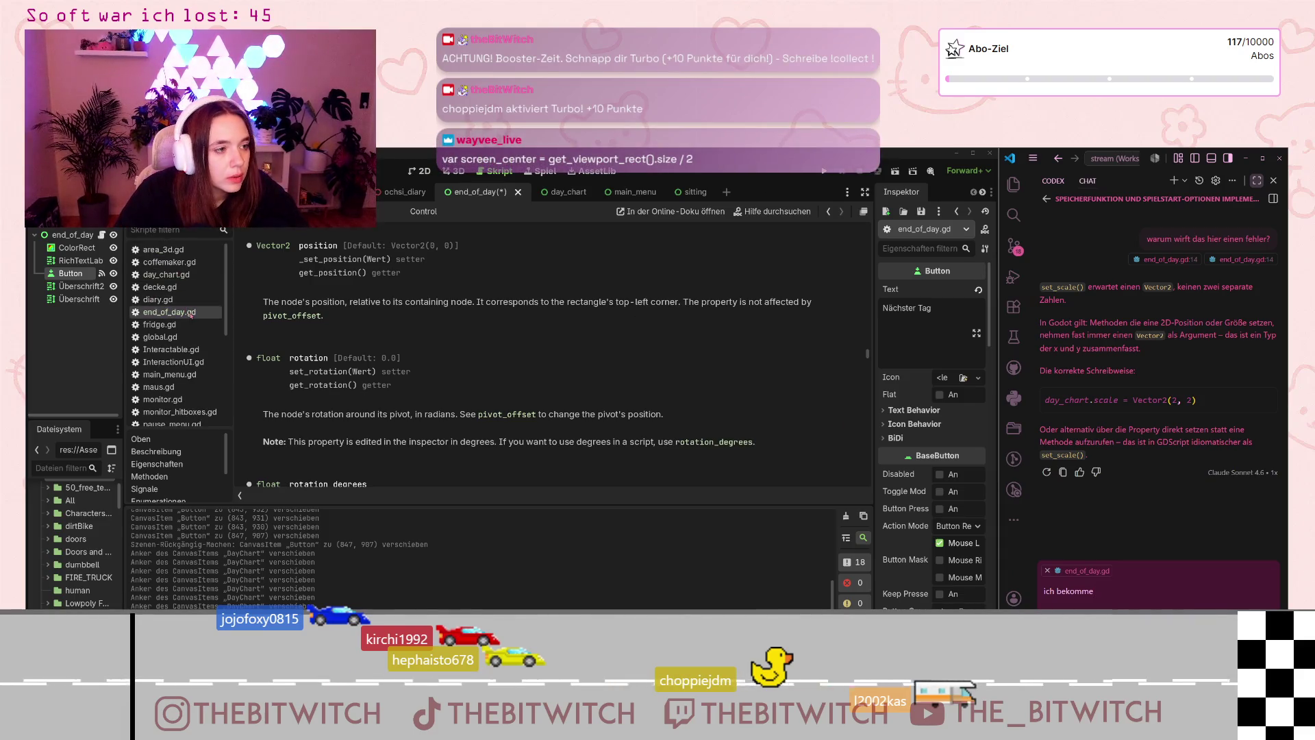
key(Right)
key(Right)
key(Right)
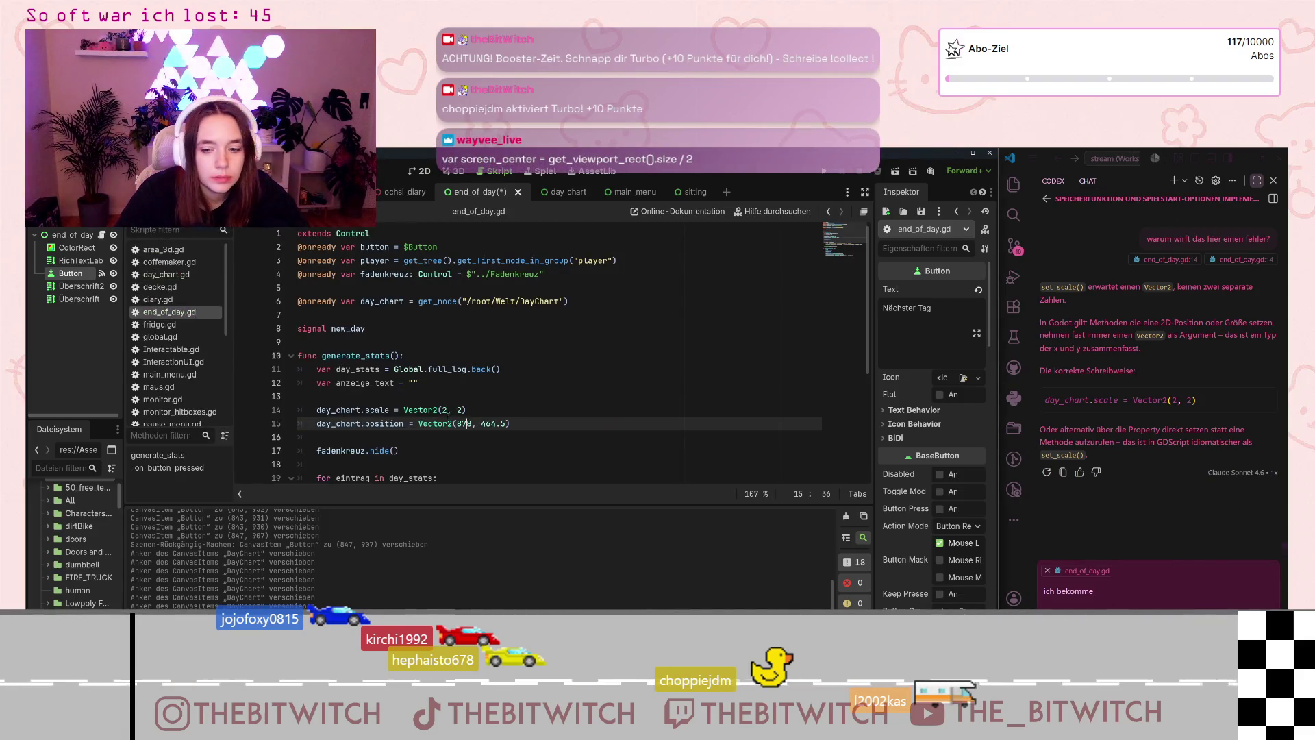
key(shift+Left)
key(shift+Left)
key(shift+Left)
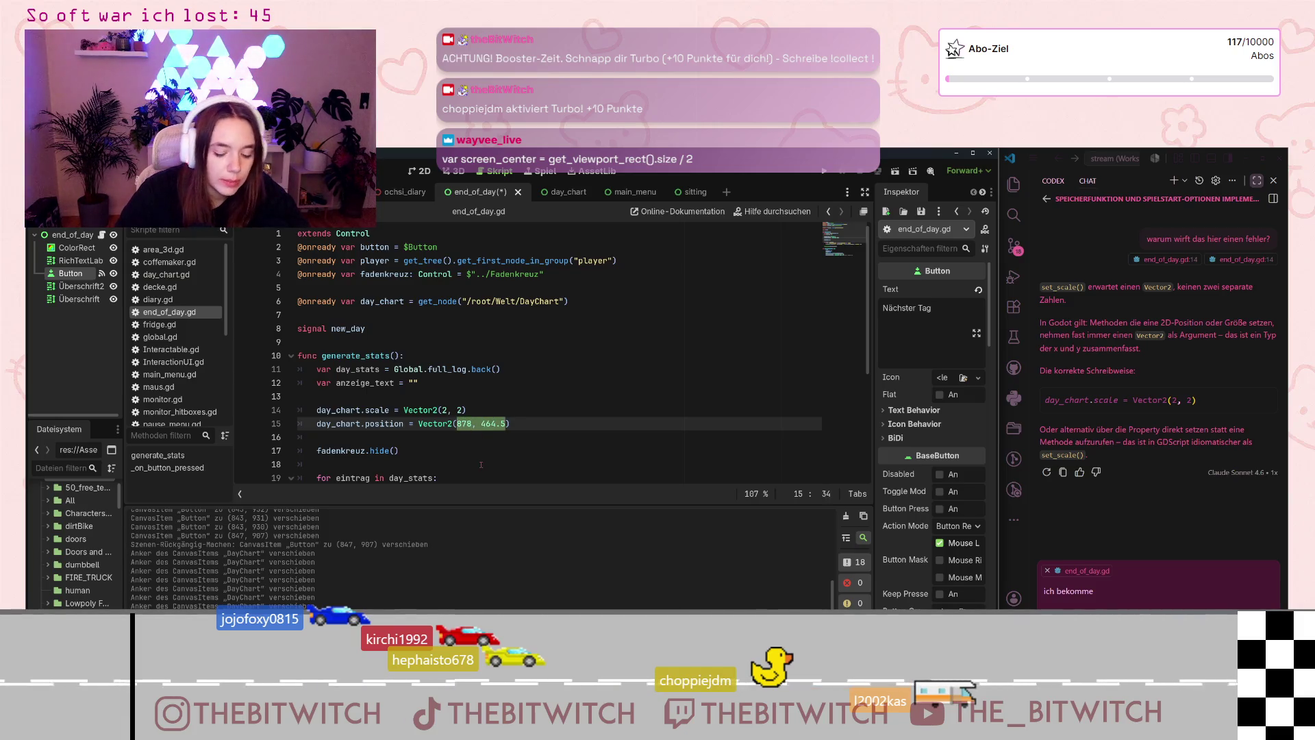
text(0, 0)
Save end_of_day.gd and draft the AI chat question about day_chart not being centred.
key(Up)
key(Up)
key(Up)
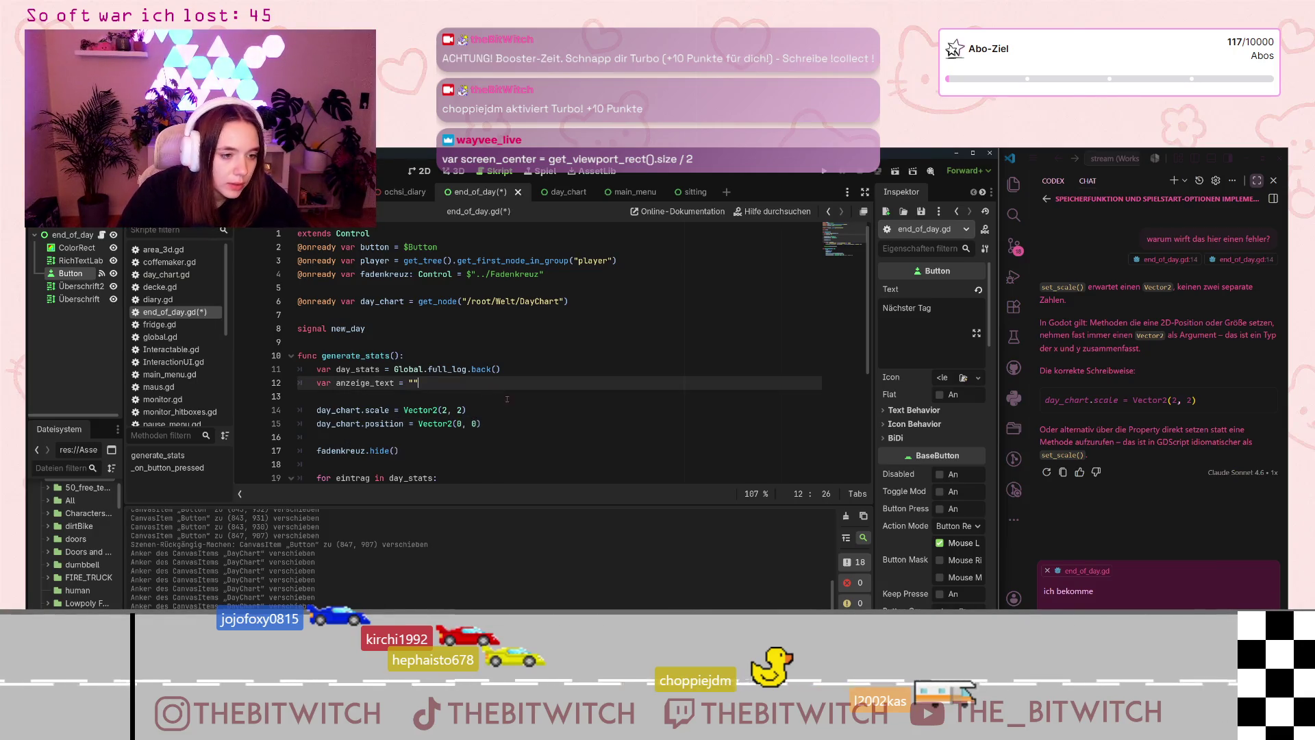
key(ctrl+s)
click(1115, 599)
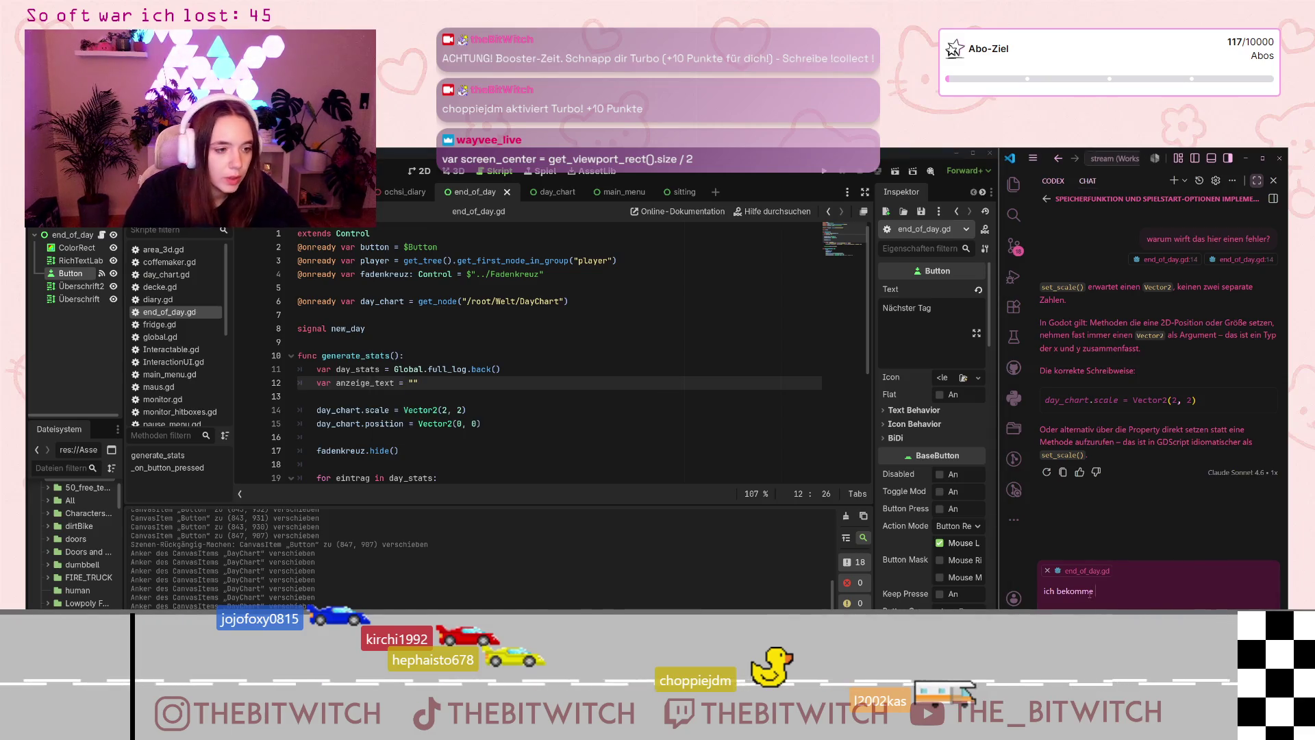
text(day_chart in)
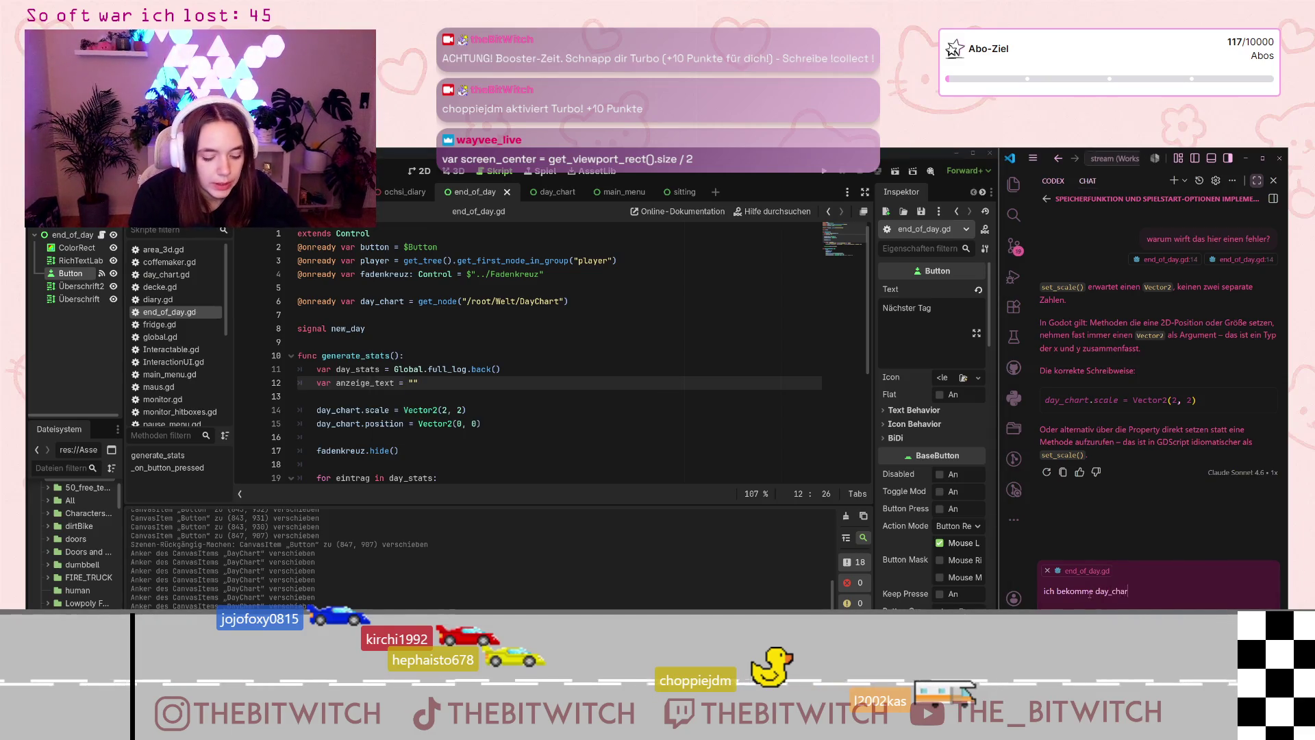
text( end_of_day)
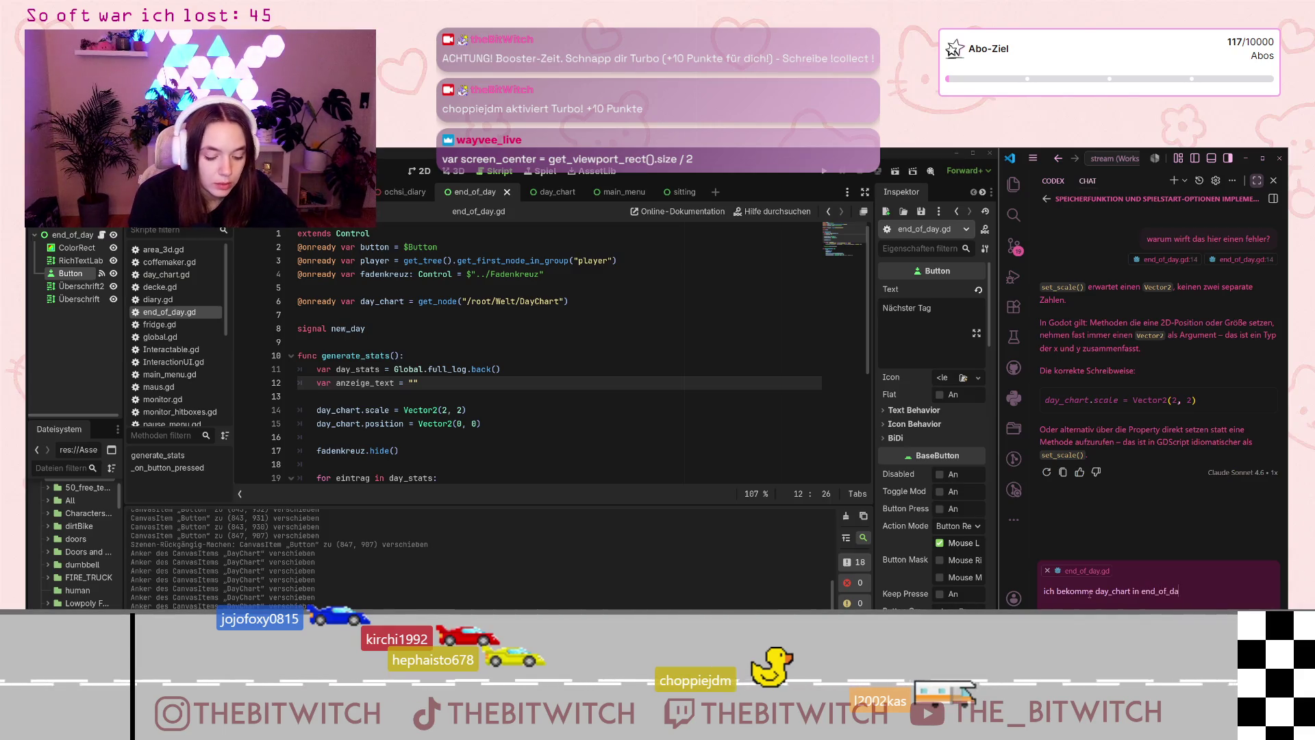
text( nicht )
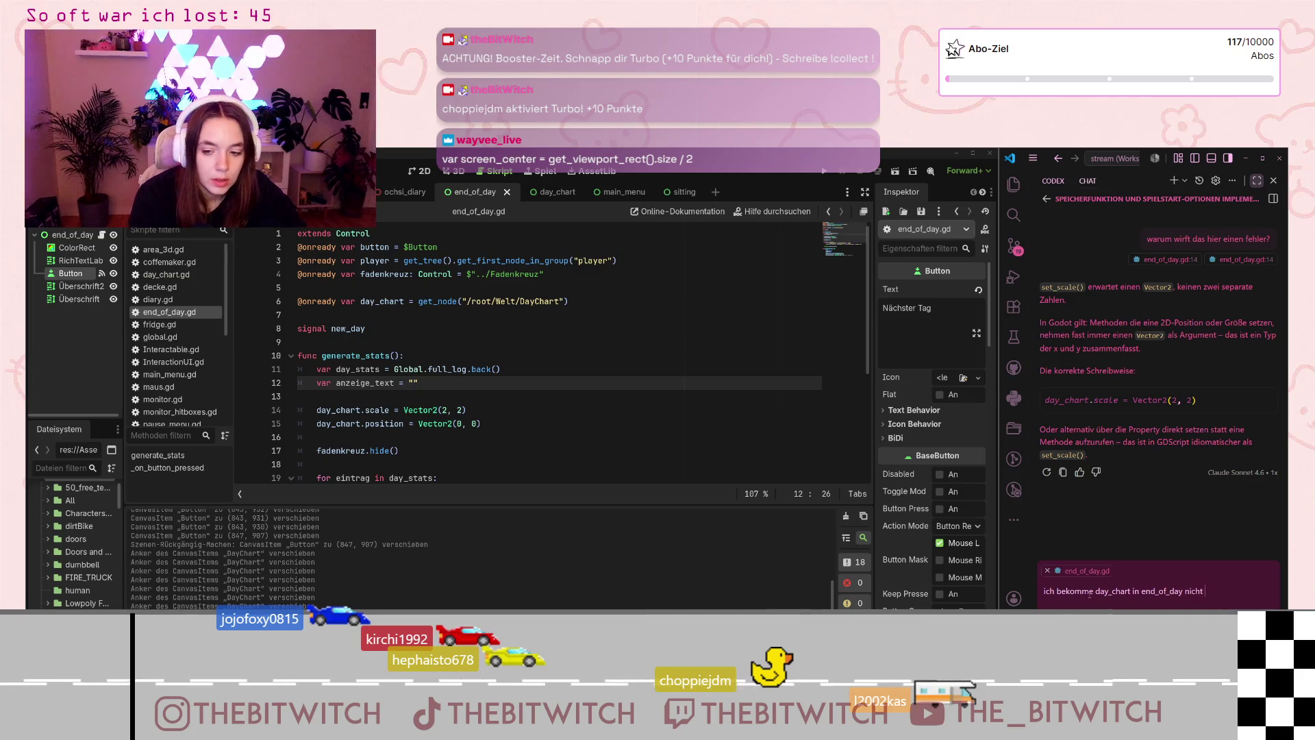
text(zentriert)
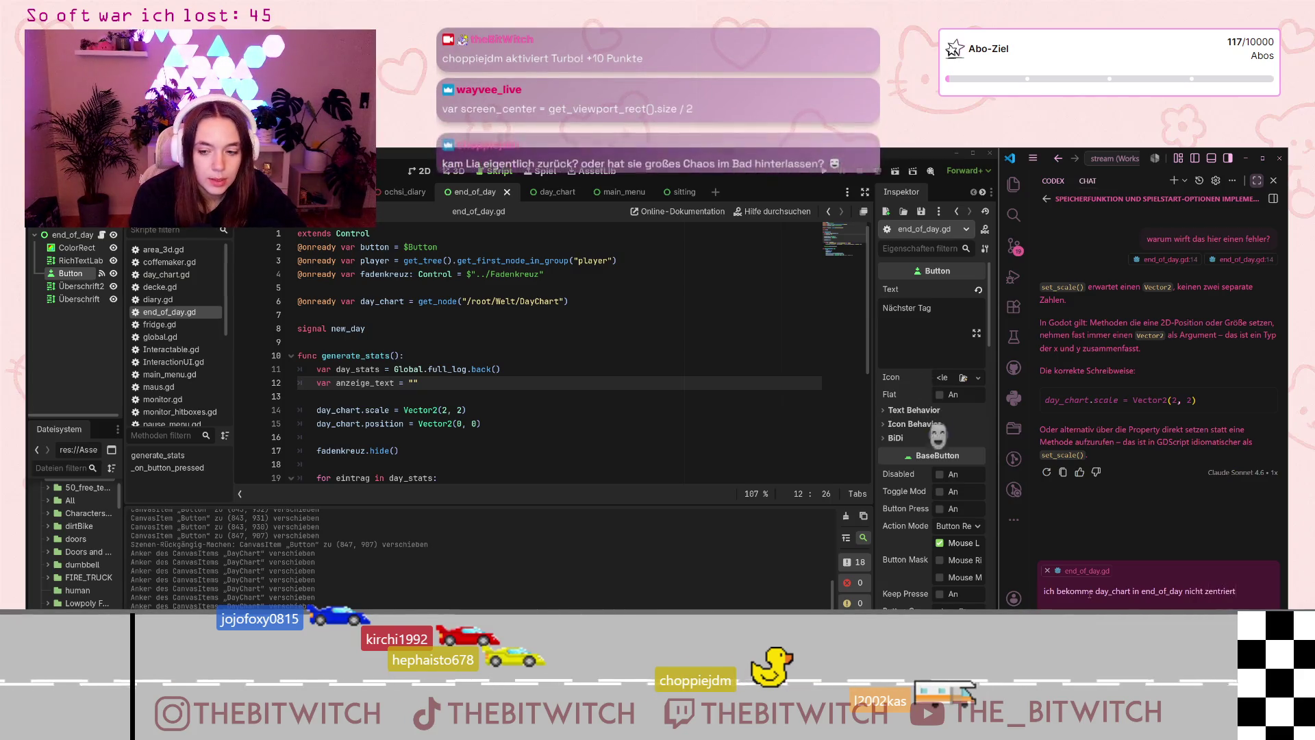
text(. wie kö)
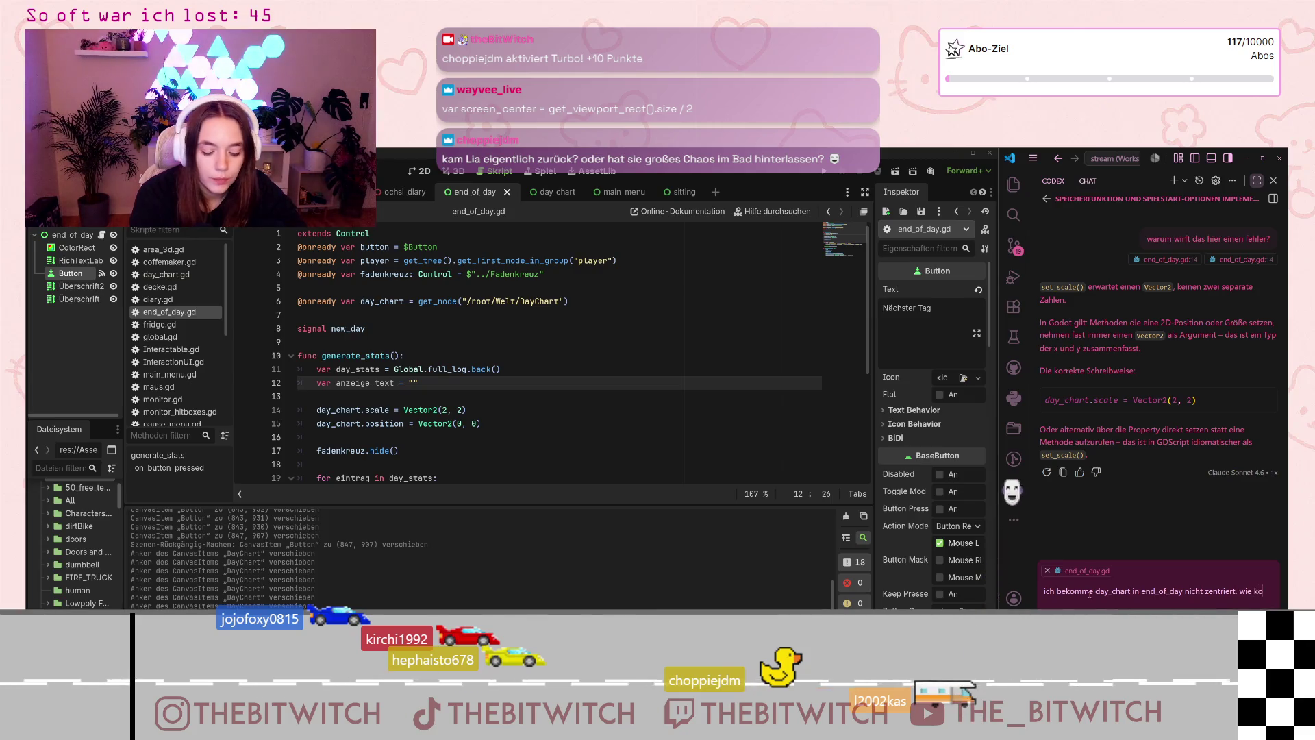
text(nnte ich das ere)
Correct the last word to 'erreichen' and send the day_chart centring question to the AI chat.
key(BackSpace)
text(reichen)
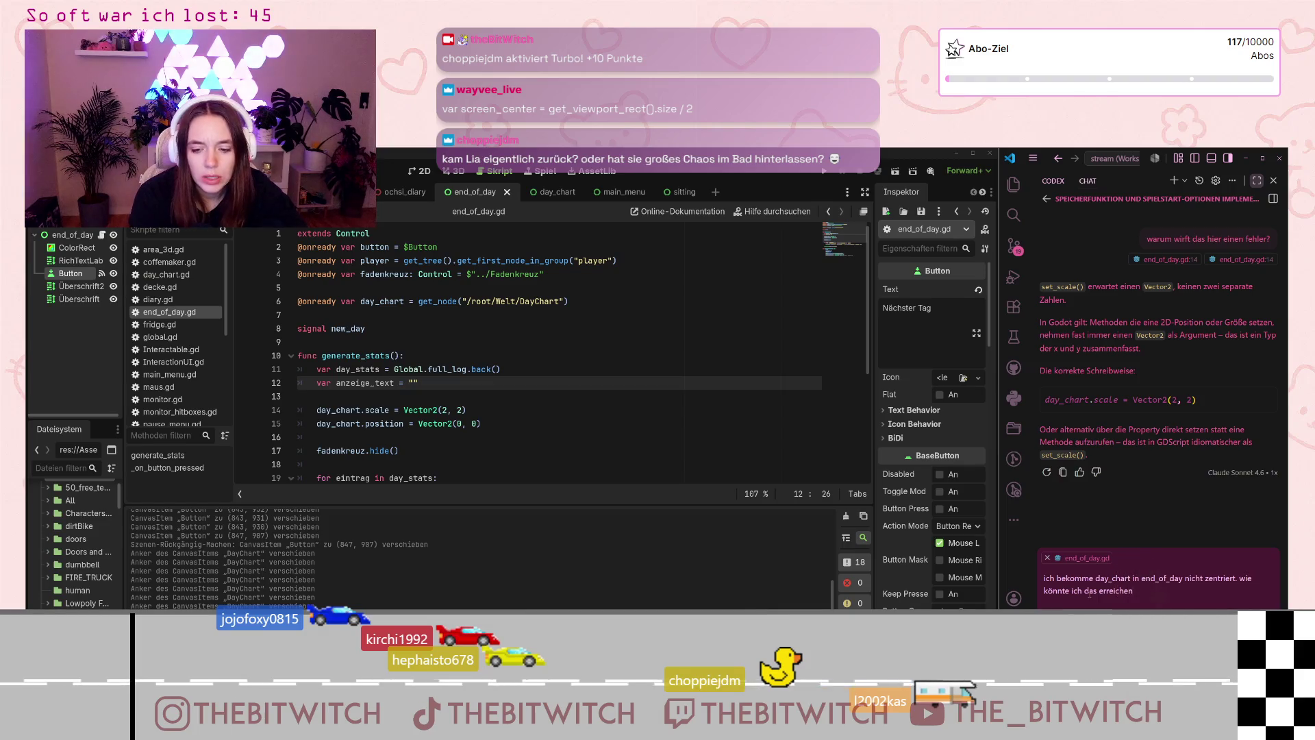
key(Return)
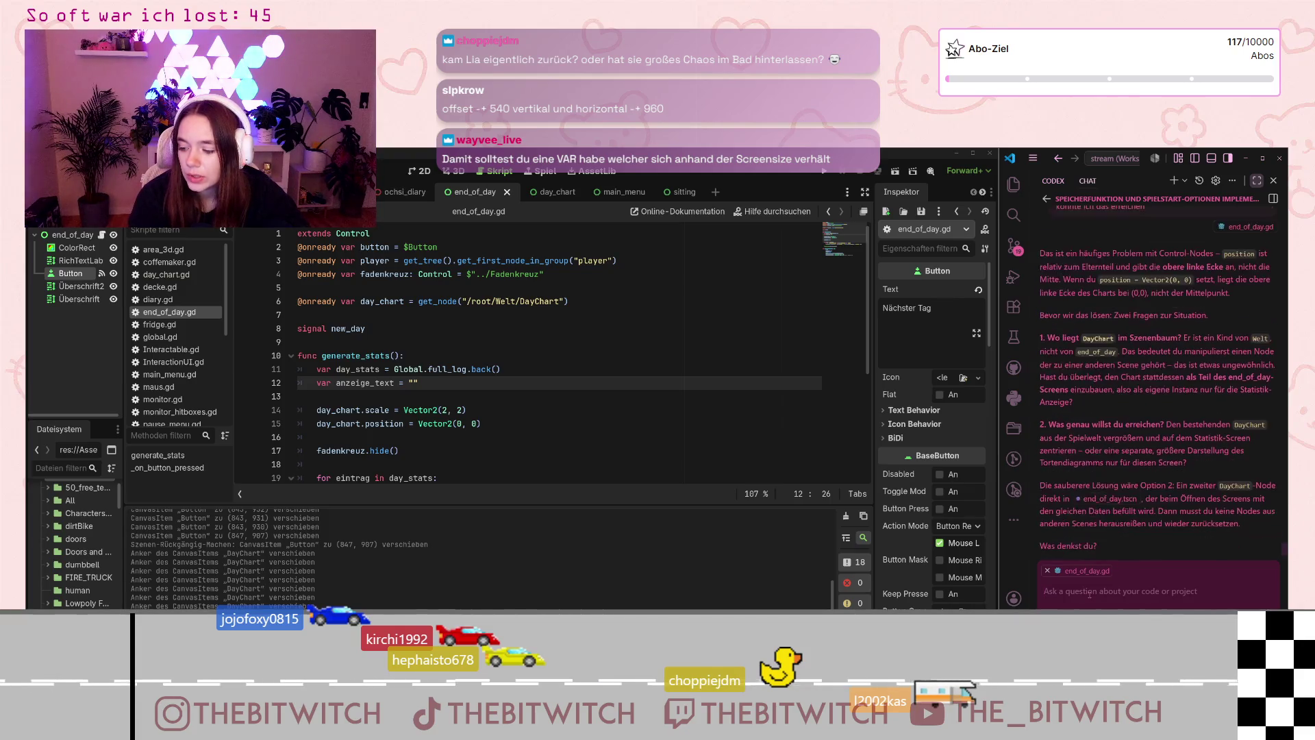
click(1089, 593)
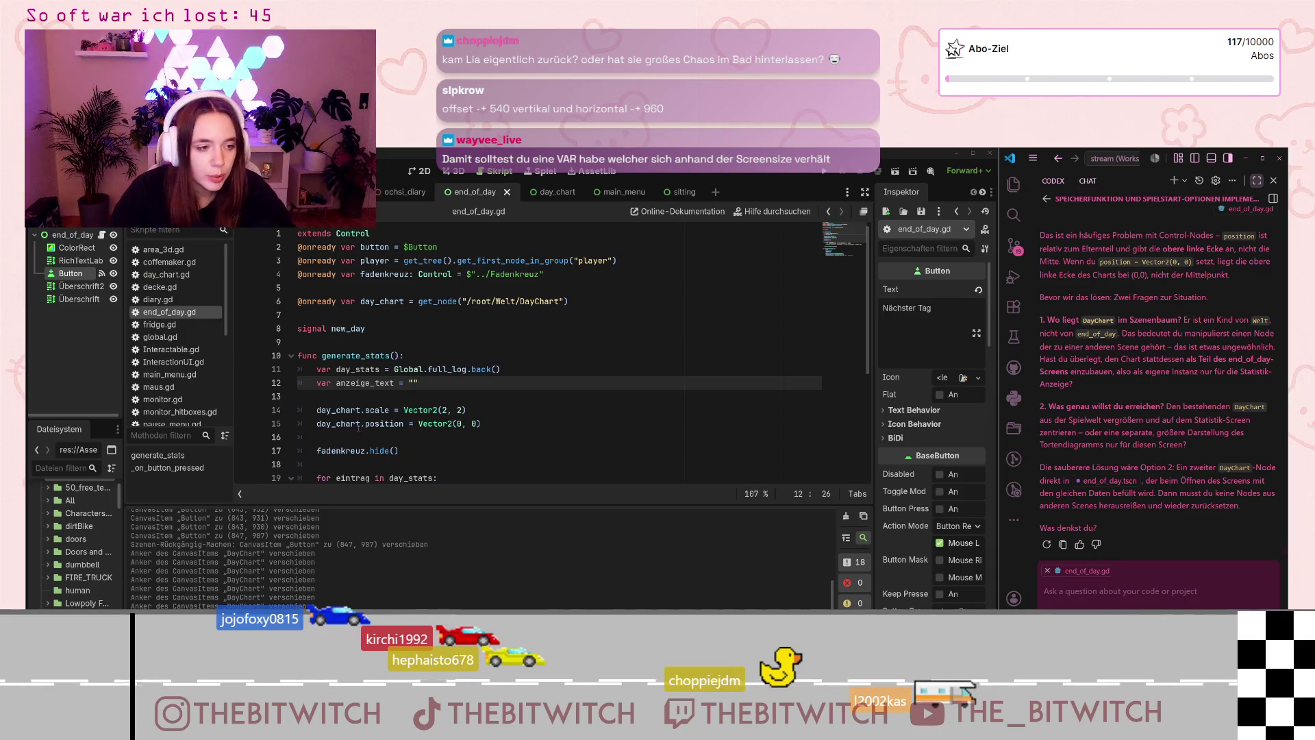
click(402, 424)
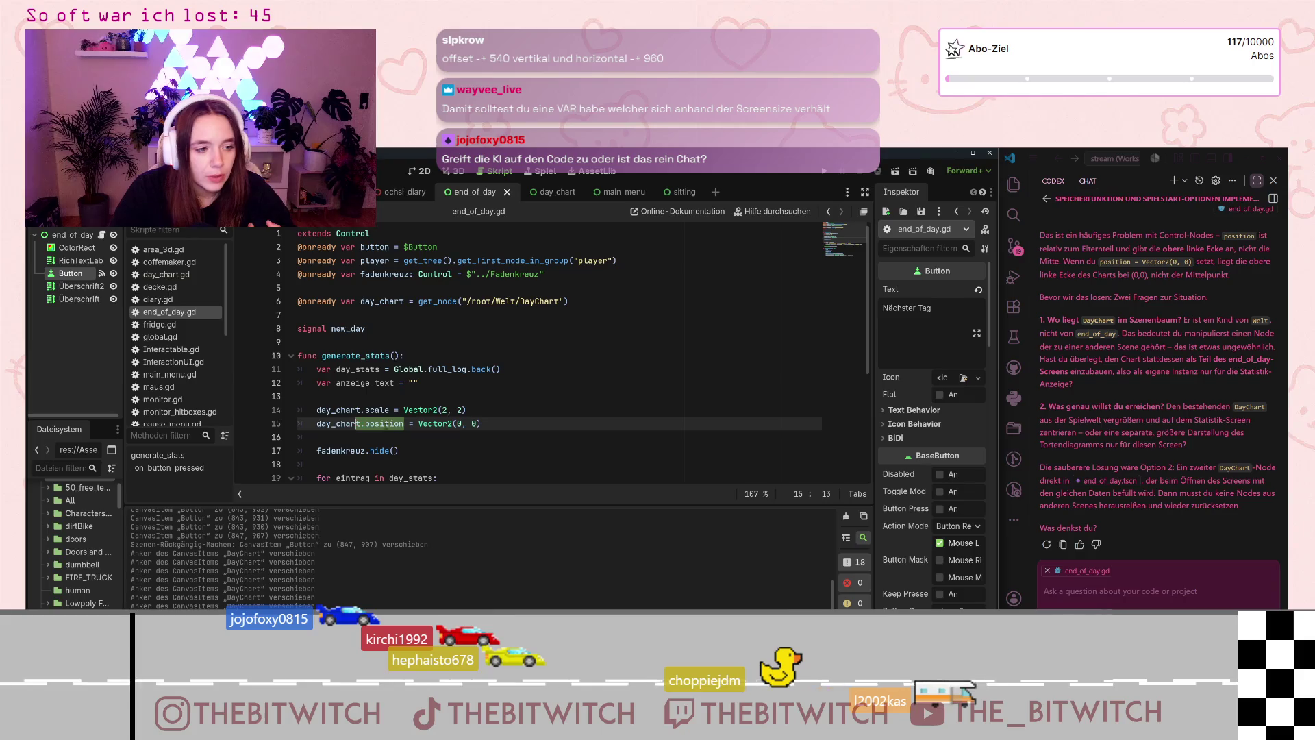
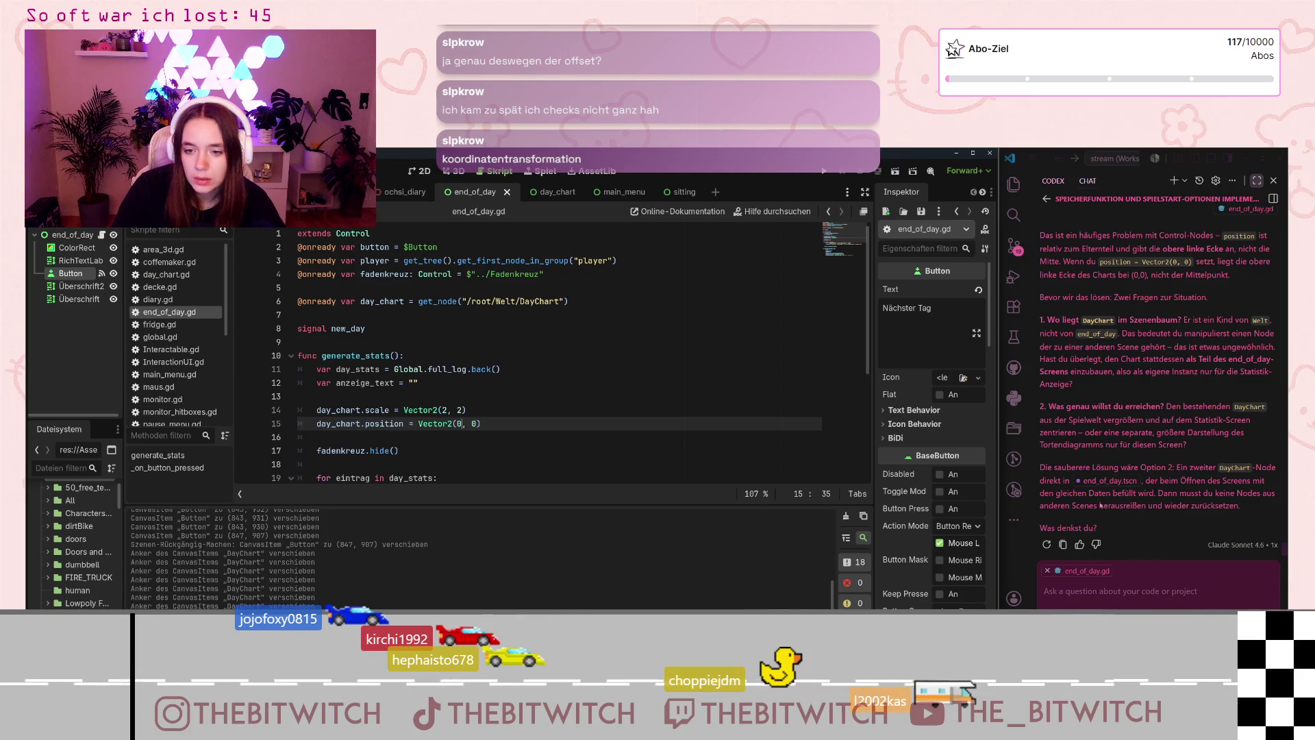
Send the Codex chat assistant a German message asking to enlarge the existing chart.
click(1156, 595)
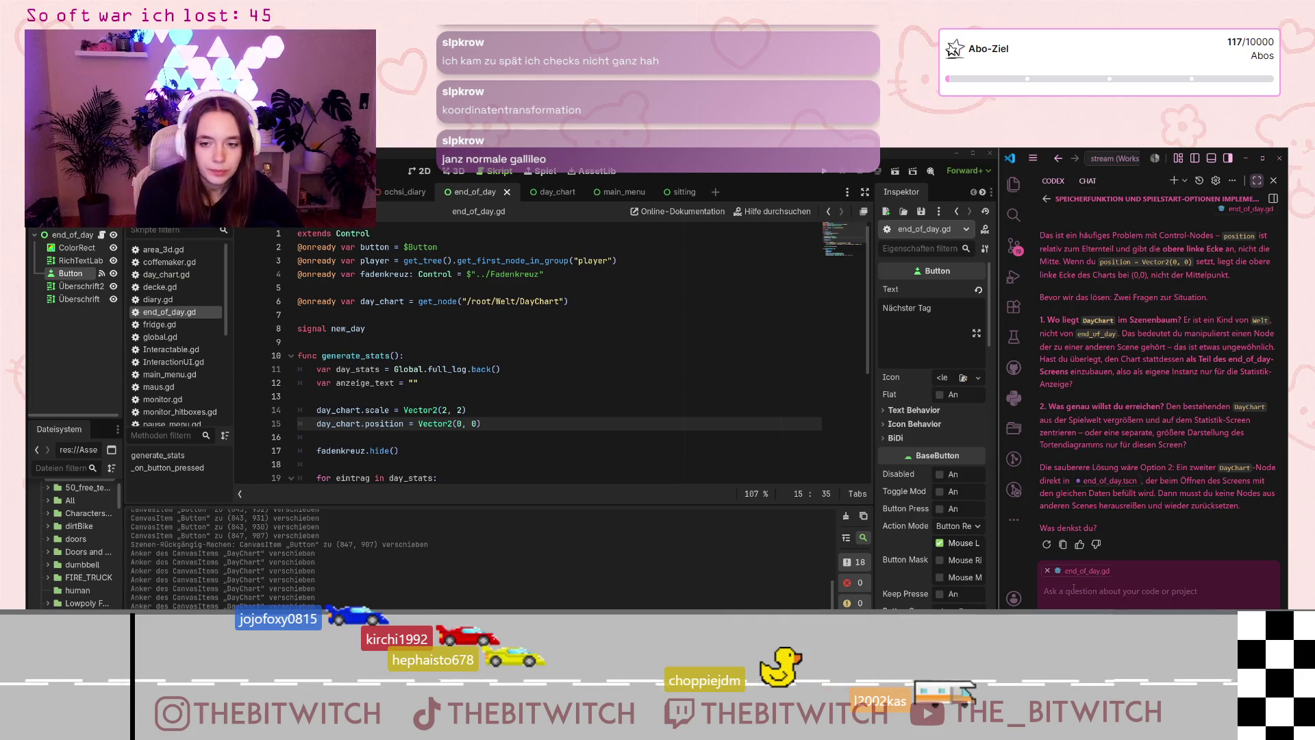
text(ich will)
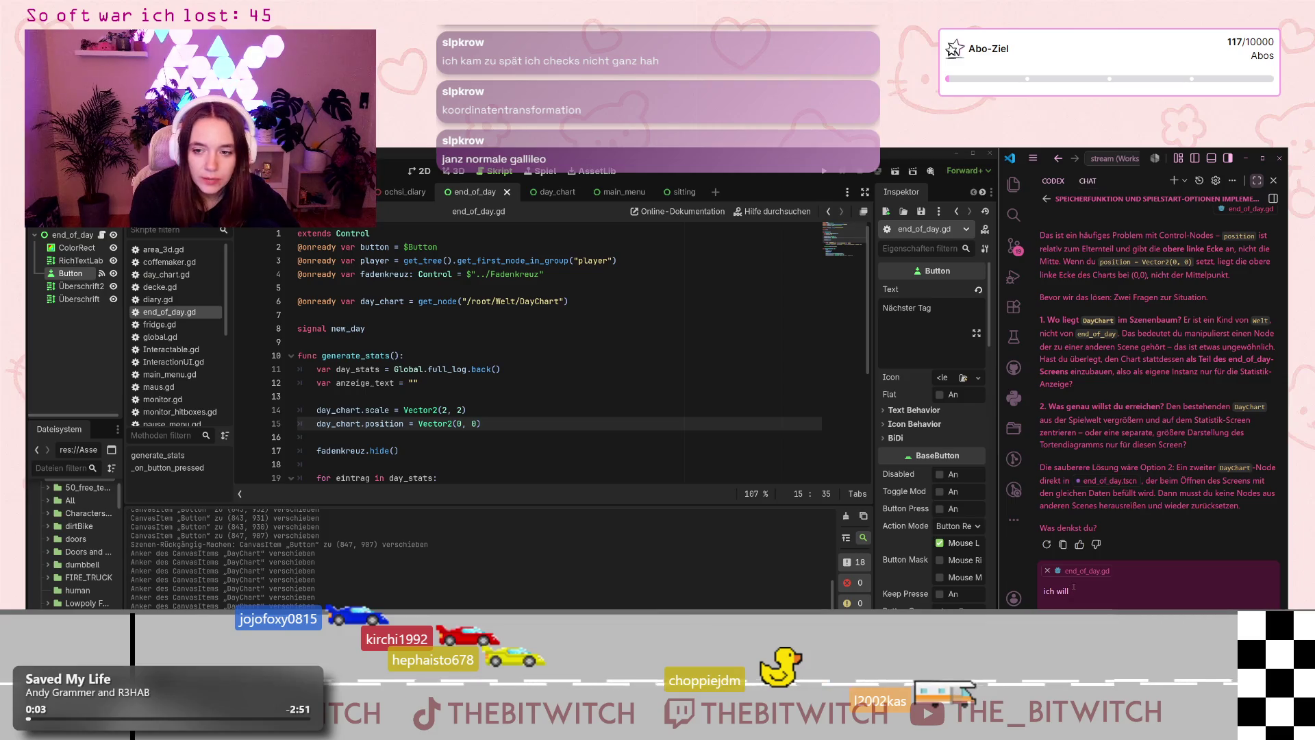
text( den b)
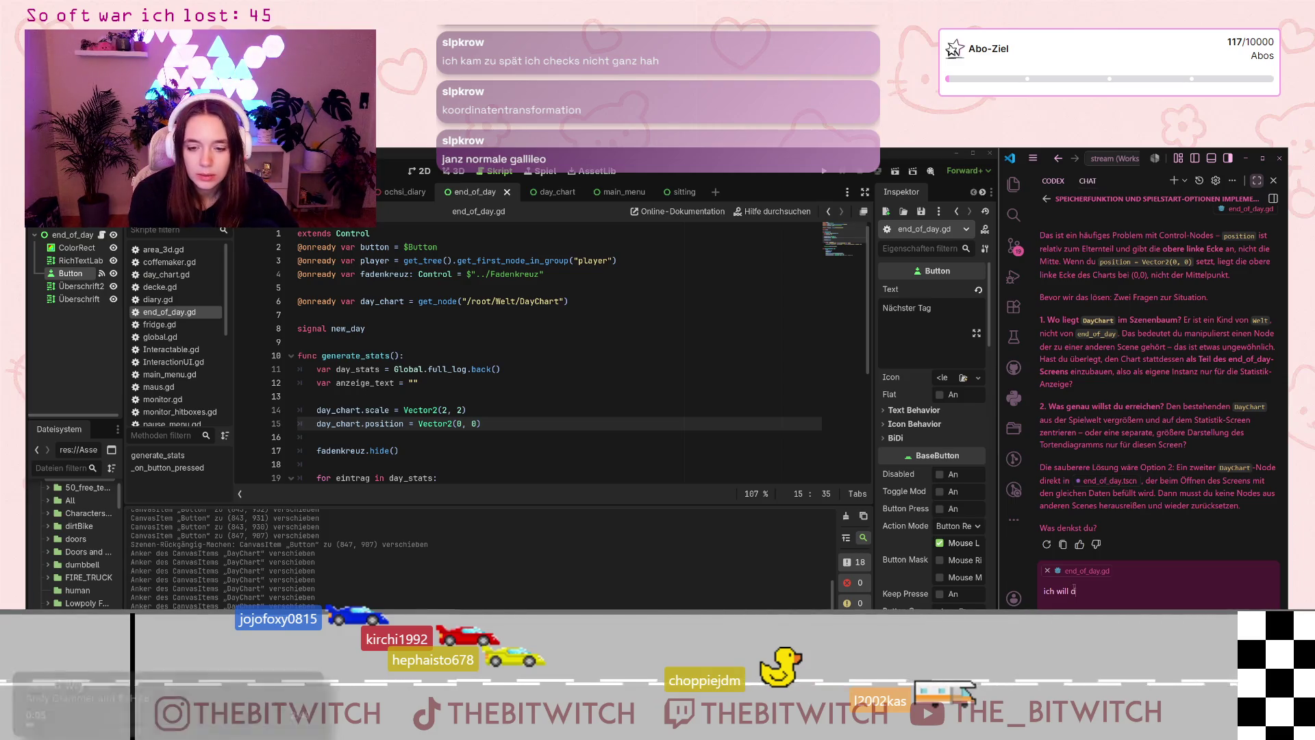
text(steh)
text(nde)
text(vergrößen)
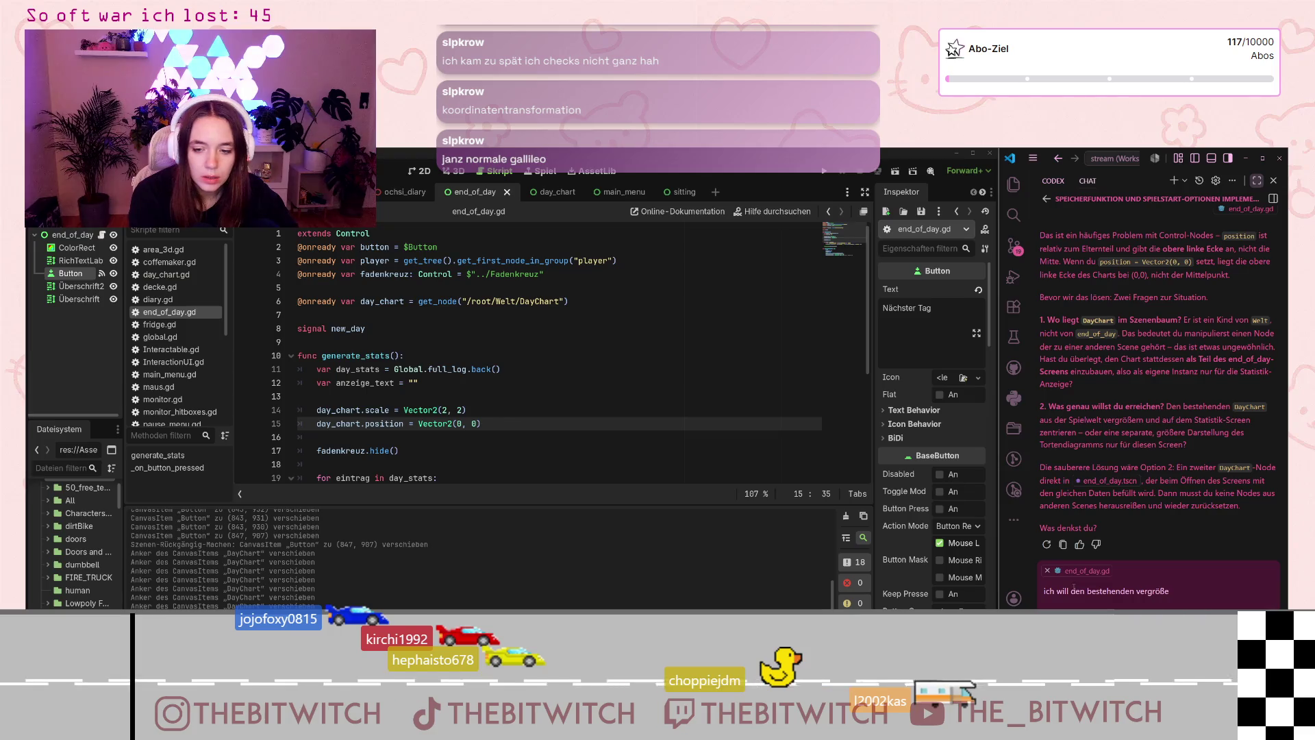
text(rn)
key(Return)
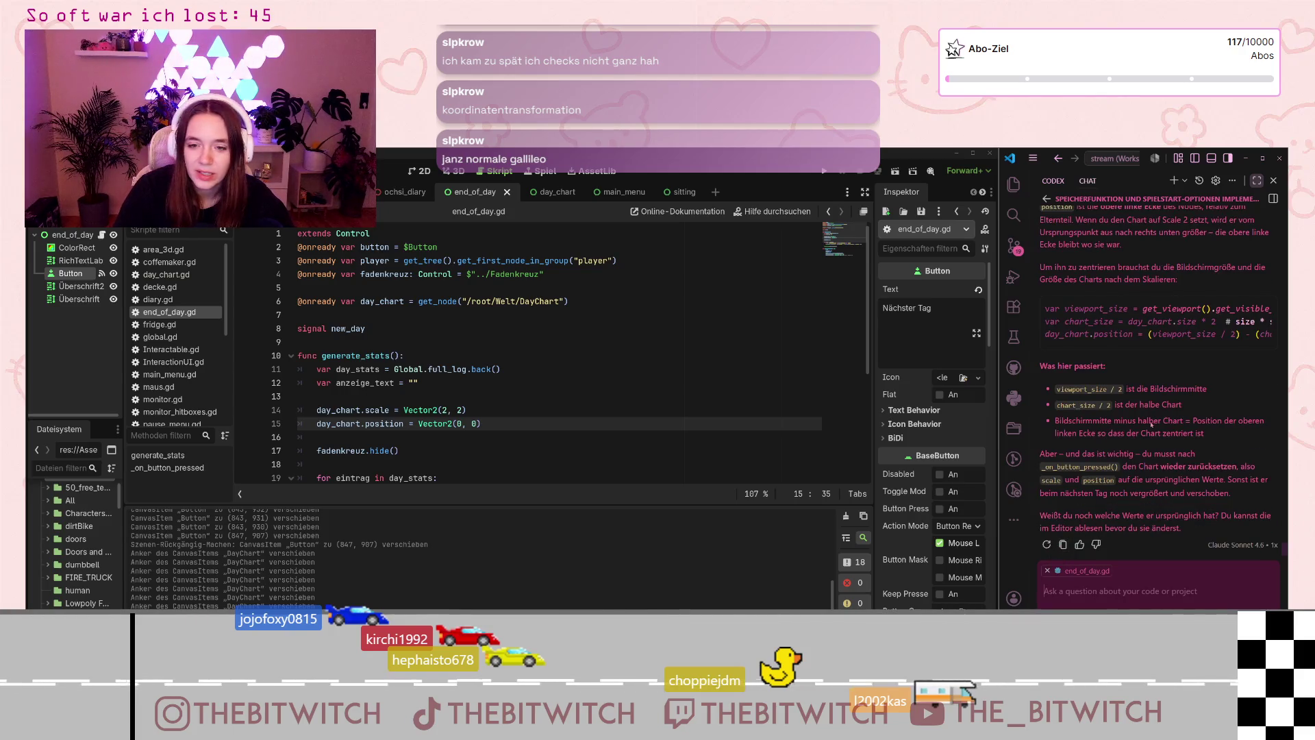
Read the assistant's reply and its viewport_size / chart_size code for centring the scaled chart.
scroll(1151, 424, up, 4)
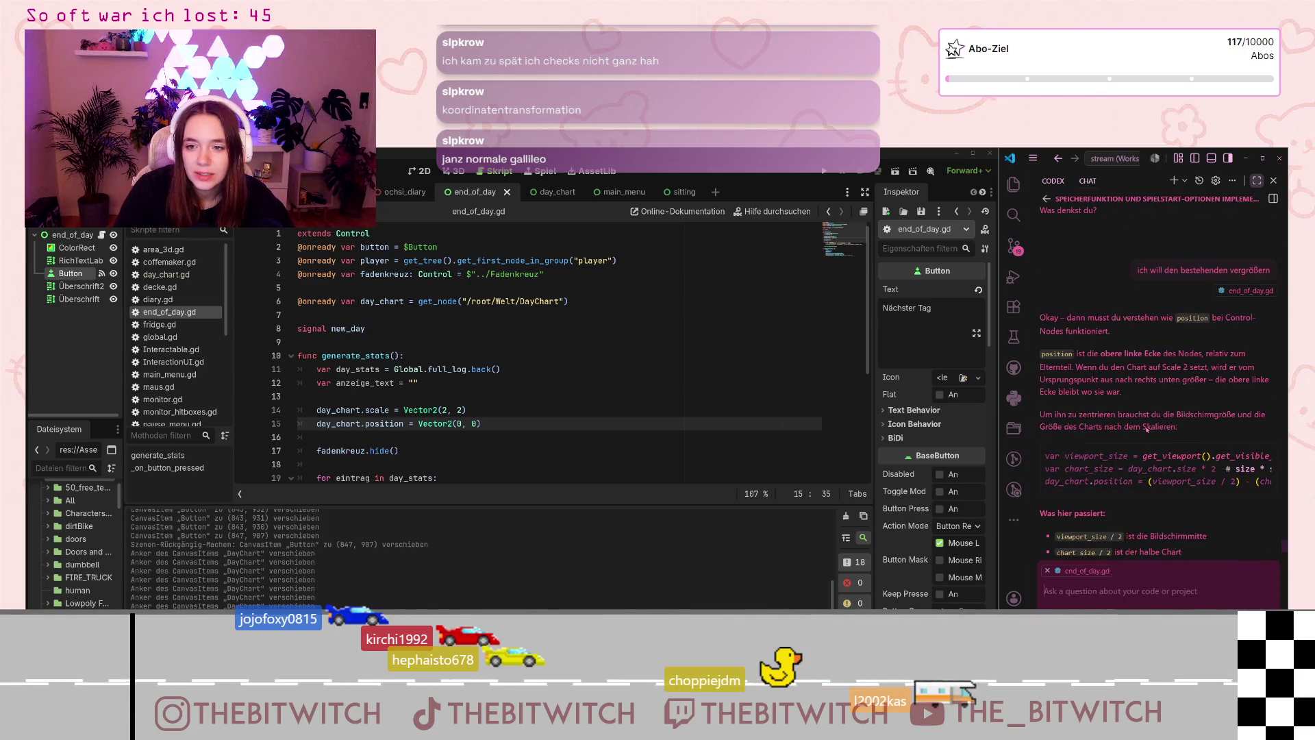
scroll(1146, 429, down, 1)
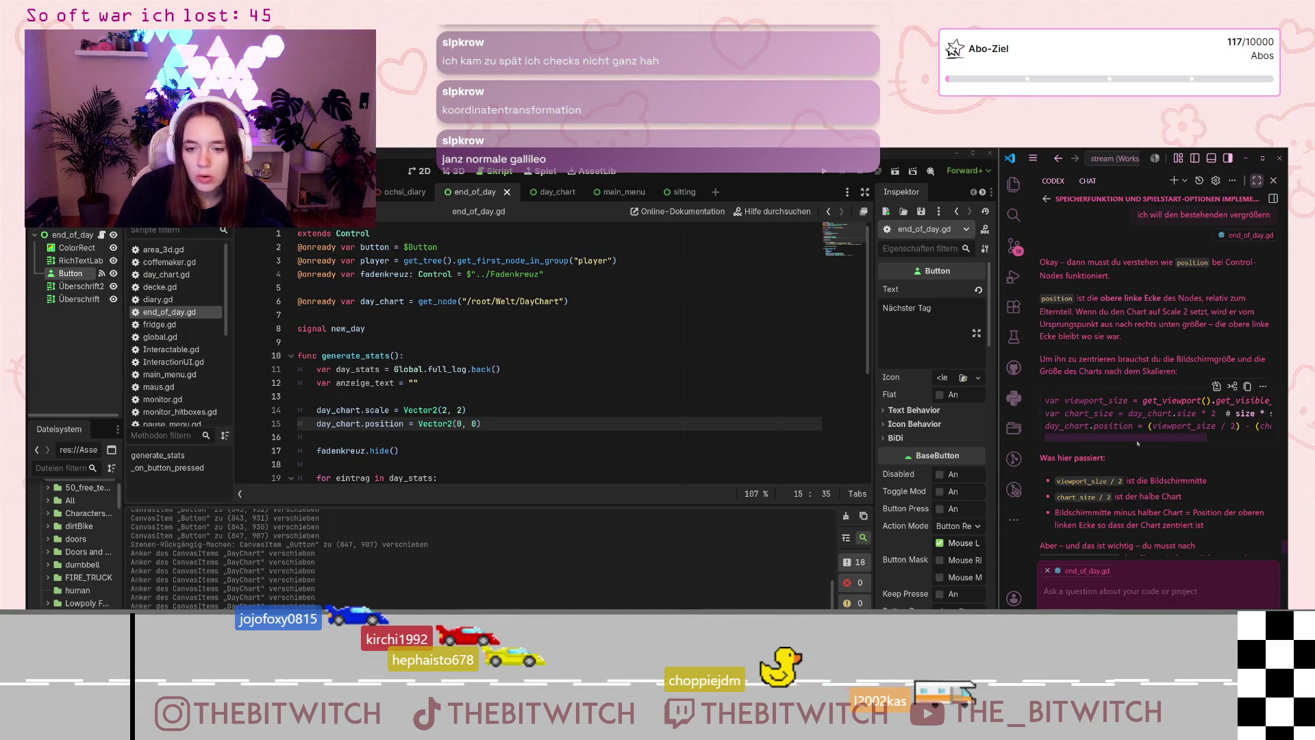
scroll(1121, 441, right, 5)
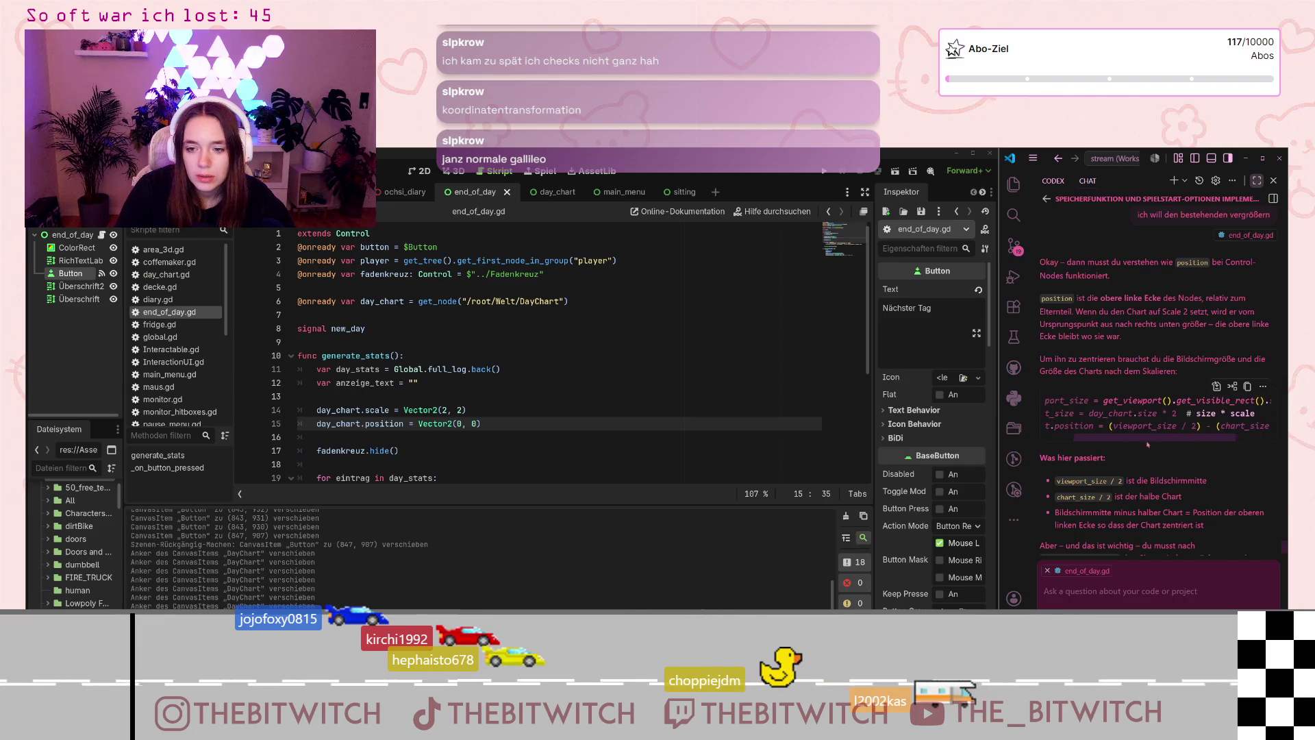
scroll(1178, 442, right, 2)
drag(1173, 426, 1216, 428)
click(1198, 426)
scroll(1159, 446, left, 3)
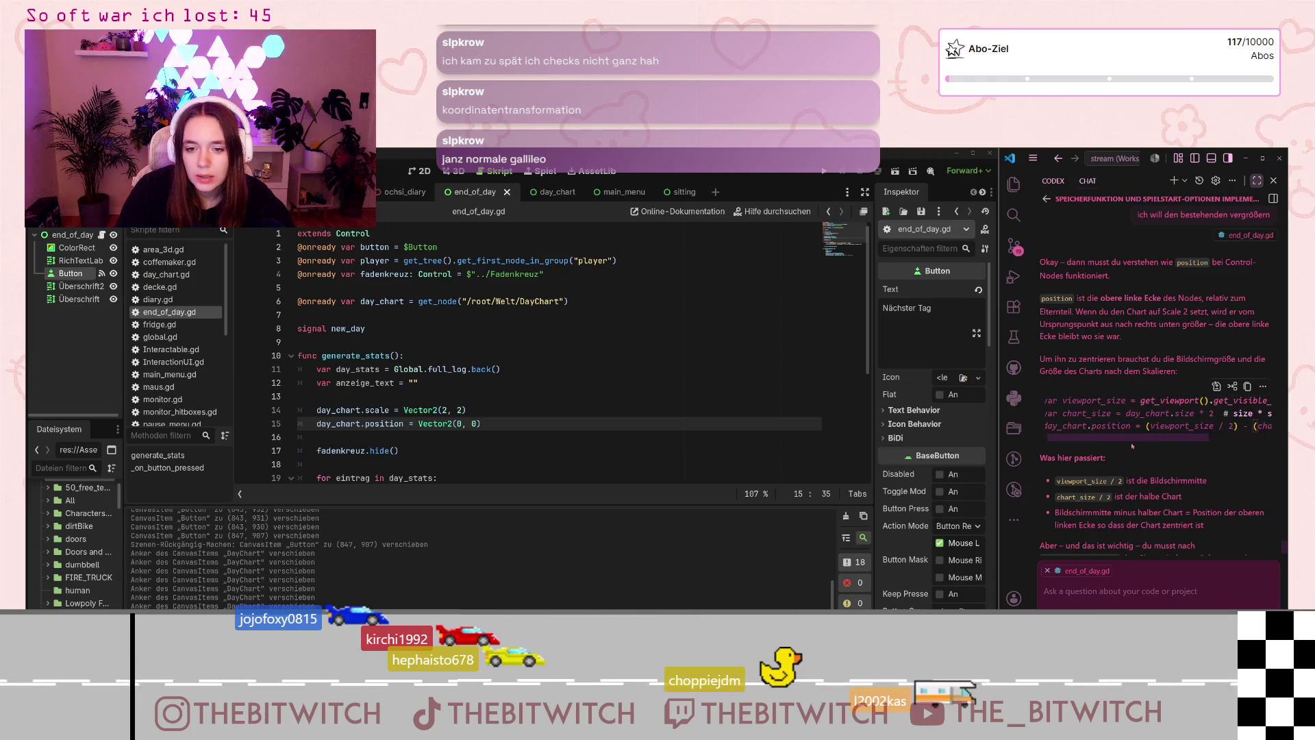
scroll(1137, 446, left, 2)
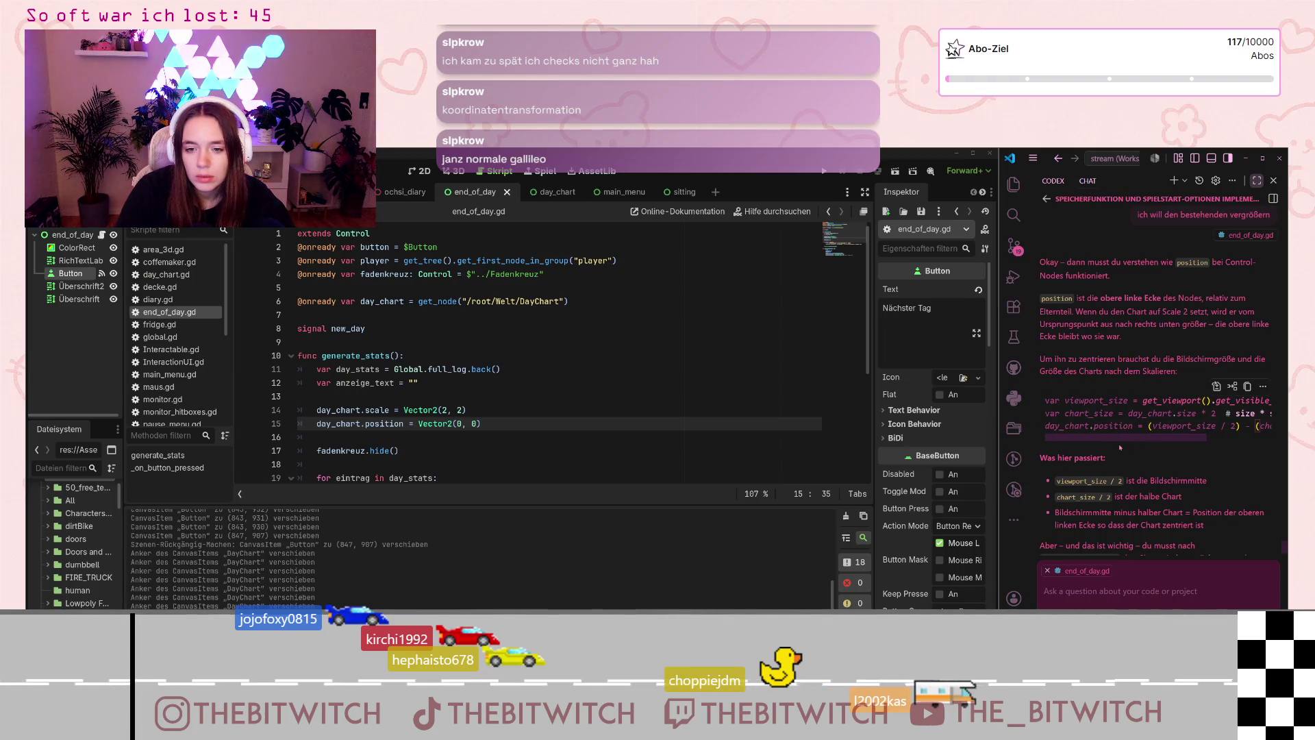
scroll(1109, 447, down, 2)
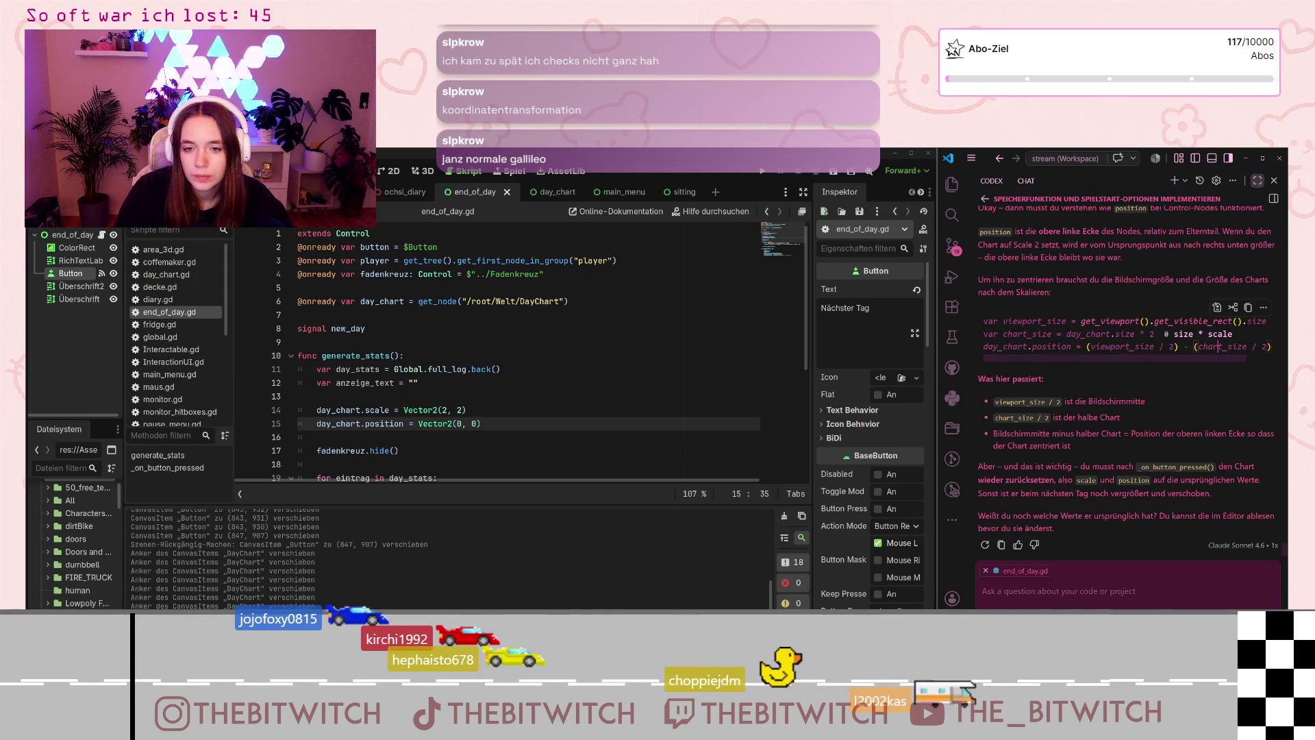
Above day_chart.scale, write var viewport_size = get_viewport().get_visible_rect.
click(452, 392)
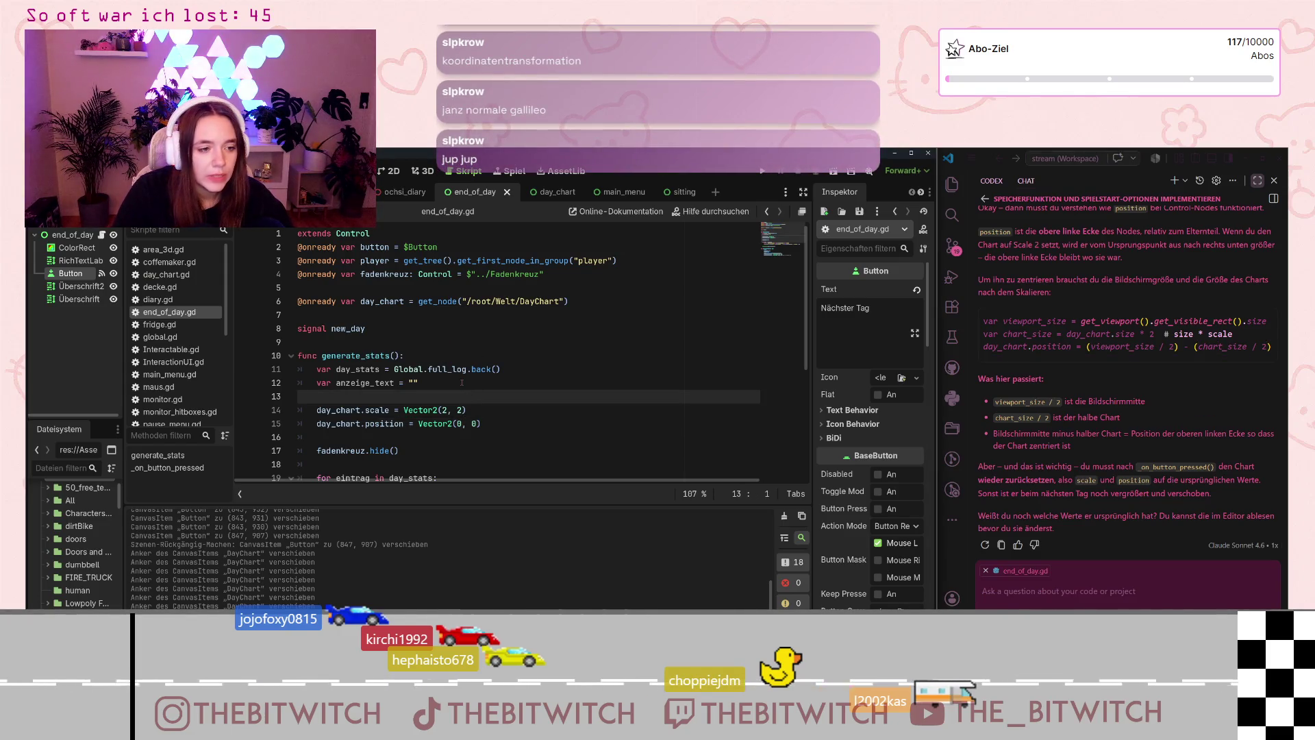
key(Return)
key(Tab)
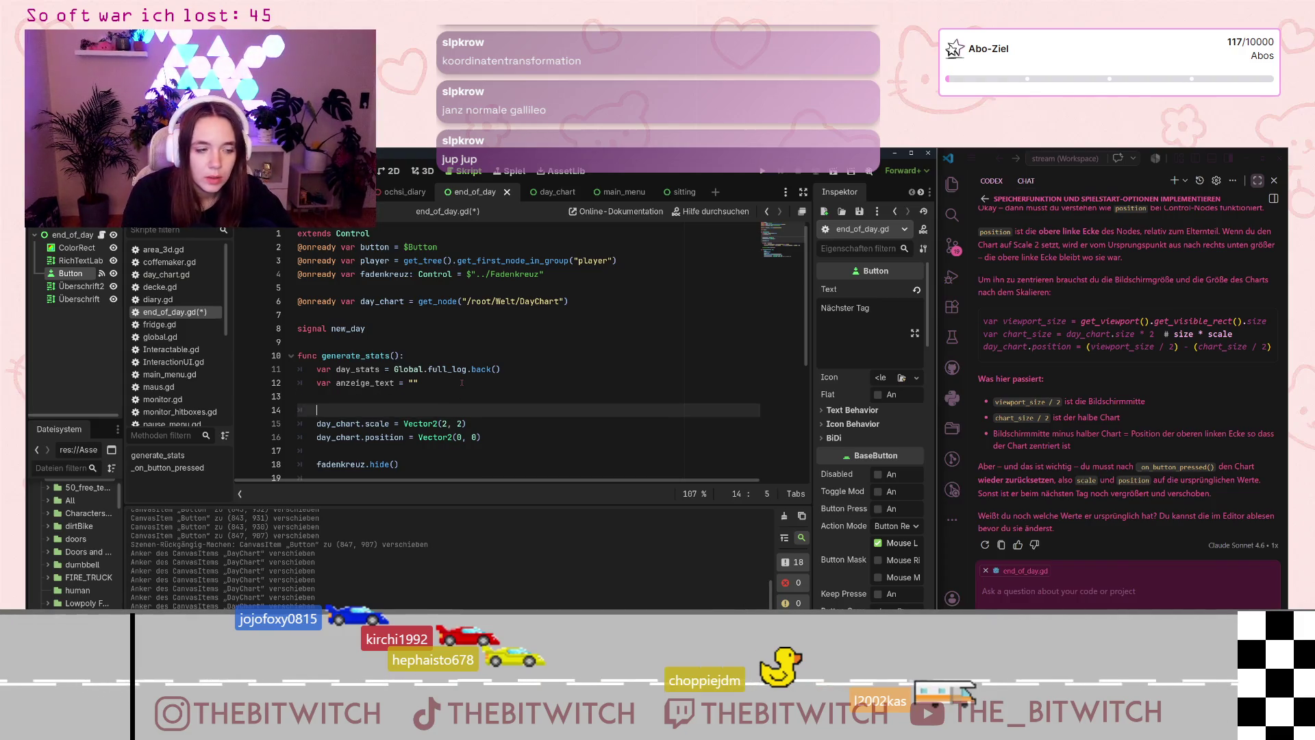
key(Up)
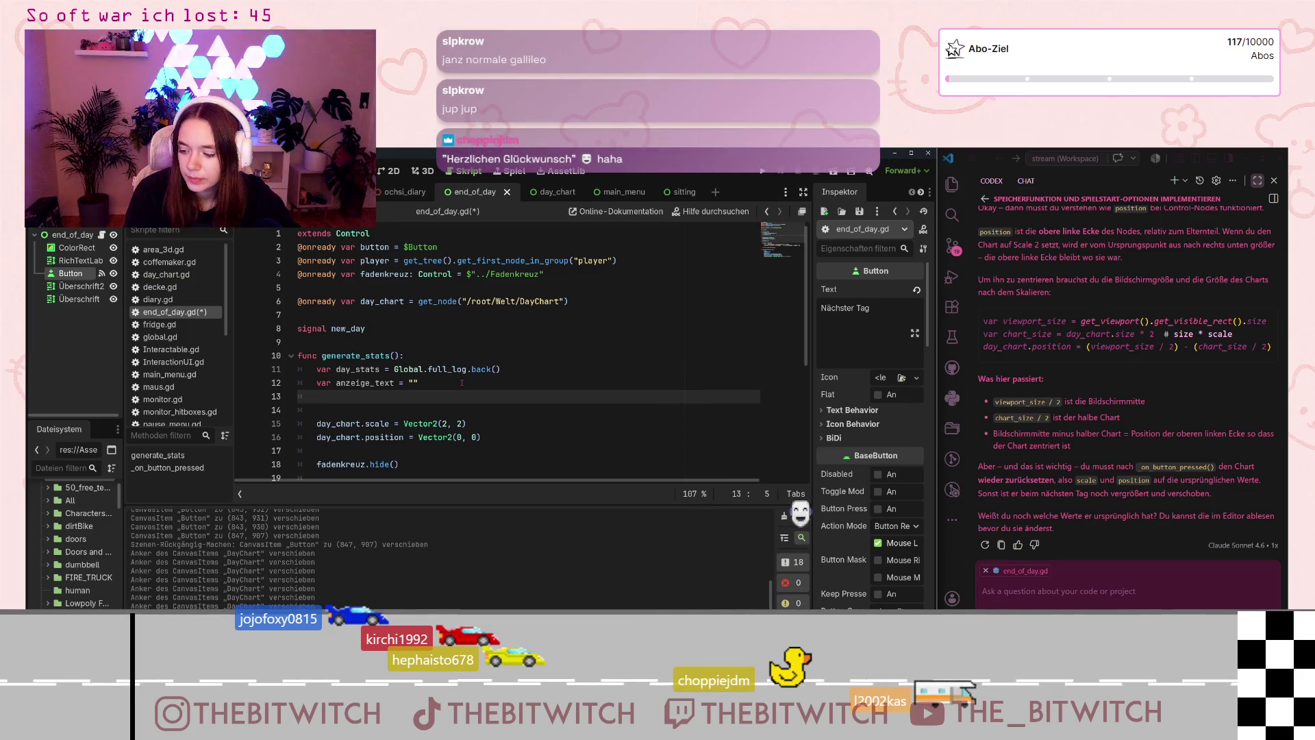
text(var view)
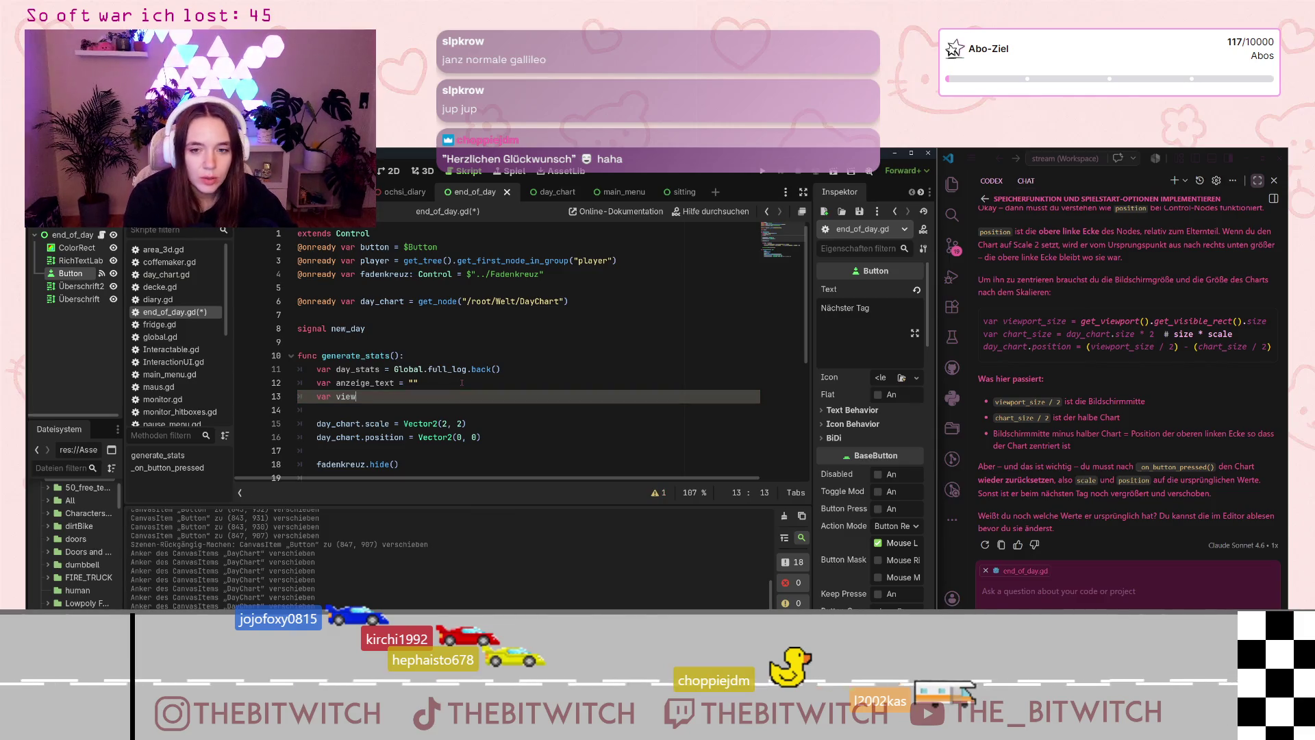
text(size )
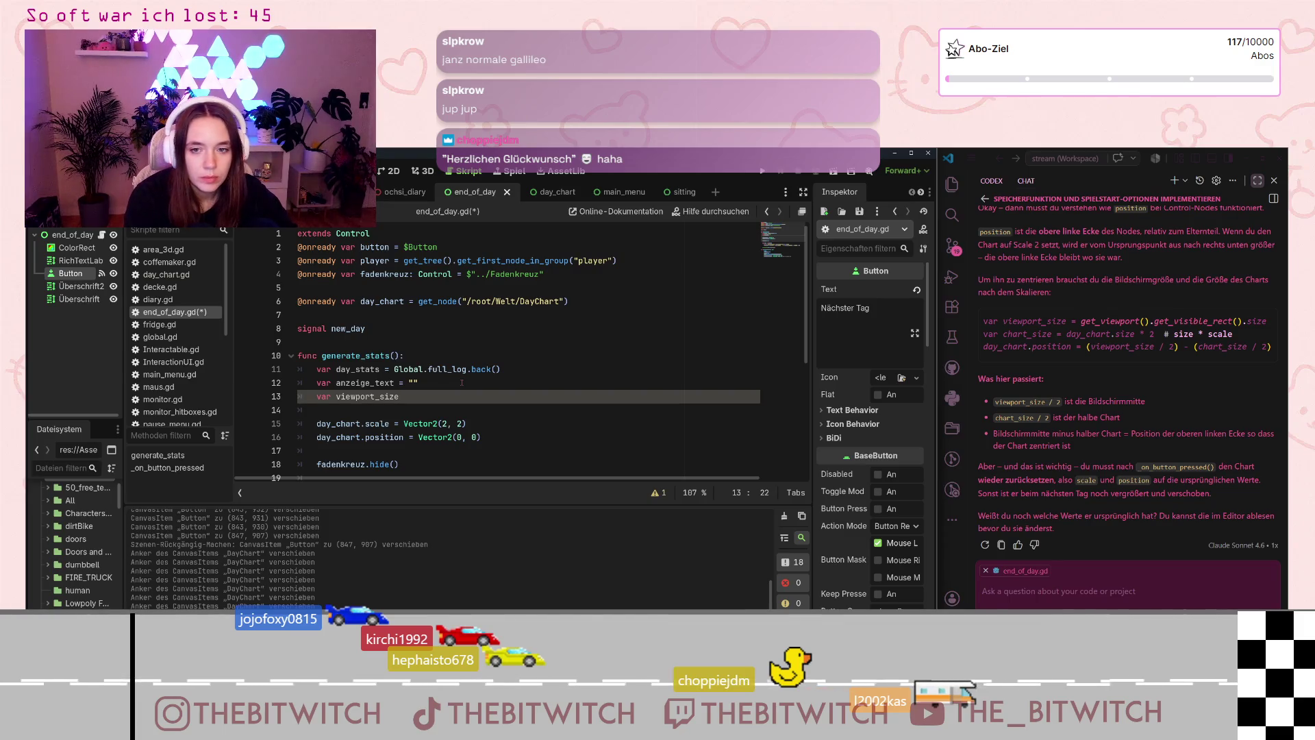
text(= )
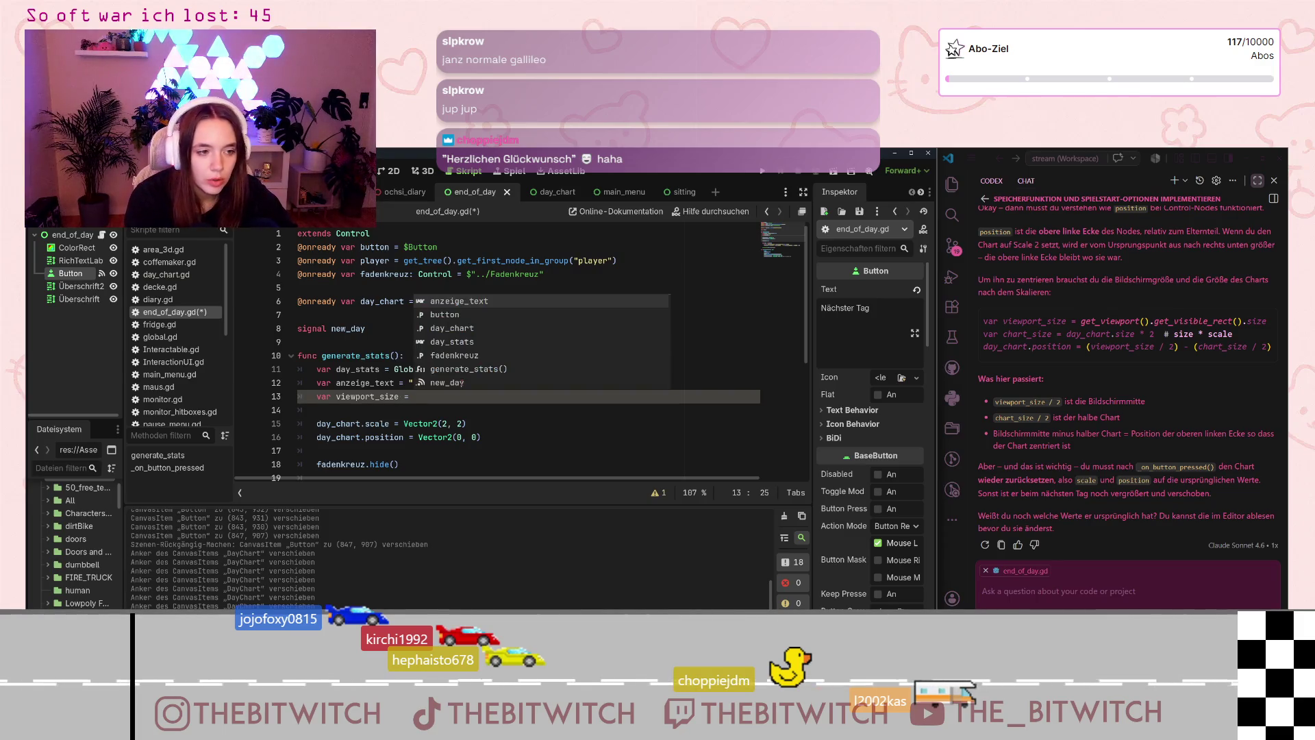
text(get_viewp)
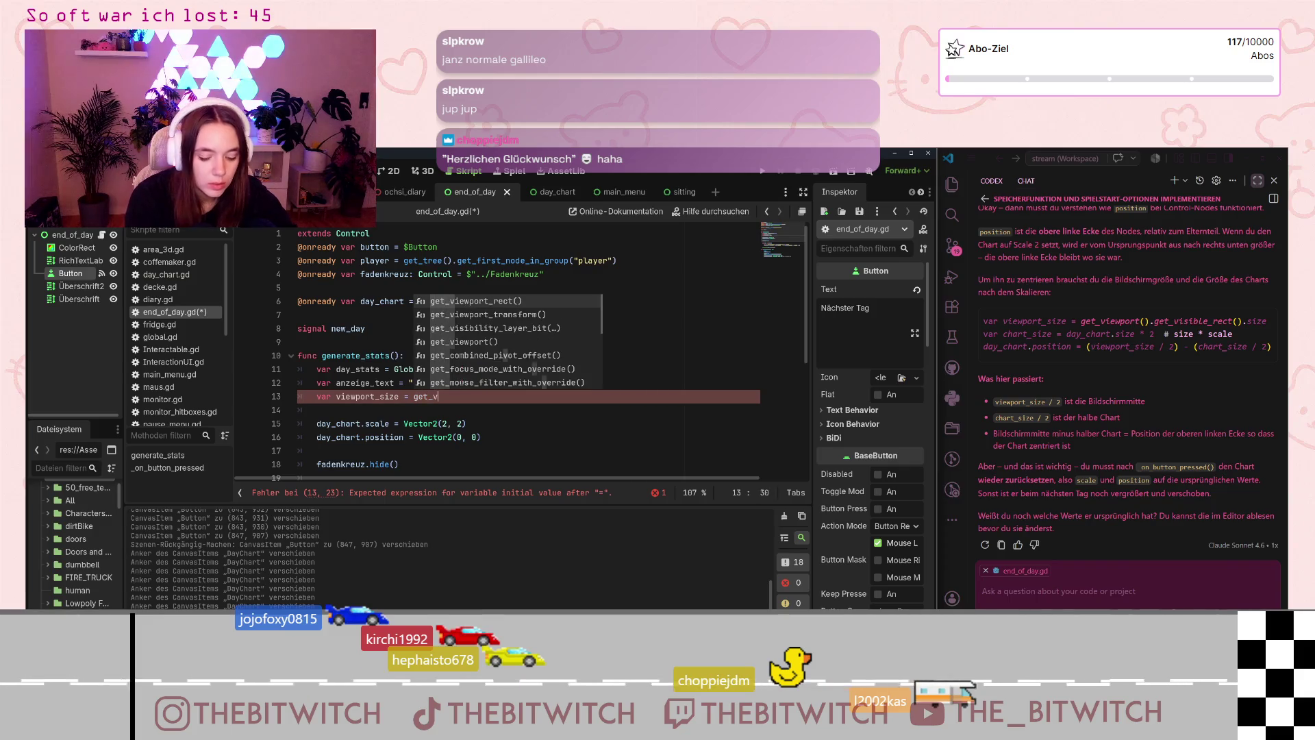
text(ort())
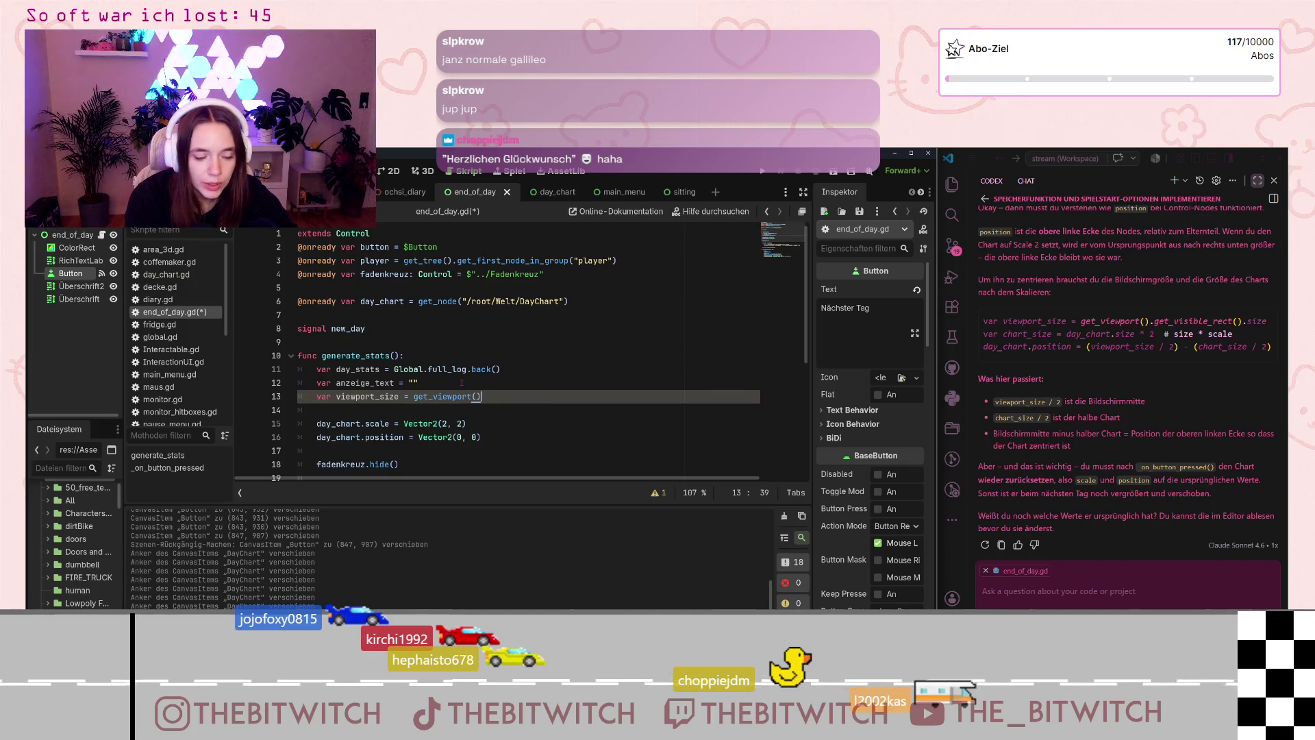
text(.get_)
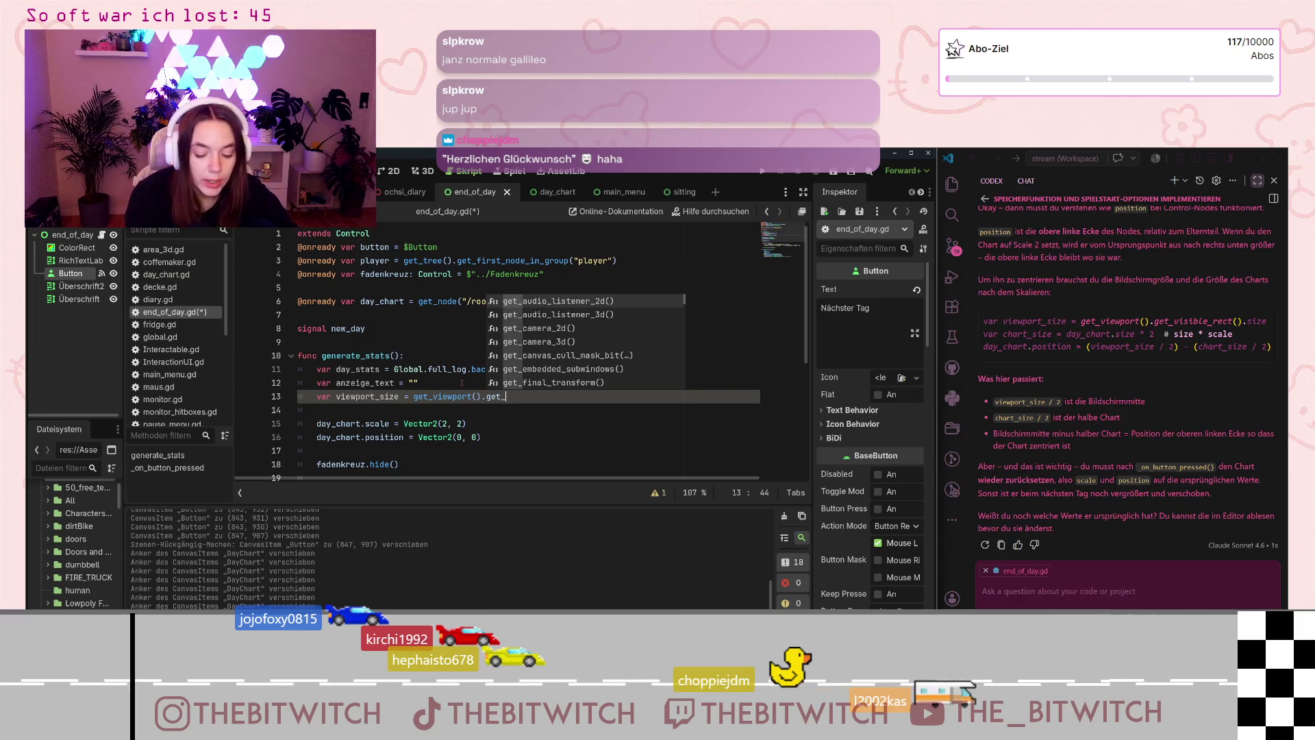
text(visible)
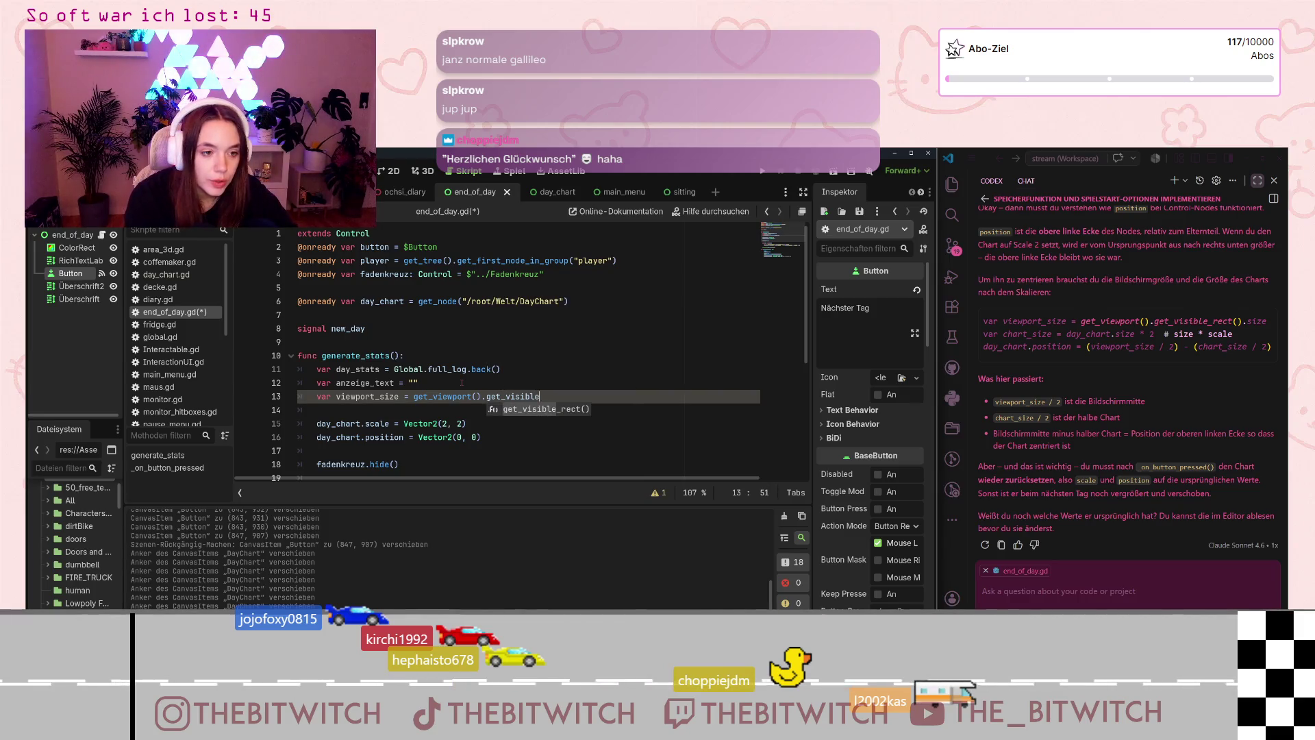
text(_rect)
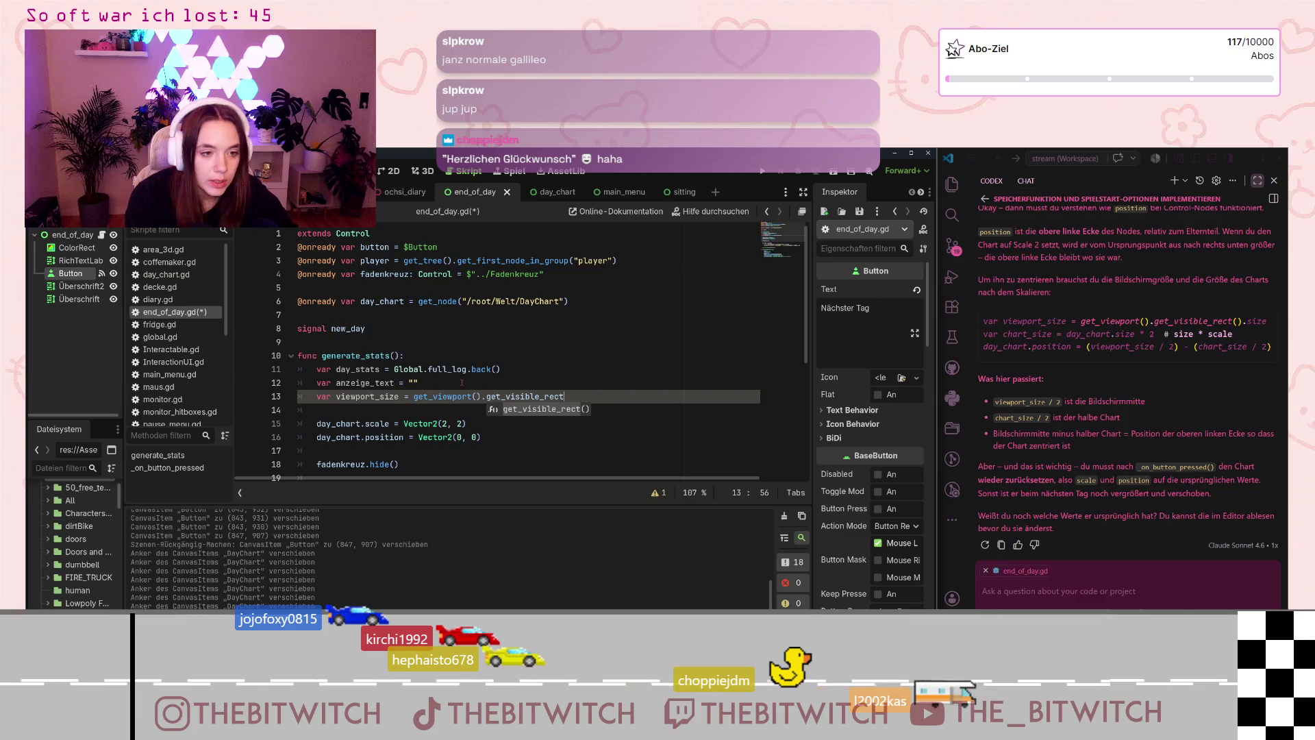